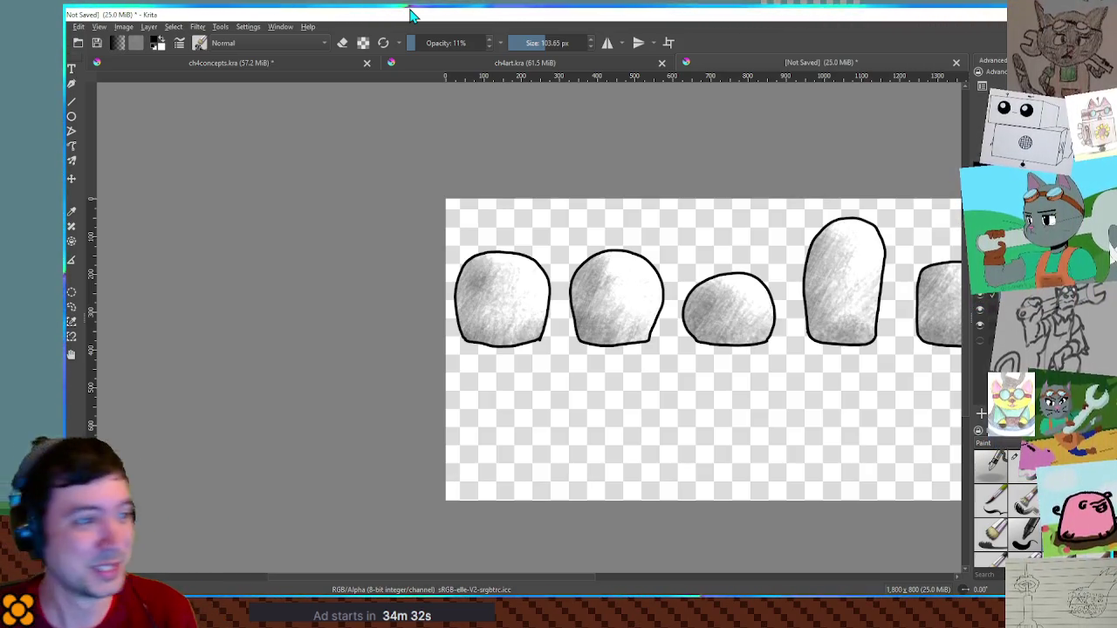
# Select a hard 8 px, 100% opacity inking brush preset and undo a test stroke
pyautogui.moveTo(626, 200); pyautogui.dragTo(430, 161)
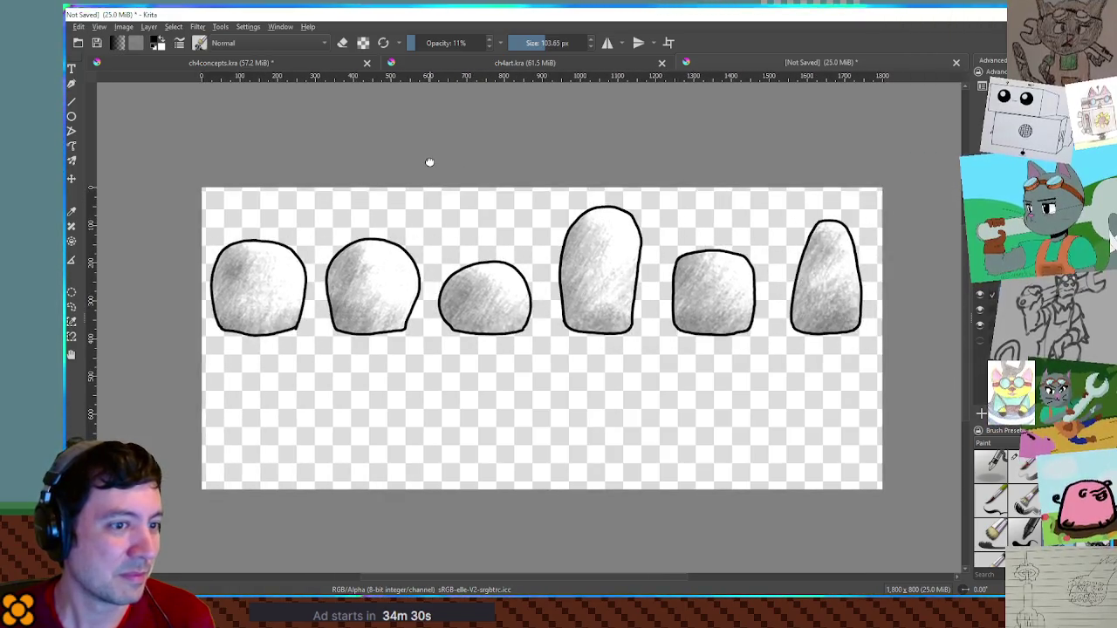
pyautogui.scroll(1, 462, 157)
pyautogui.scroll(-1, 471, 166)
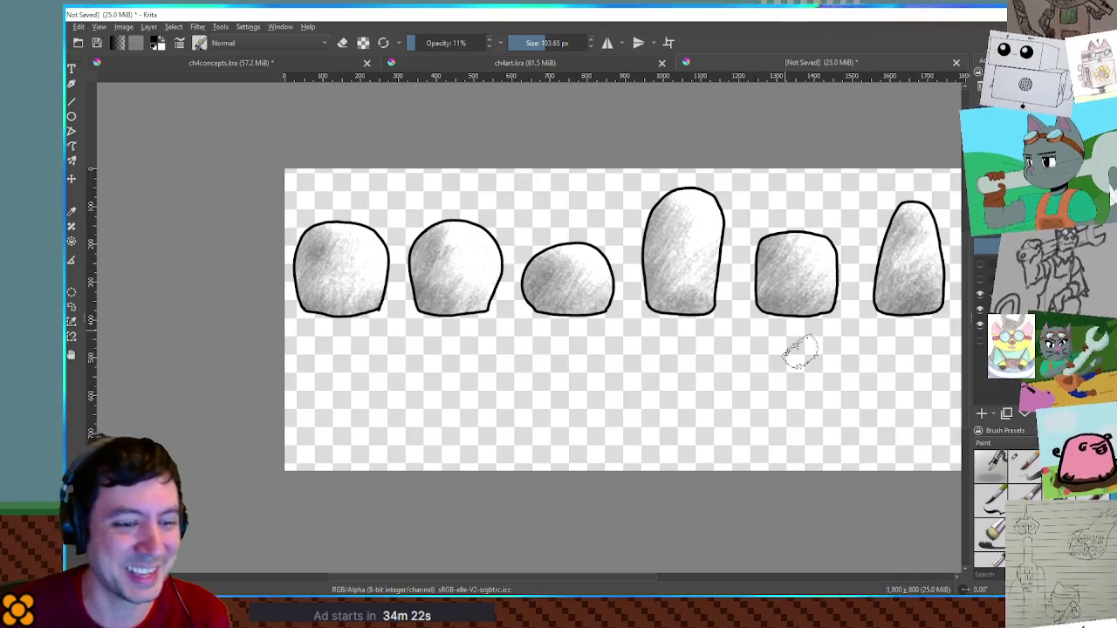
pyautogui.click(1025, 464)
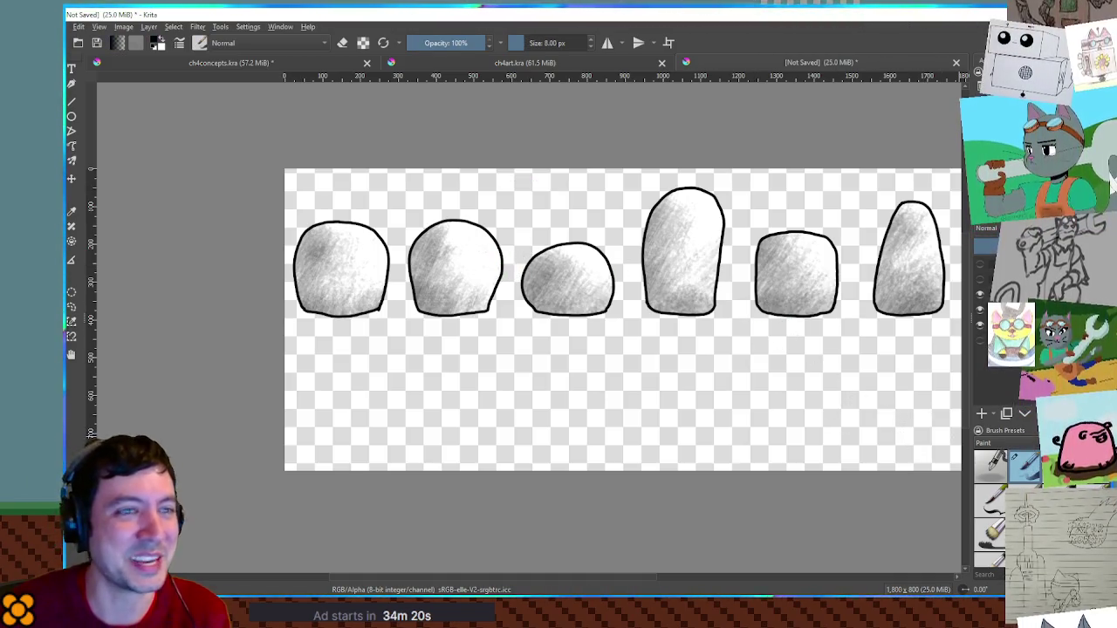
pyautogui.moveTo(429, 351); pyautogui.dragTo(422, 366)
pyautogui.hotkey('ctrl', 'z')
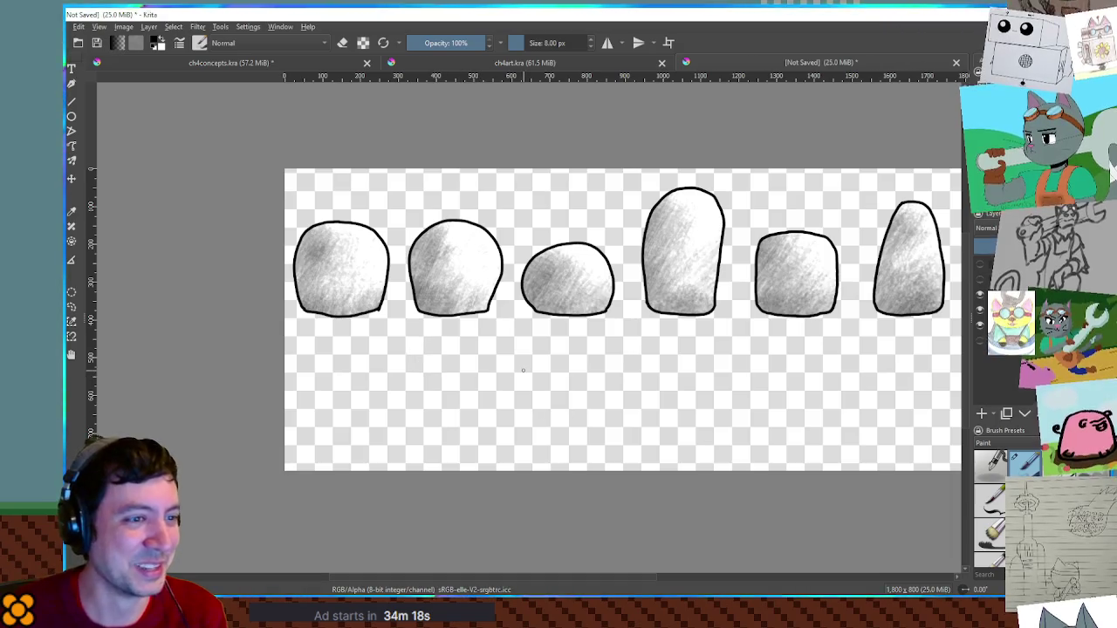
pyautogui.scroll(1, 514, 367)
pyautogui.scroll(1, 497, 370)
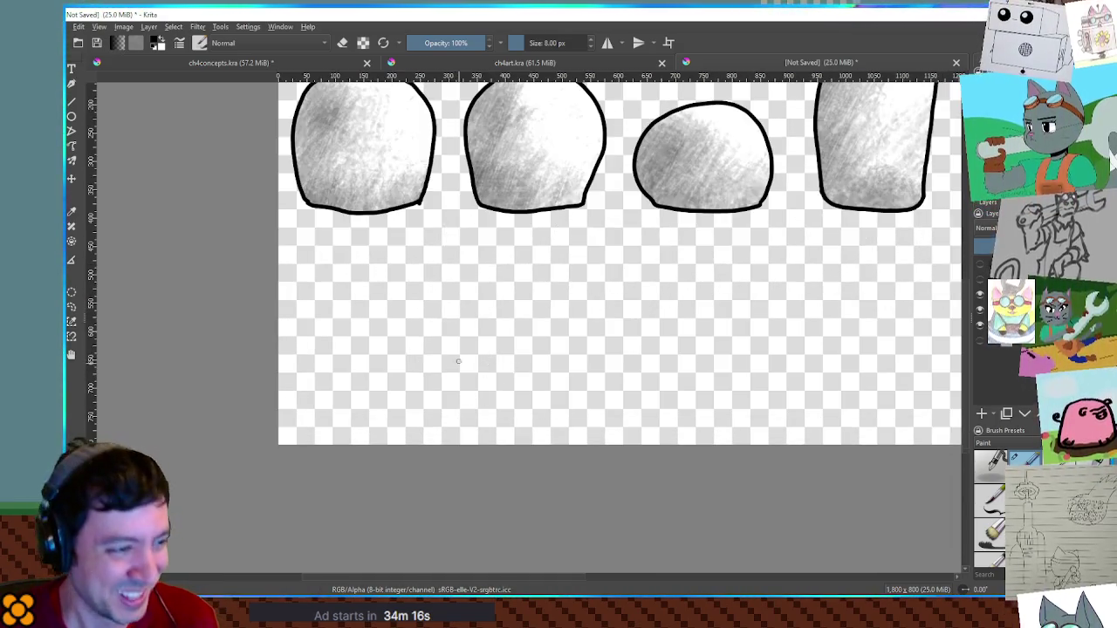
pyautogui.scroll(2, 471, 362)
pyautogui.moveTo(461, 353); pyautogui.dragTo(397, 333)
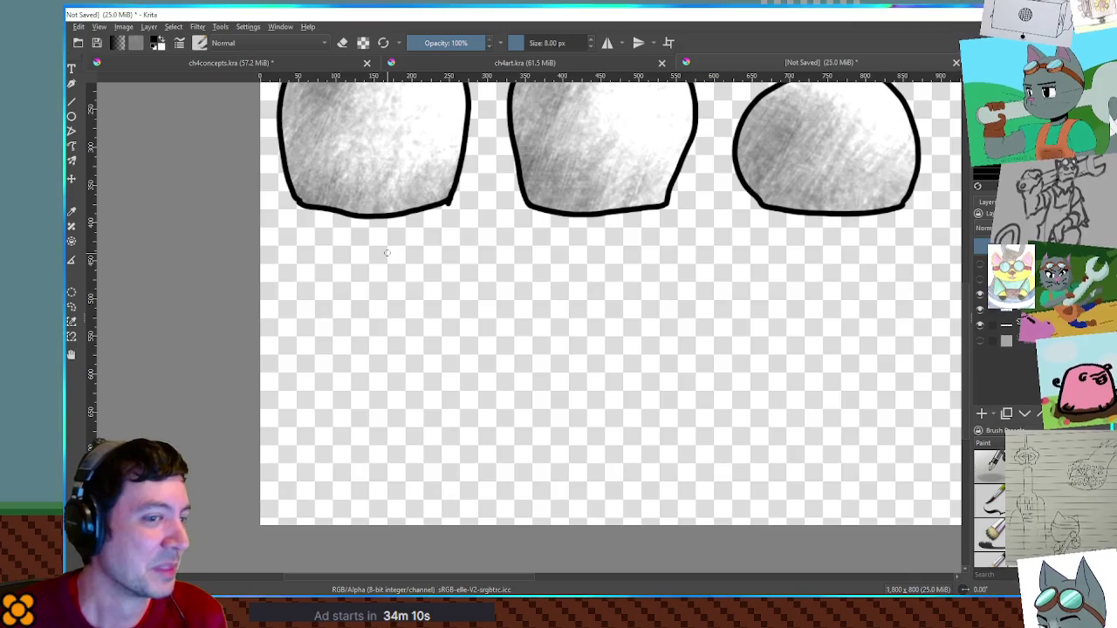
pyautogui.scroll(2, 386, 253)
pyautogui.scroll(2, 544, 394)
pyautogui.scroll(2, 436, 367)
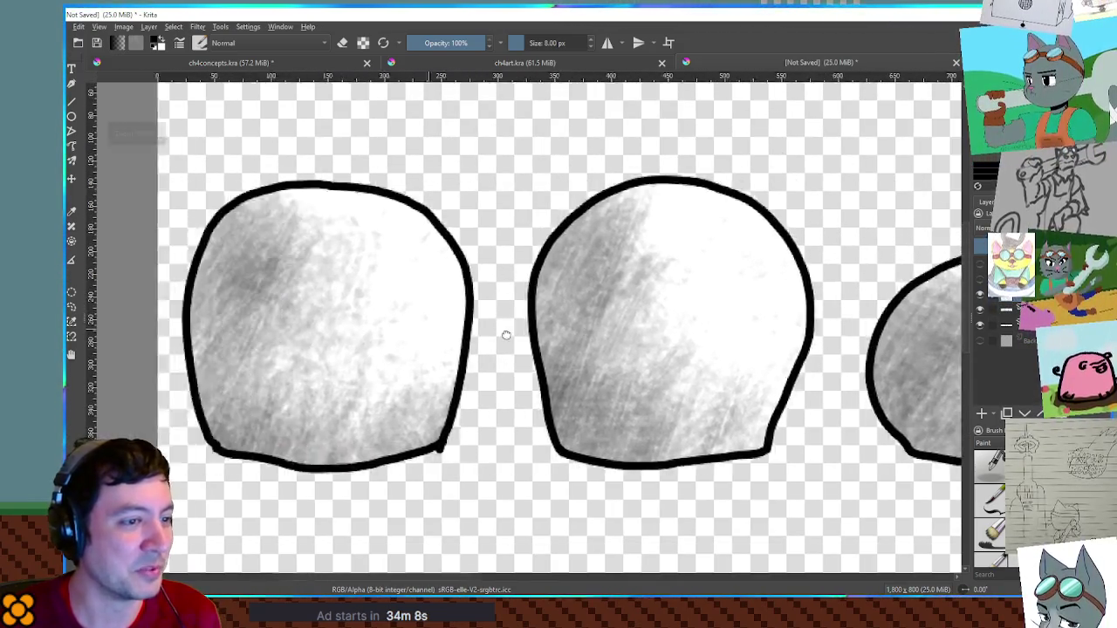
pyautogui.hscroll(5, 506, 335)
pyautogui.hscroll(5, 215, 332)
pyautogui.hscroll(3, 130, 314)
pyautogui.hscroll(4, 223, 317)
pyautogui.hscroll(2, 223, 317)
pyautogui.hscroll(-5, 349, 318)
pyautogui.hscroll(-4, 480, 318)
pyautogui.hscroll(-2, 587, 319)
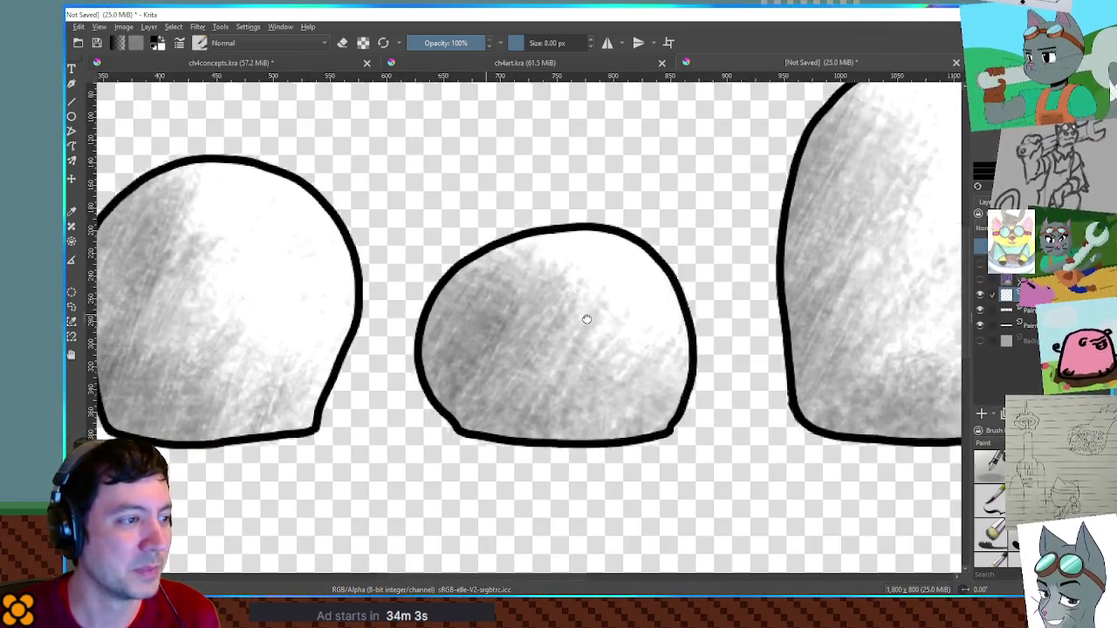
pyautogui.hscroll(-1, 587, 319)
pyautogui.moveTo(600, 321)
pyautogui.mouseDown()
pyautogui.moveTo(448, 326)
pyautogui.moveTo(865, 327)
pyautogui.moveTo(616, 324)
pyautogui.moveTo(511, 312)
pyautogui.moveTo(815, 316)
pyautogui.moveTo(411, 302)
pyautogui.moveTo(690, 308)
pyautogui.moveTo(459, 306)
pyautogui.moveTo(556, 436)
pyautogui.moveTo(545, 446)
pyautogui.moveTo(560, 420)
pyautogui.mouseUp()
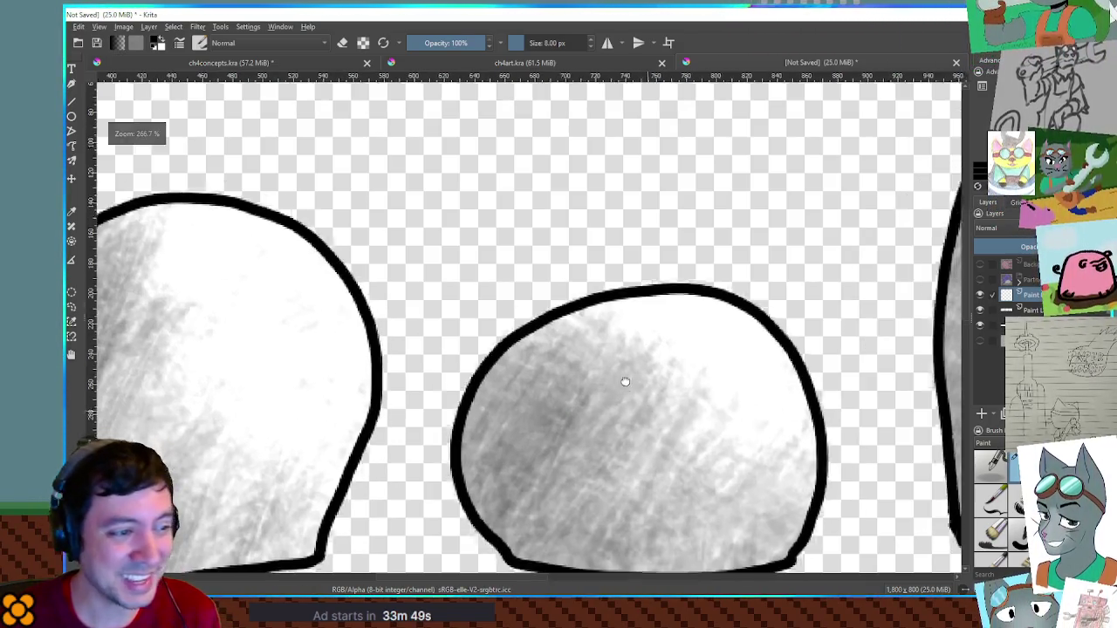
pyautogui.moveTo(563, 417)
pyautogui.mouseDown()
pyautogui.moveTo(619, 314)
pyautogui.moveTo(951, 349)
pyautogui.mouseUp()
# Paint two black oval eyes on the middle blob, redrawing the right eye until it looks right
pyautogui.moveTo(1103, 368); pyautogui.dragTo(624, 303)
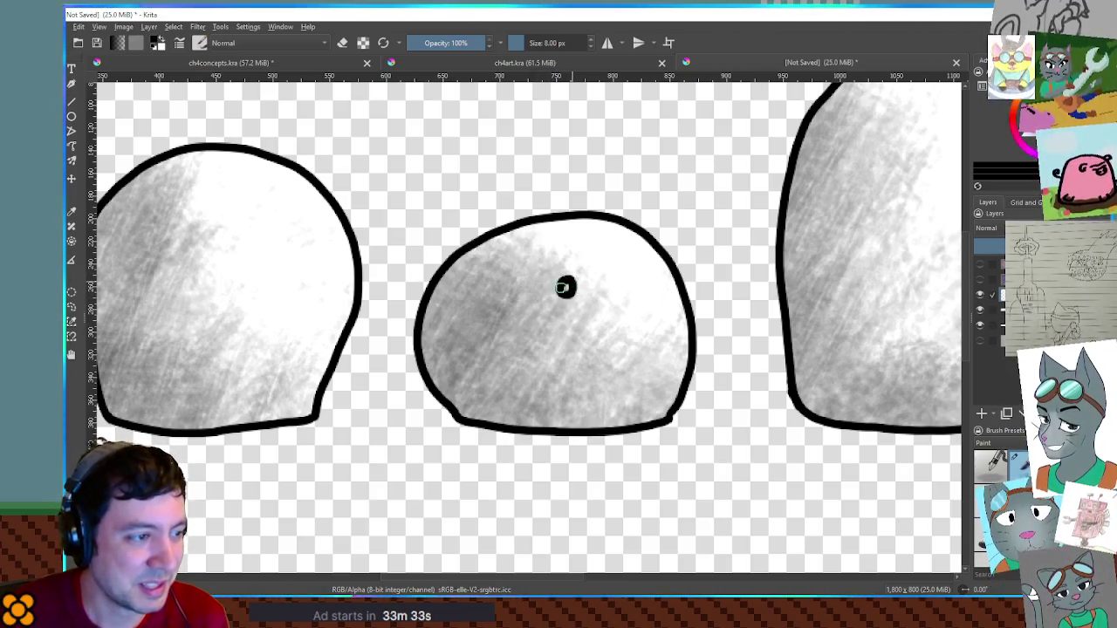
pyautogui.hotkey('ctrl', 'z')
pyautogui.moveTo(565, 283)
pyautogui.mouseDown()
pyautogui.moveTo(634, 295)
pyautogui.moveTo(646, 311)
pyautogui.moveTo(626, 288)
pyautogui.moveTo(624, 301)
pyautogui.mouseUp()
pyautogui.hotkey('ctrl', 'z')
pyautogui.hotkey('ctrl', 'z')
pyautogui.hotkey('ctrl', 'z')
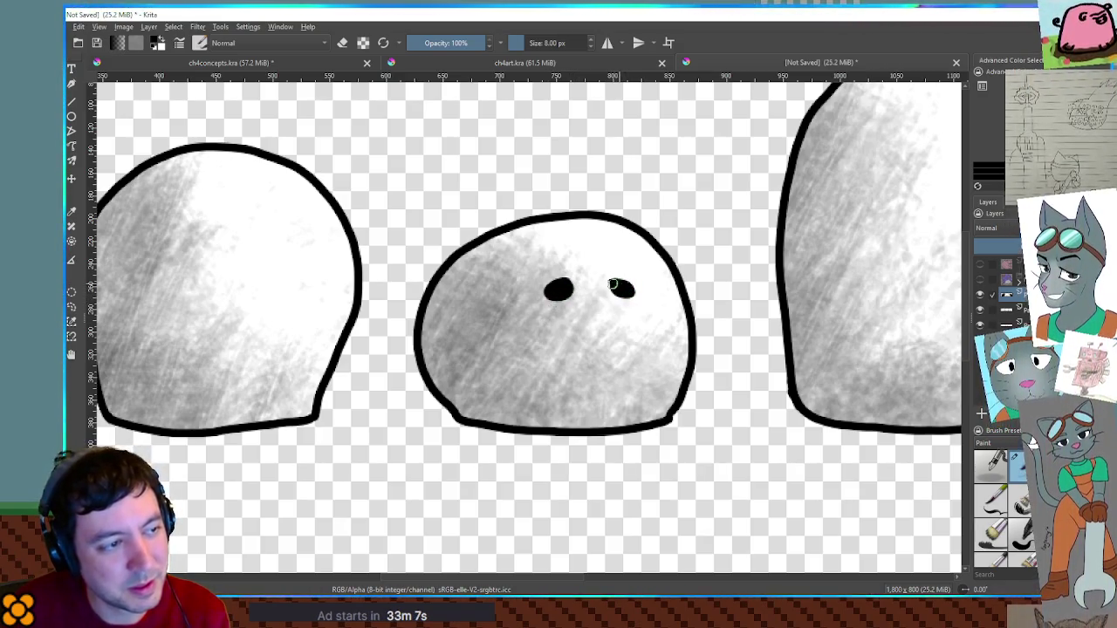
pyautogui.moveTo(615, 281); pyautogui.dragTo(619, 298)
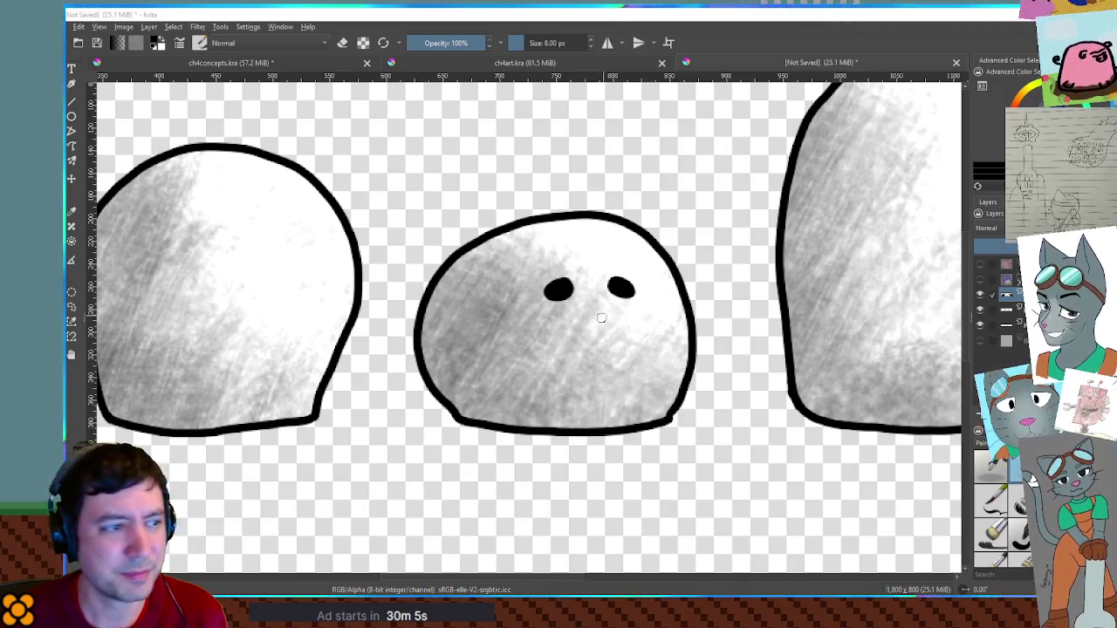
# Draw a small black triangular beak under the middle blob's eyes and add a new empty layer
pyautogui.moveTo(592, 311)
pyautogui.mouseDown()
pyautogui.moveTo(621, 319)
pyautogui.moveTo(594, 338)
pyautogui.mouseUp()
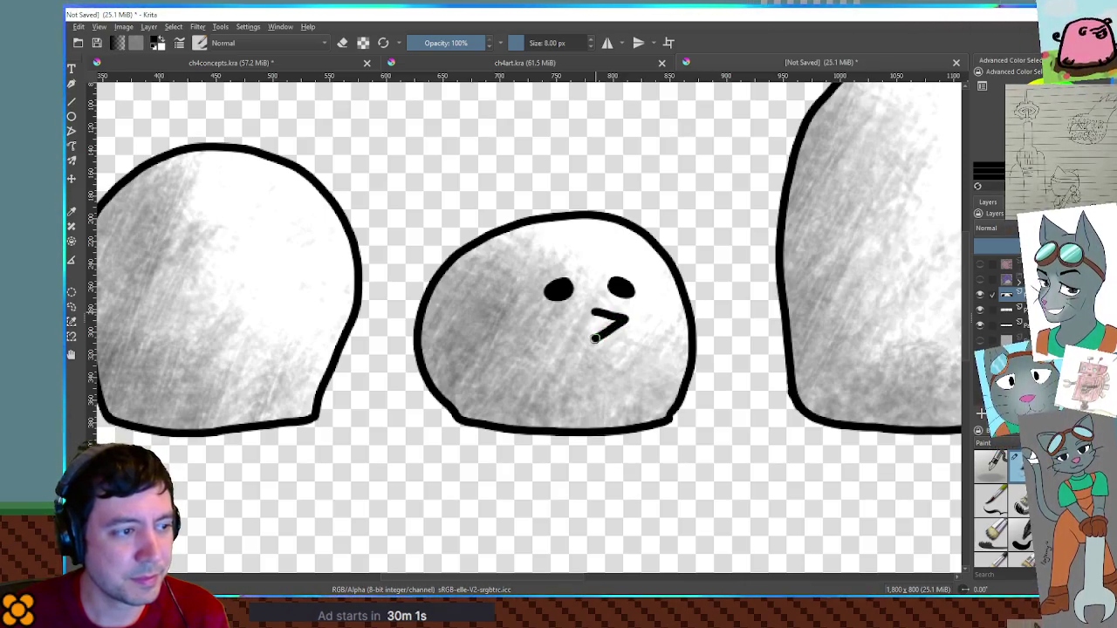
pyautogui.moveTo(586, 311); pyautogui.dragTo(591, 338)
pyautogui.hotkey('ctrl', 'z')
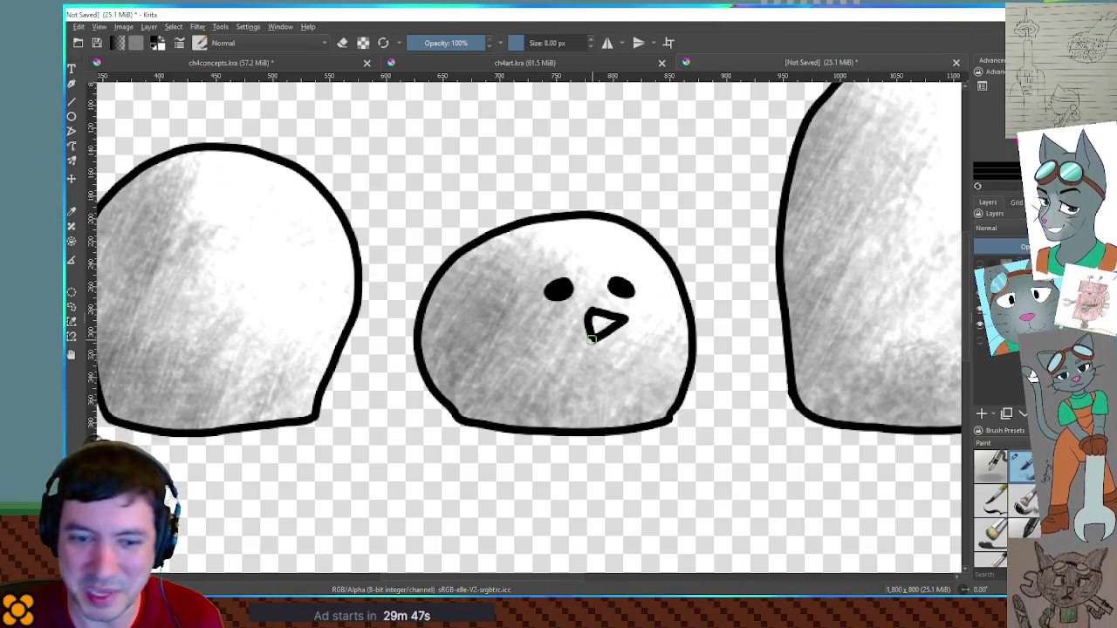
pyautogui.click(982, 414)
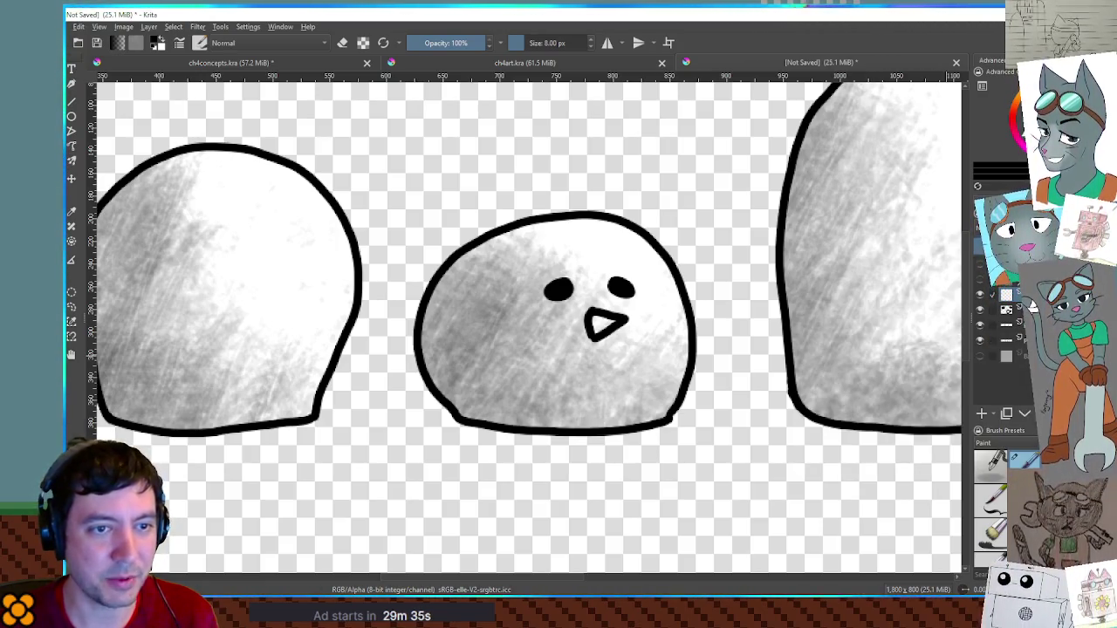
# Move the face layer below the shading layer and set its opacity to 100%
pyautogui.moveTo(1032, 307); pyautogui.dragTo(1032, 295)
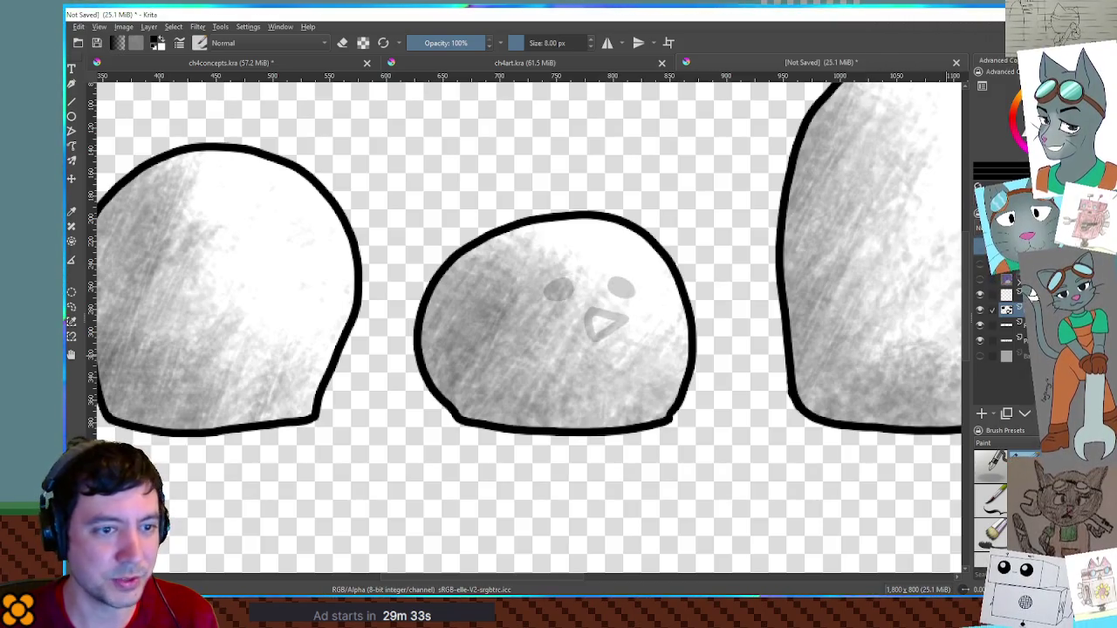
pyautogui.press('+')
pyautogui.press('+')
pyautogui.press('-')
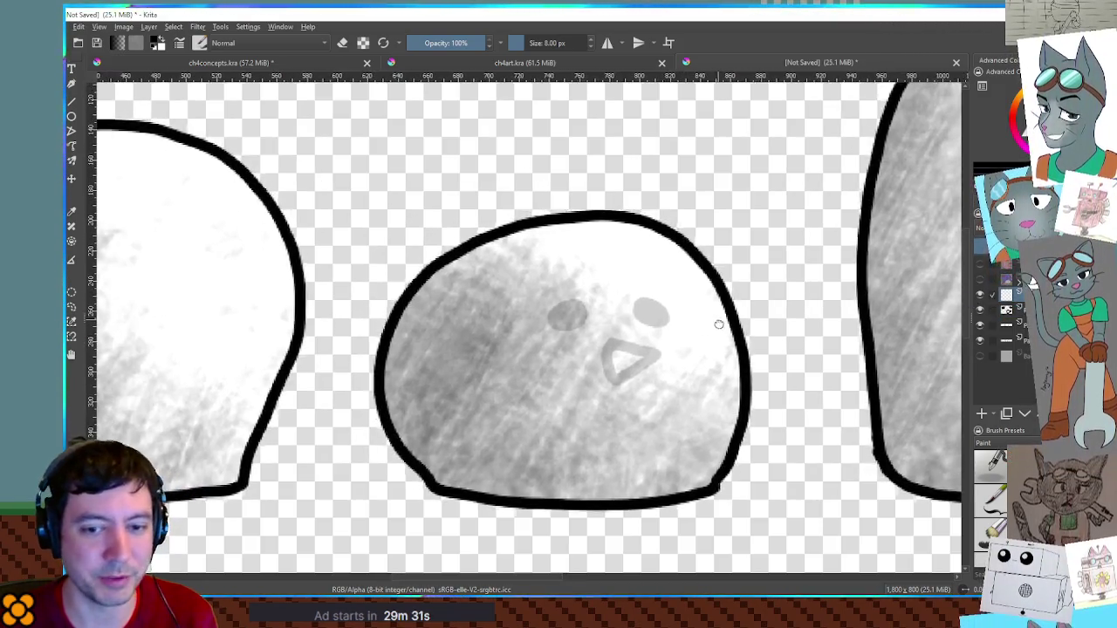
pyautogui.moveTo(723, 325); pyautogui.dragTo(700, 320)
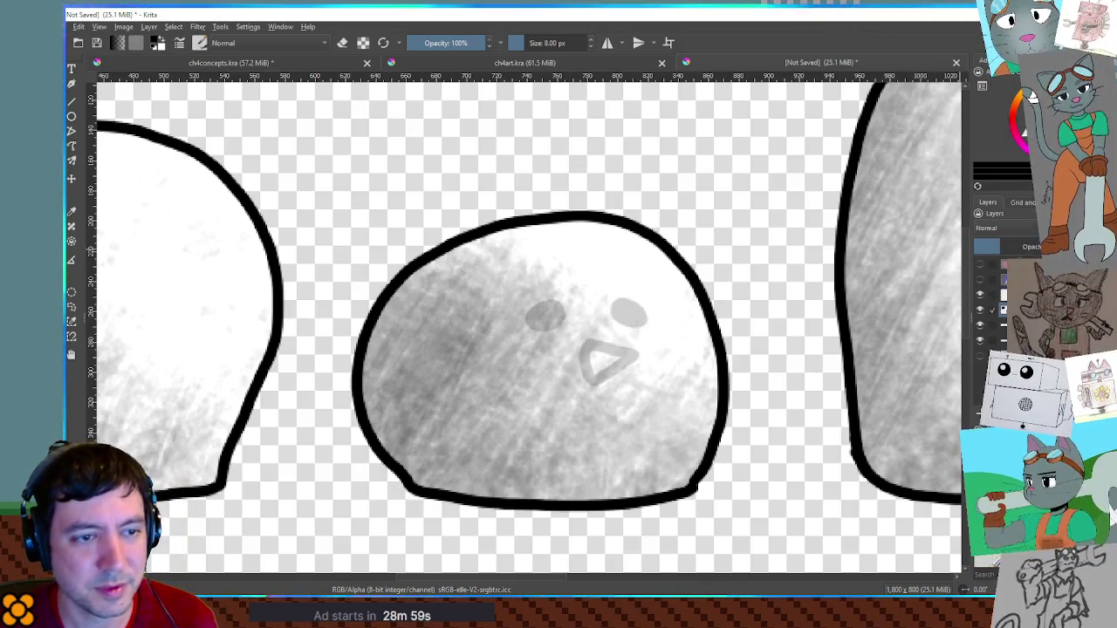
pyautogui.click(1027, 246)
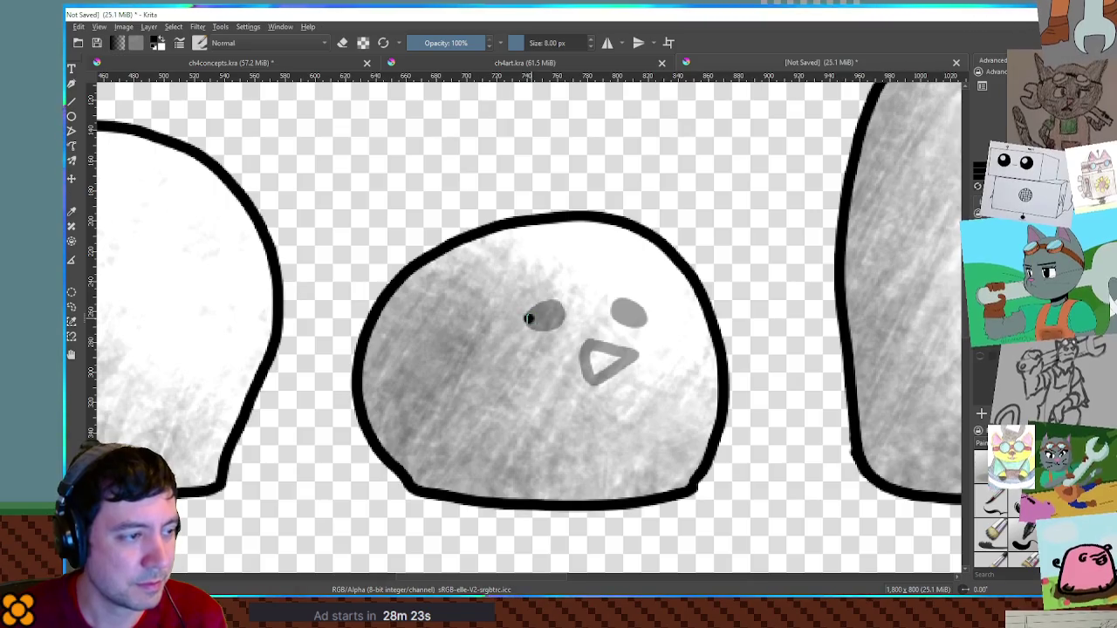
# Paint black closed-eye lines and a black beak outline on a separate layer, then hide it
pyautogui.hotkey('ctrl', 'z')
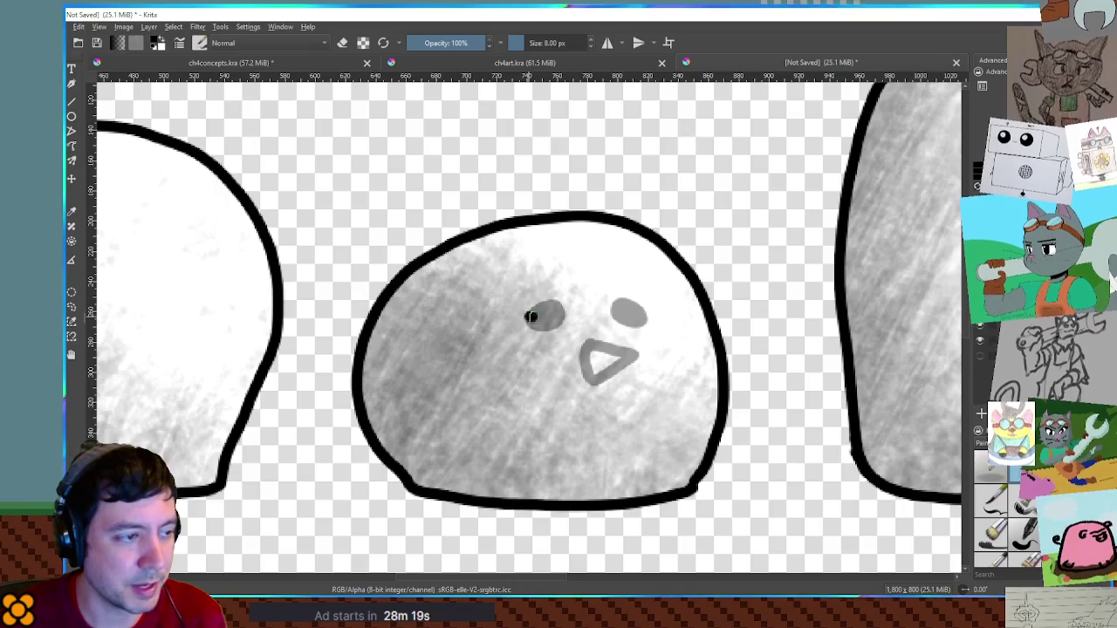
pyautogui.moveTo(613, 314); pyautogui.dragTo(650, 314)
pyautogui.hotkey('ctrl', 'z')
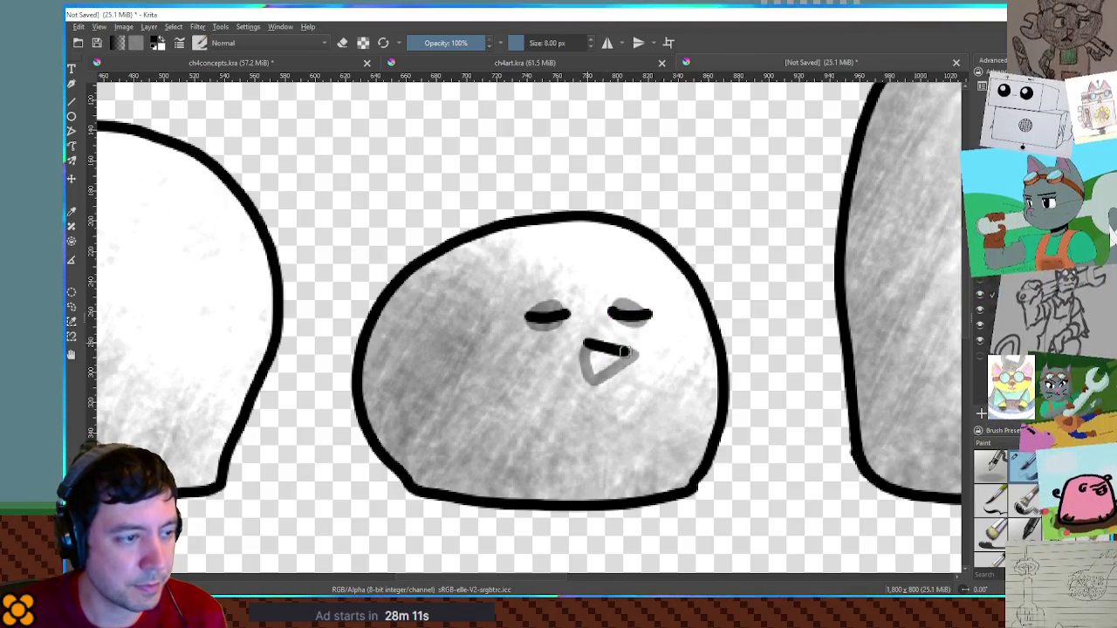
pyautogui.moveTo(586, 343)
pyautogui.mouseDown()
pyautogui.moveTo(600, 372)
pyautogui.moveTo(580, 366)
pyautogui.moveTo(589, 358)
pyautogui.mouseUp()
pyautogui.hotkey('ctrl', 'z')
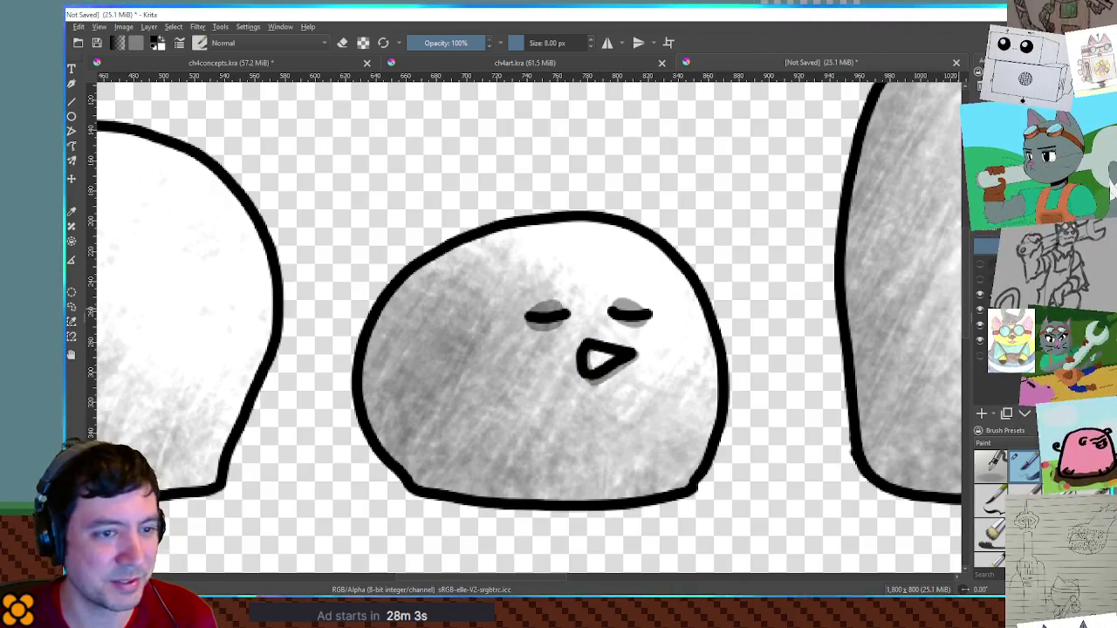
pyautogui.click(979, 311)
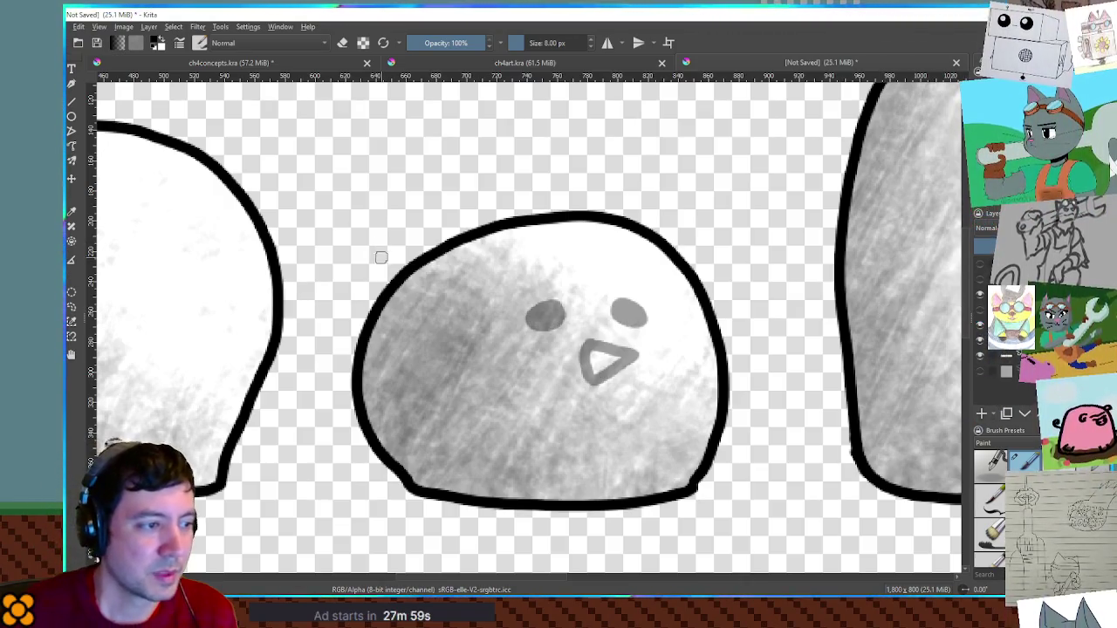
# Paint thick black eyelids over both eyes and outline the beak's top edge in black
pyautogui.moveTo(522, 319); pyautogui.dragTo(558, 311)
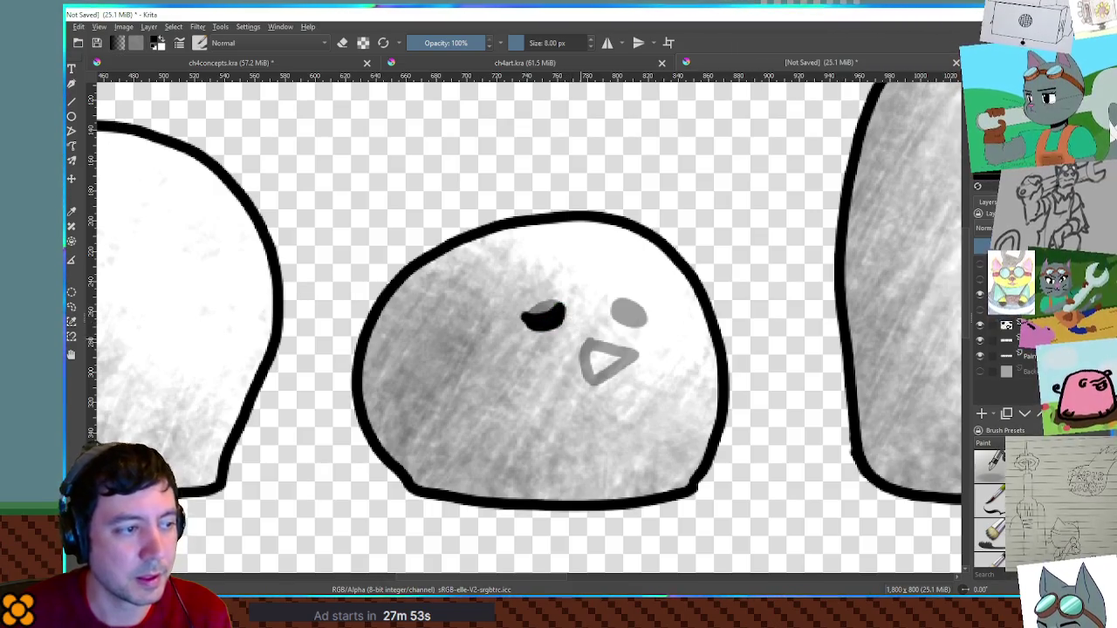
pyautogui.moveTo(613, 316); pyautogui.dragTo(641, 320)
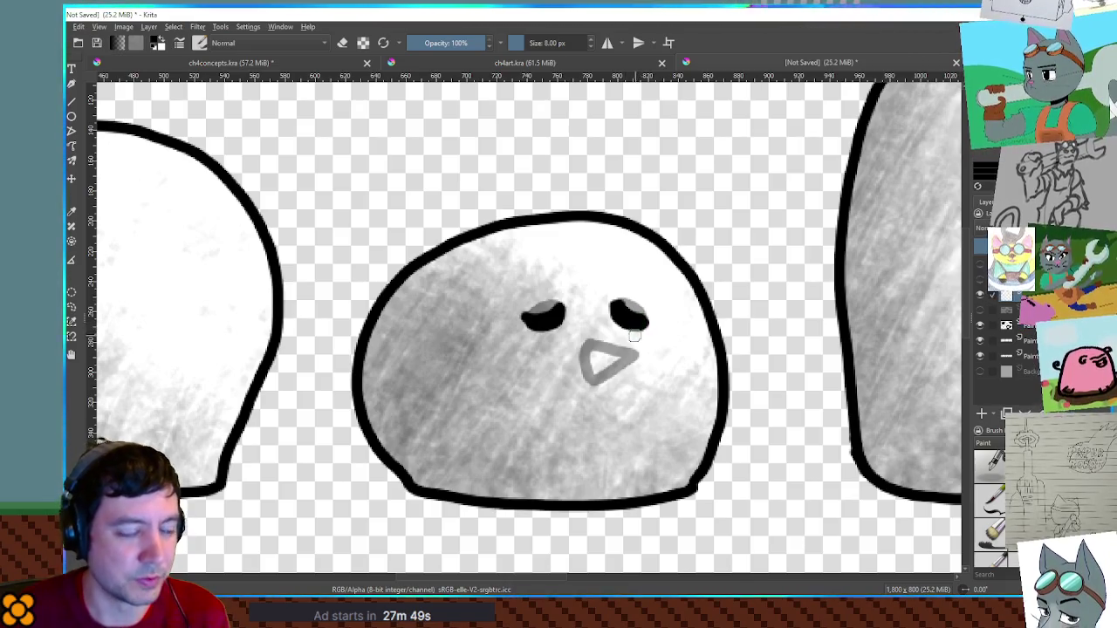
pyautogui.moveTo(585, 343)
pyautogui.mouseDown()
pyautogui.moveTo(637, 356)
pyautogui.moveTo(589, 382)
pyautogui.mouseUp()
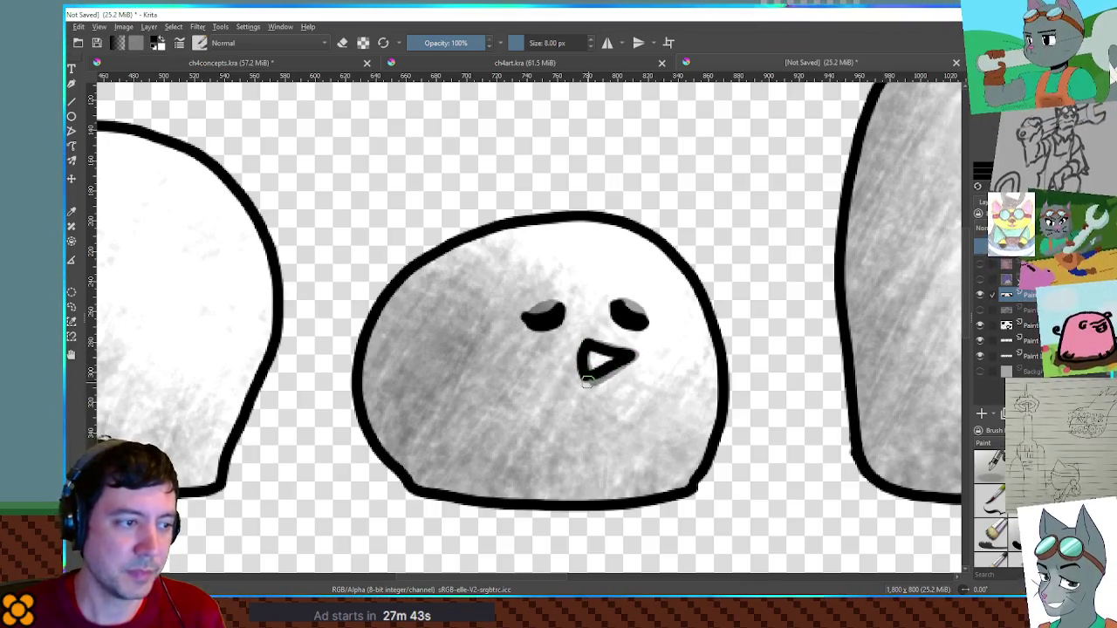
# Erase the beak's black fill, leaving only its outline, then hide the closed-eyes layer
pyautogui.press('e')
pyautogui.moveTo(583, 342)
pyautogui.mouseDown()
pyautogui.moveTo(585, 376)
pyautogui.moveTo(630, 360)
pyautogui.mouseUp()
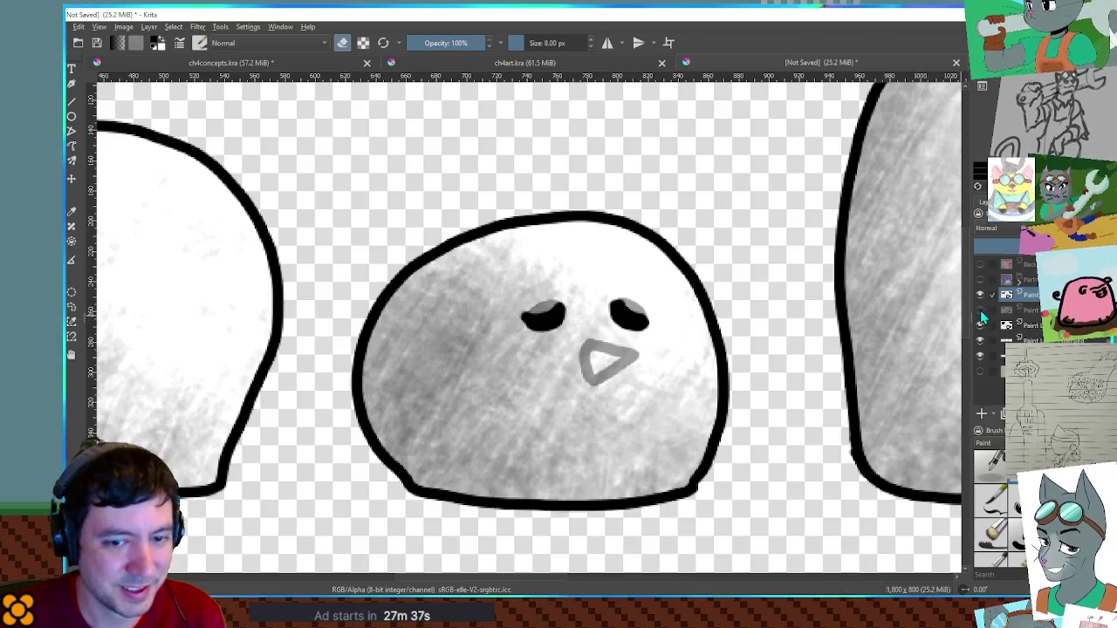
pyautogui.hotkey('ctrl', 'z')
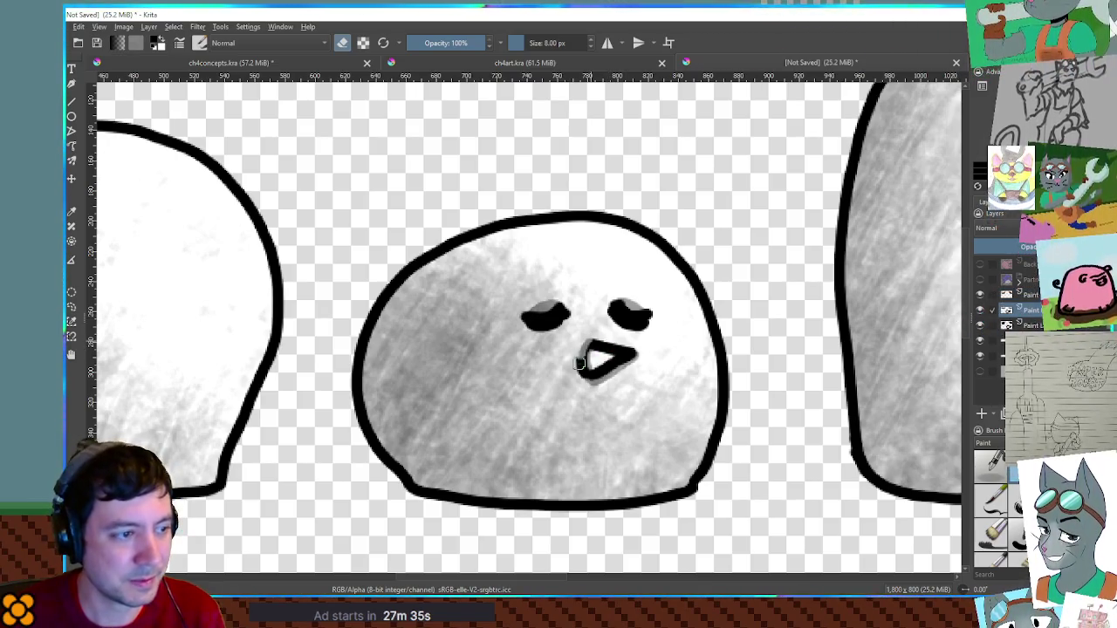
pyautogui.moveTo(606, 350); pyautogui.dragTo(627, 356)
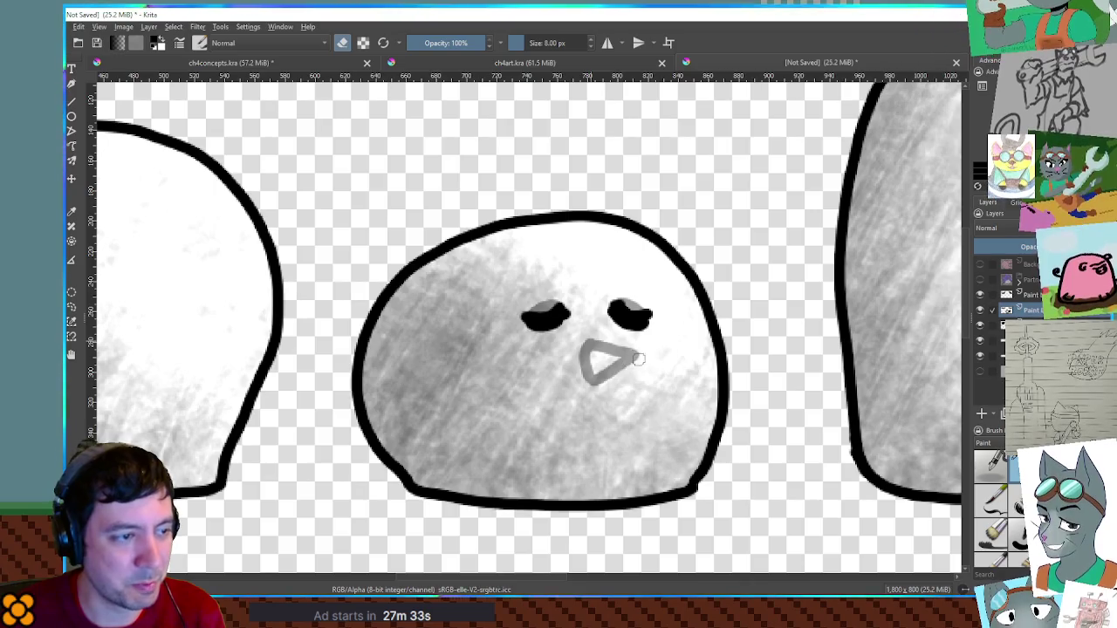
pyautogui.click(979, 295)
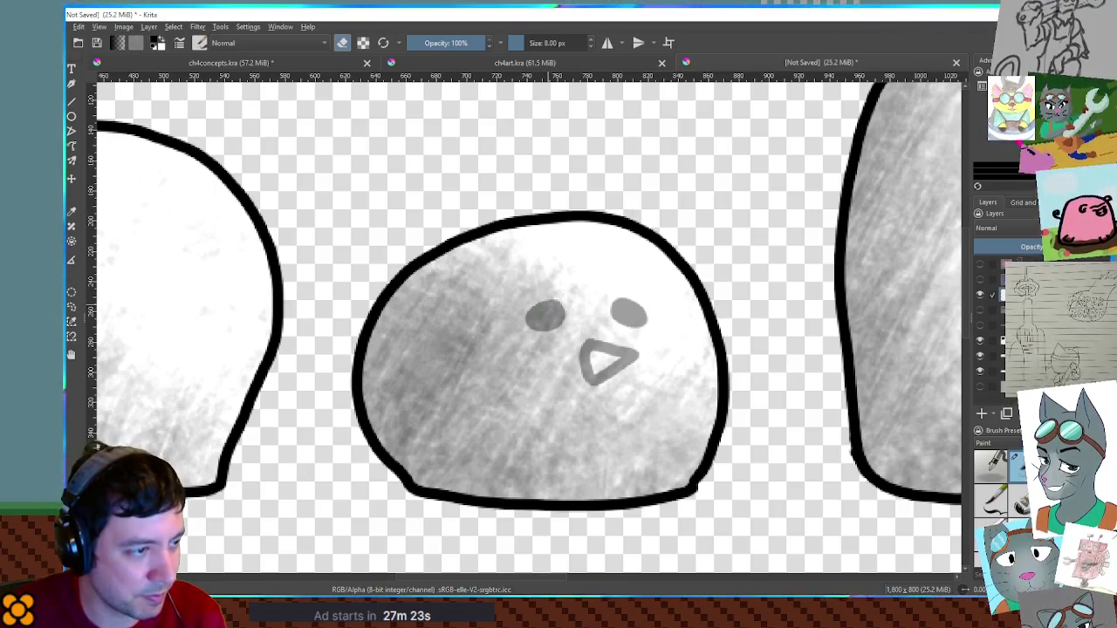
# Draw black rings around both eyes with curved side marks, then hide this wide-eyed layer
pyautogui.press('e')
pyautogui.moveTo(548, 302)
pyautogui.mouseDown()
pyautogui.moveTo(541, 329)
pyautogui.moveTo(553, 301)
pyautogui.mouseUp()
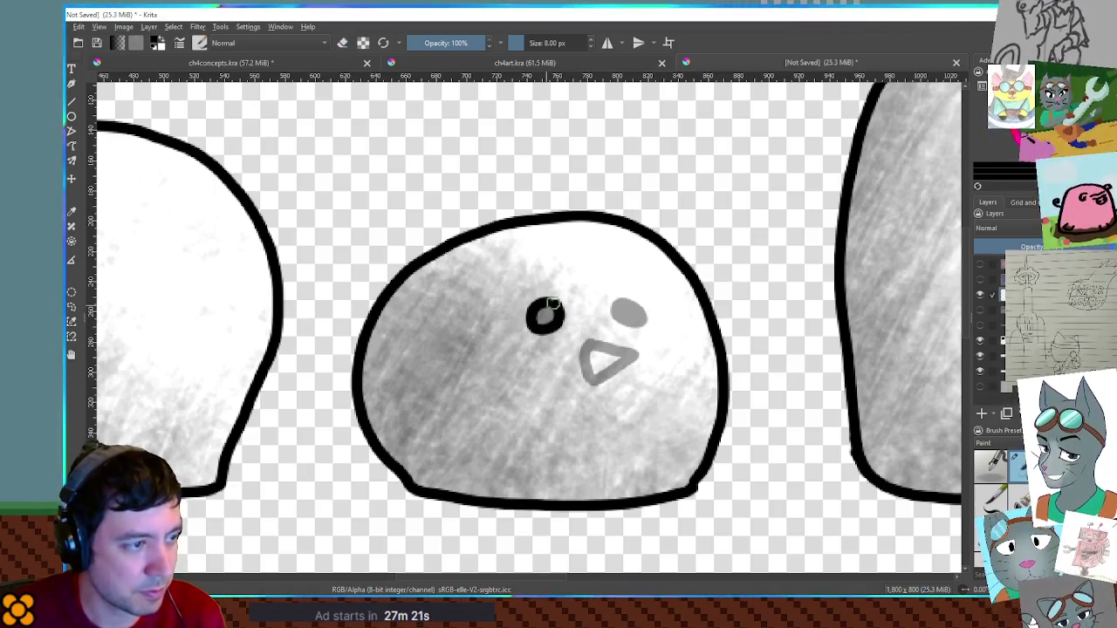
pyautogui.moveTo(621, 301)
pyautogui.mouseDown()
pyautogui.moveTo(637, 319)
pyautogui.moveTo(622, 303)
pyautogui.mouseUp()
pyautogui.moveTo(519, 295); pyautogui.dragTo(507, 324)
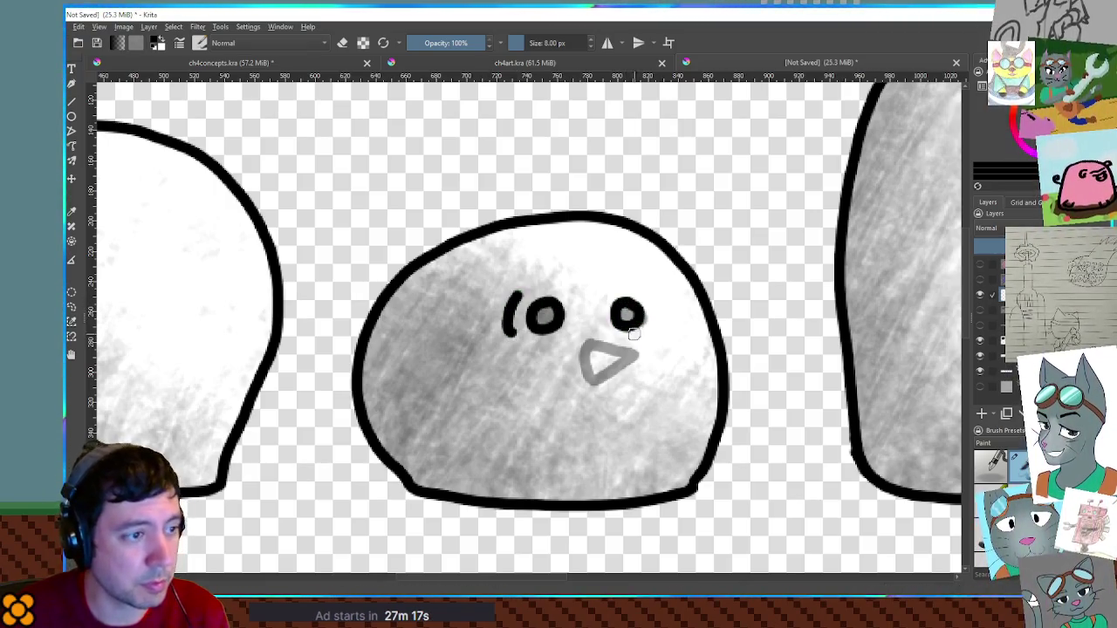
pyautogui.moveTo(653, 298); pyautogui.dragTo(658, 333)
pyautogui.hotkey('ctrl', 'z')
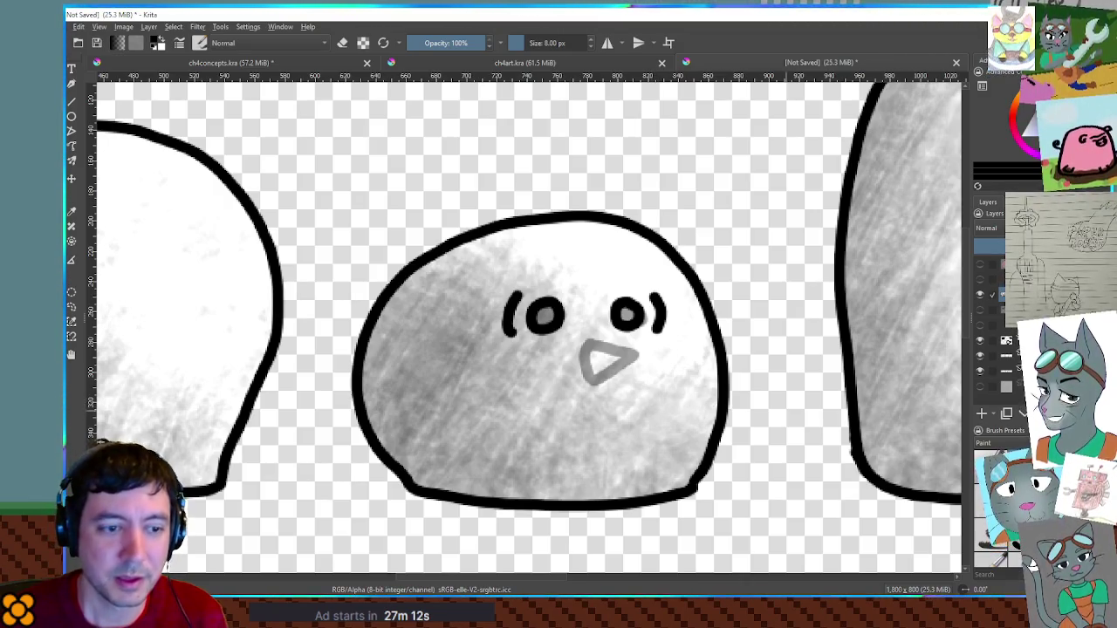
pyautogui.click(979, 310)
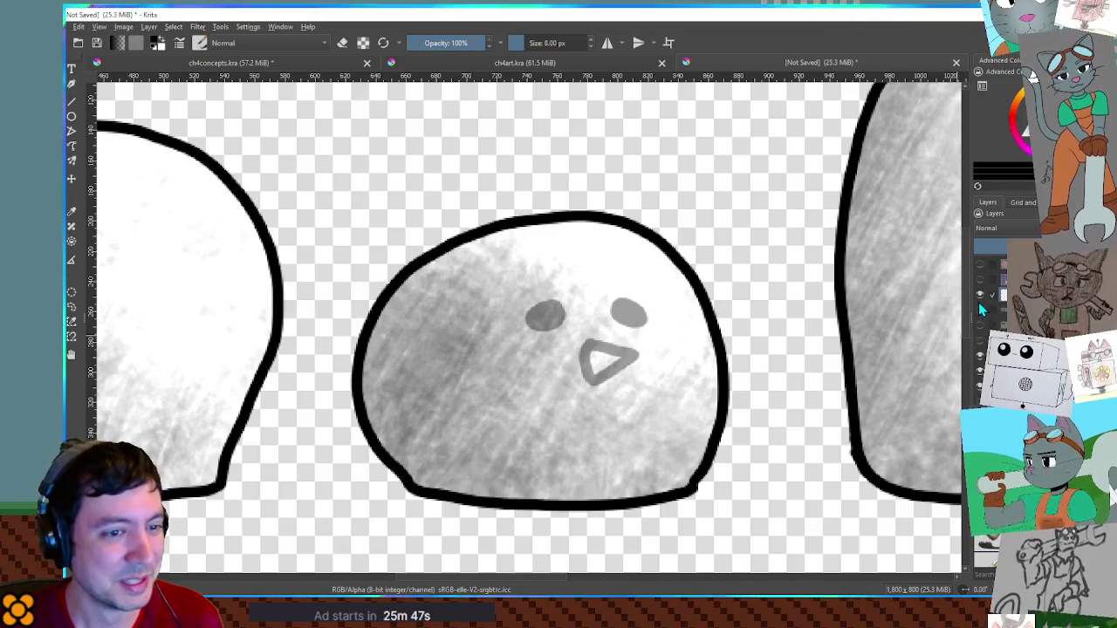
# Compare the wide-eyed, closed-eye and sad-eye layers, then paint the left eye solid black
pyautogui.click(978, 311)
pyautogui.click(979, 313)
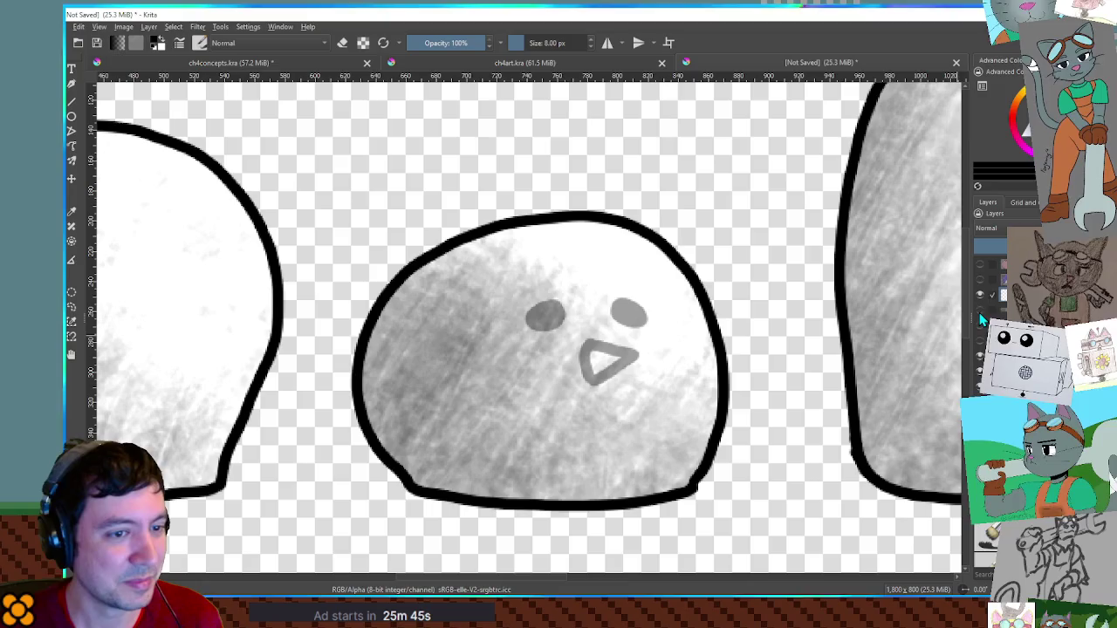
pyautogui.click(980, 341)
pyautogui.click(979, 342)
pyautogui.click(982, 325)
pyautogui.click(983, 322)
pyautogui.click(979, 311)
pyautogui.click(978, 311)
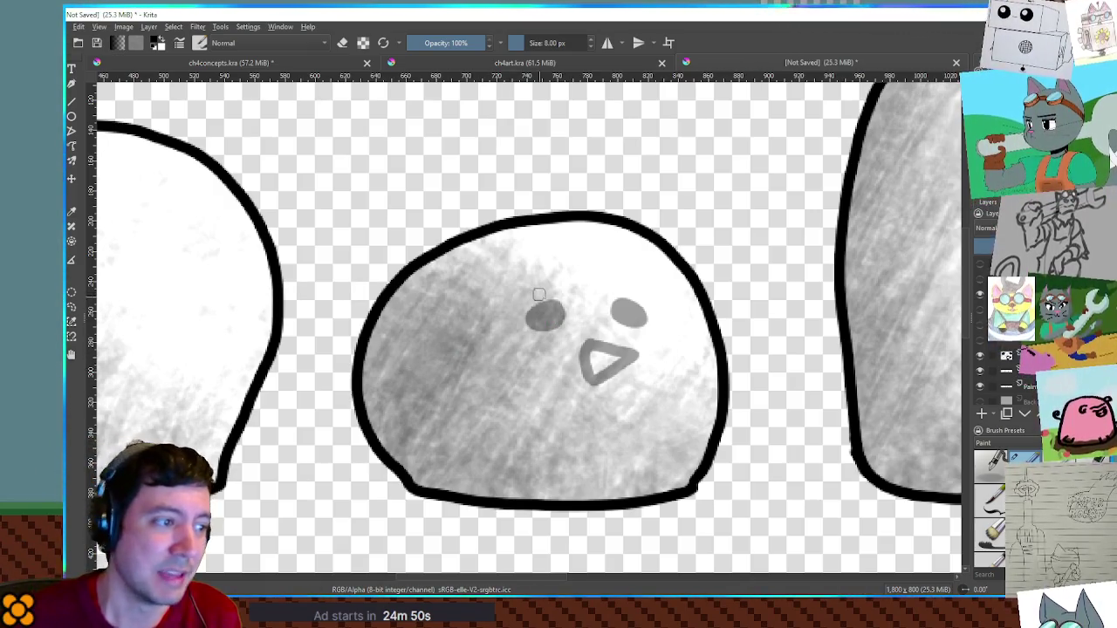
pyautogui.moveTo(542, 283)
pyautogui.mouseDown()
pyautogui.moveTo(533, 305)
pyautogui.moveTo(545, 304)
pyautogui.mouseUp()
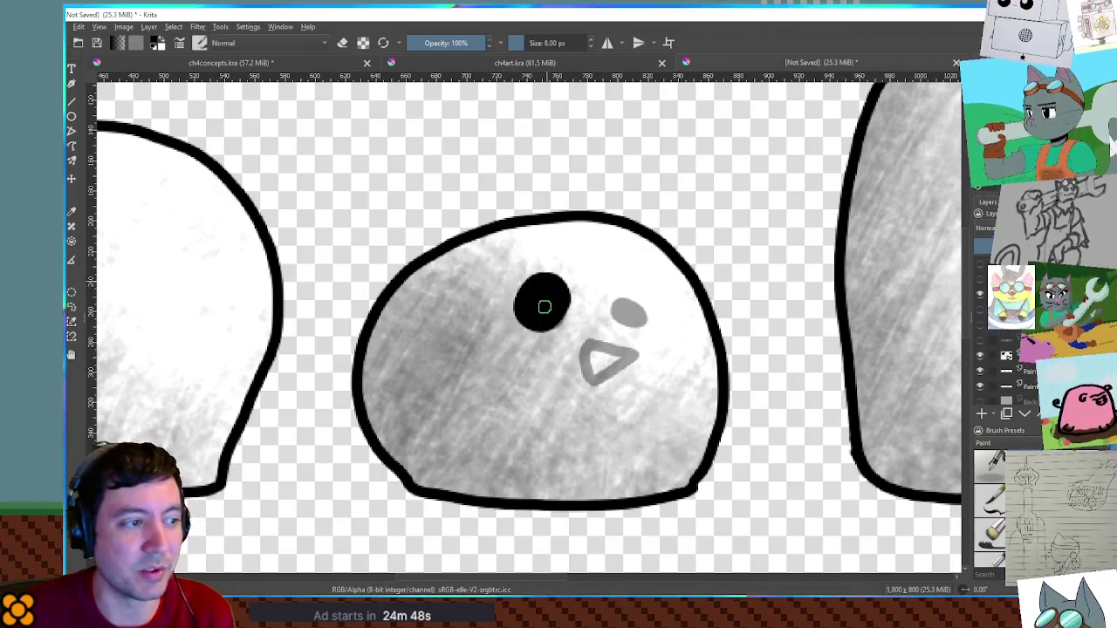
# Paint the right eye solid black, hide that layer, and paint a black spiral left eye
pyautogui.moveTo(627, 290)
pyautogui.mouseDown()
pyautogui.moveTo(637, 316)
pyautogui.moveTo(618, 309)
pyautogui.moveTo(638, 320)
pyautogui.mouseUp()
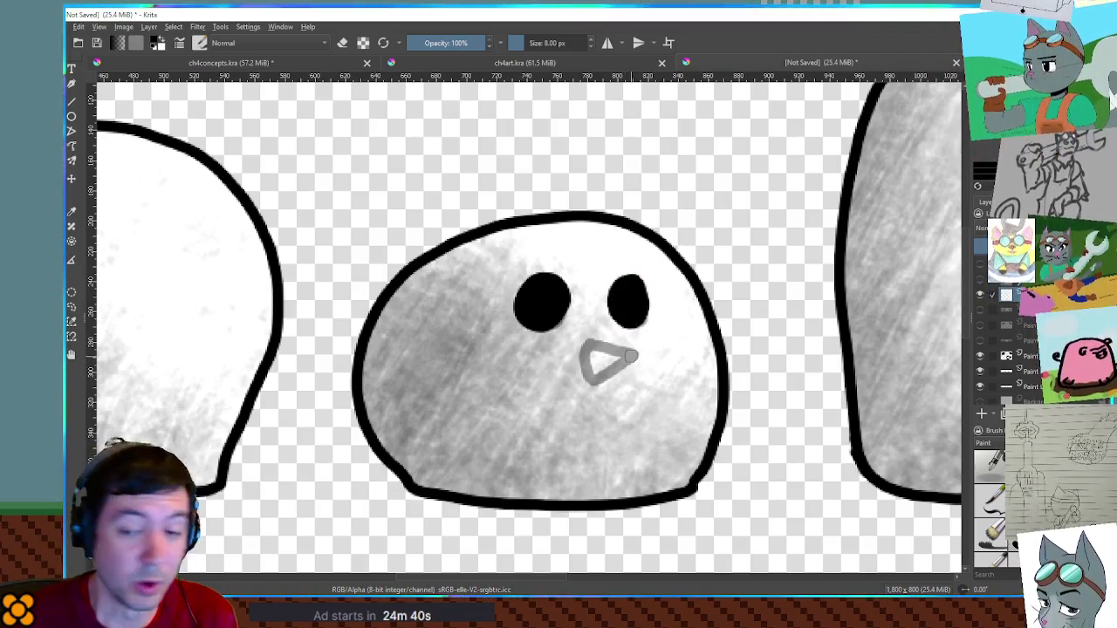
pyautogui.moveTo(995, 295)
pyautogui.click(978, 297)
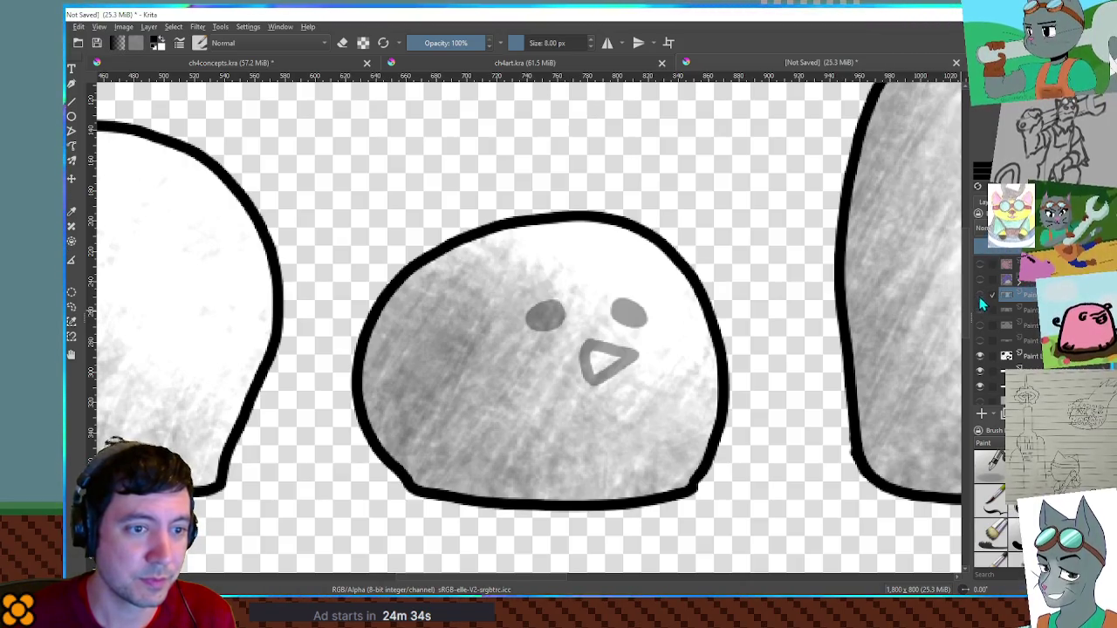
pyautogui.click(978, 297)
pyautogui.click(978, 297)
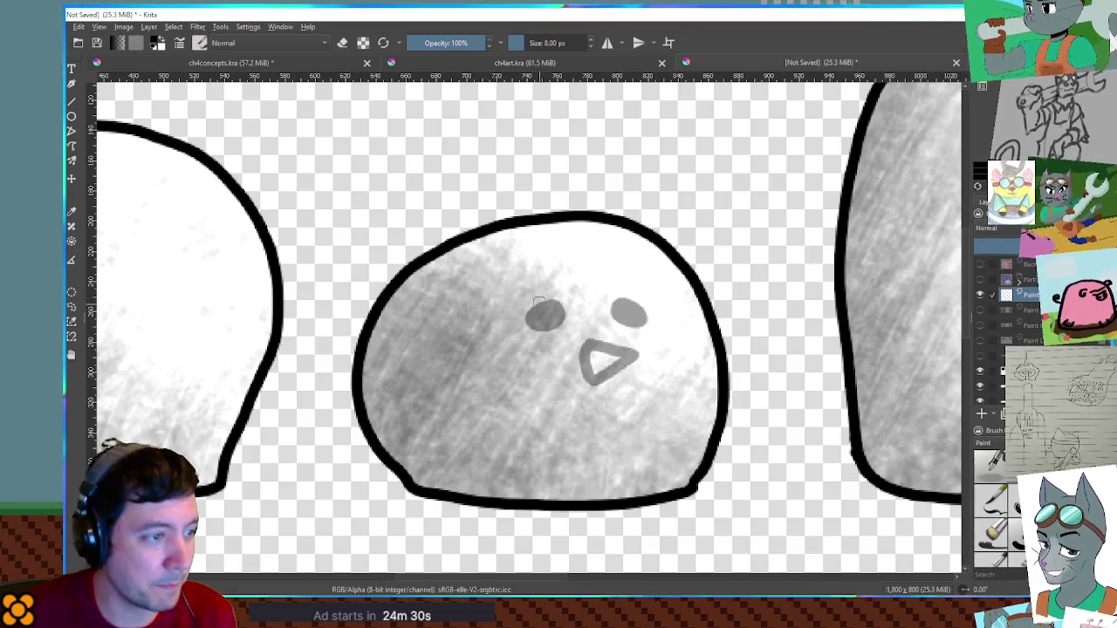
pyautogui.moveTo(542, 311)
pyautogui.mouseDown()
pyautogui.moveTo(527, 321)
pyautogui.moveTo(516, 299)
pyautogui.moveTo(515, 315)
pyautogui.mouseUp()
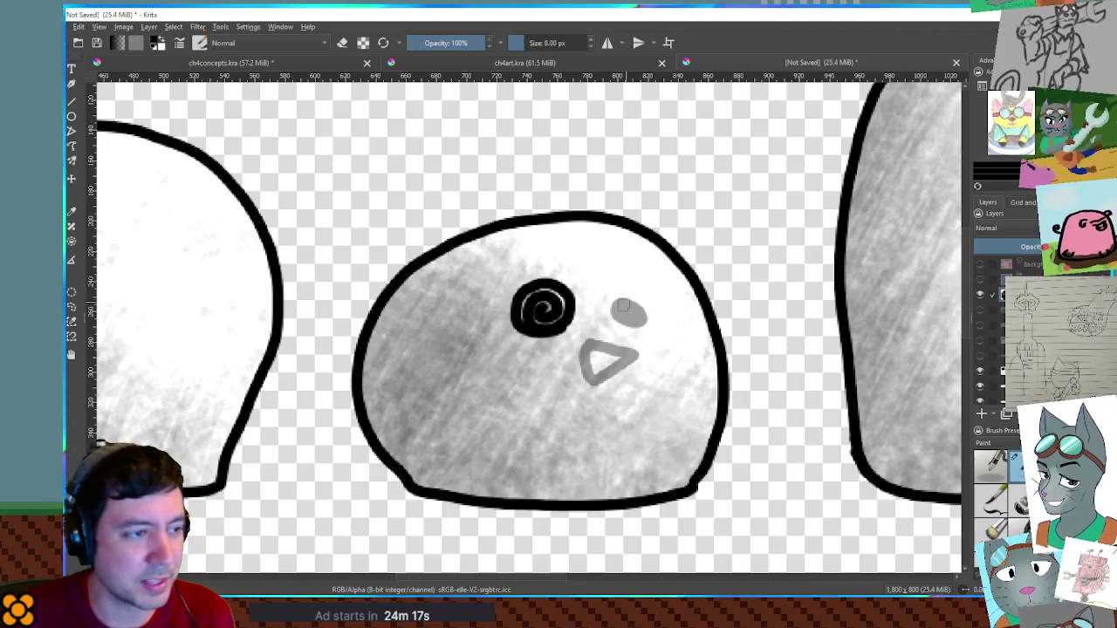
# Draw a black spiral right eye matching the left one, redrawing it once, and zoom in to check
pyautogui.moveTo(628, 312)
pyautogui.mouseDown()
pyautogui.moveTo(650, 319)
pyautogui.moveTo(607, 292)
pyautogui.mouseUp()
pyautogui.hotkey('ctrl', 'z')
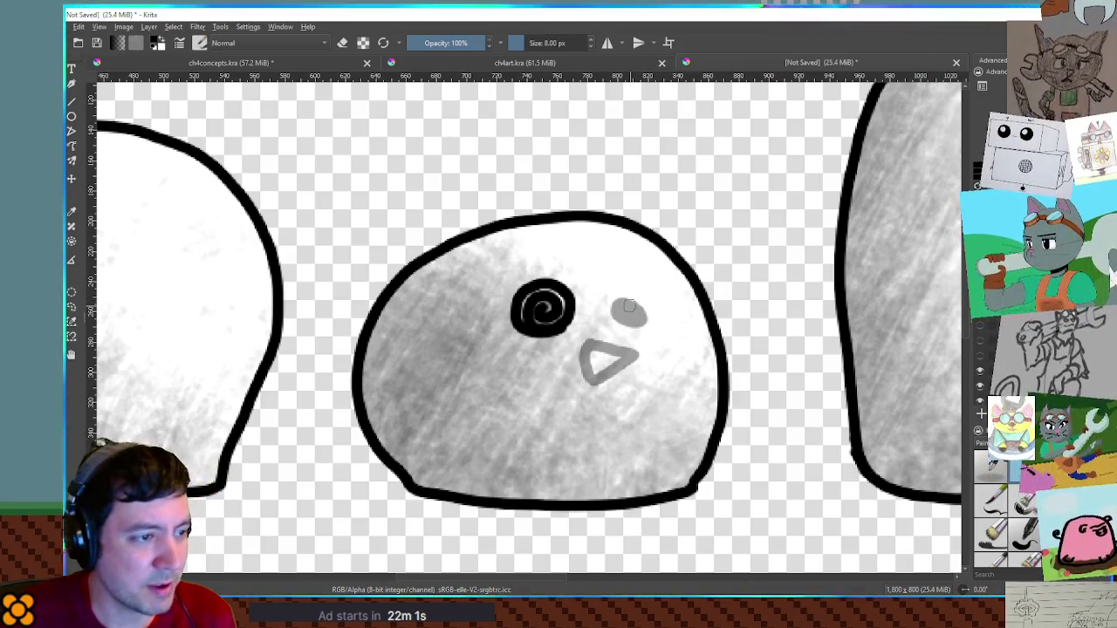
pyautogui.moveTo(628, 307)
pyautogui.mouseDown()
pyautogui.moveTo(627, 325)
pyautogui.moveTo(611, 301)
pyautogui.mouseUp()
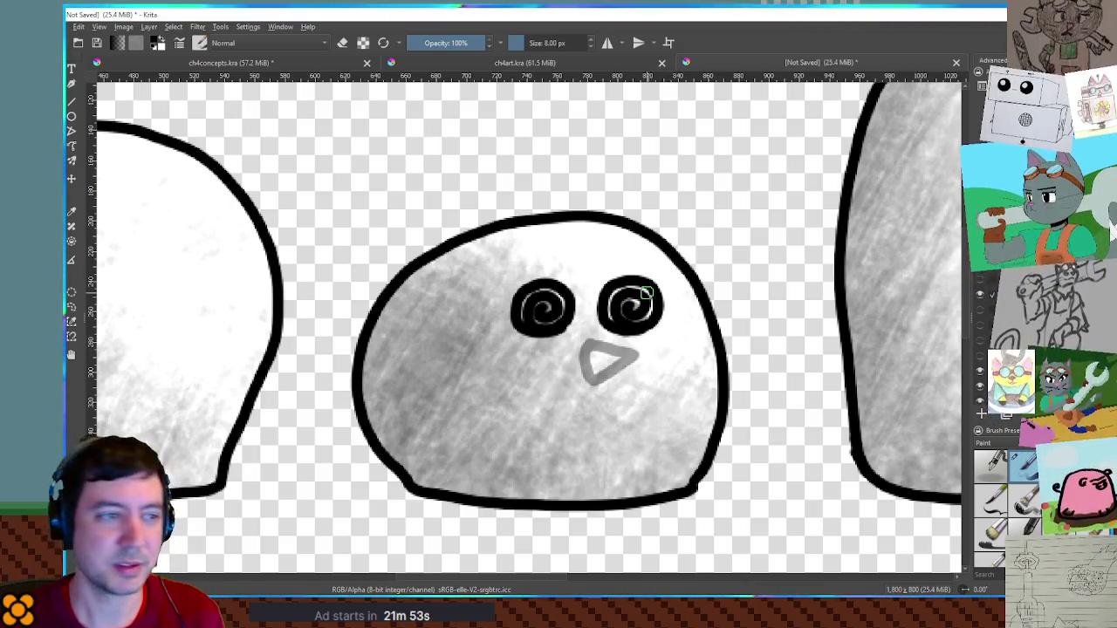
pyautogui.press('+')
pyautogui.press('+')
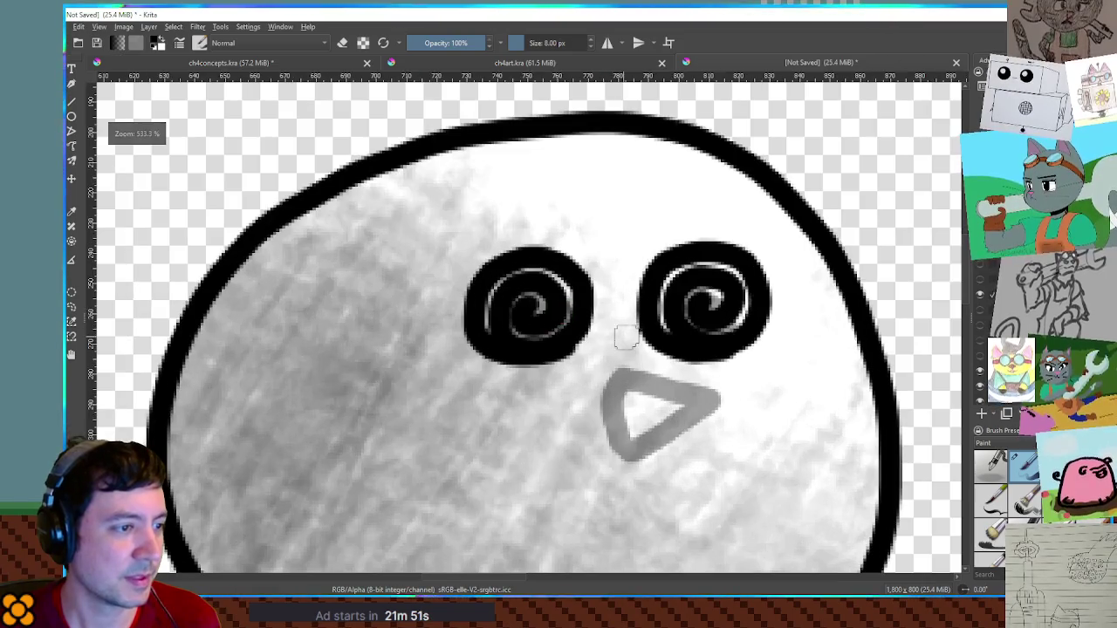
# Zoom in on the blob row and trial-nudge the middle blob's eyes up and back down
pyautogui.scroll(-2, 623, 336)
pyautogui.scroll(-2, 681, 349)
pyautogui.scroll(2, 733, 358)
pyautogui.scroll(1, 733, 358)
pyautogui.scroll(-3, 733, 367)
pyautogui.scroll(-1, 733, 384)
pyautogui.scroll(1, 733, 395)
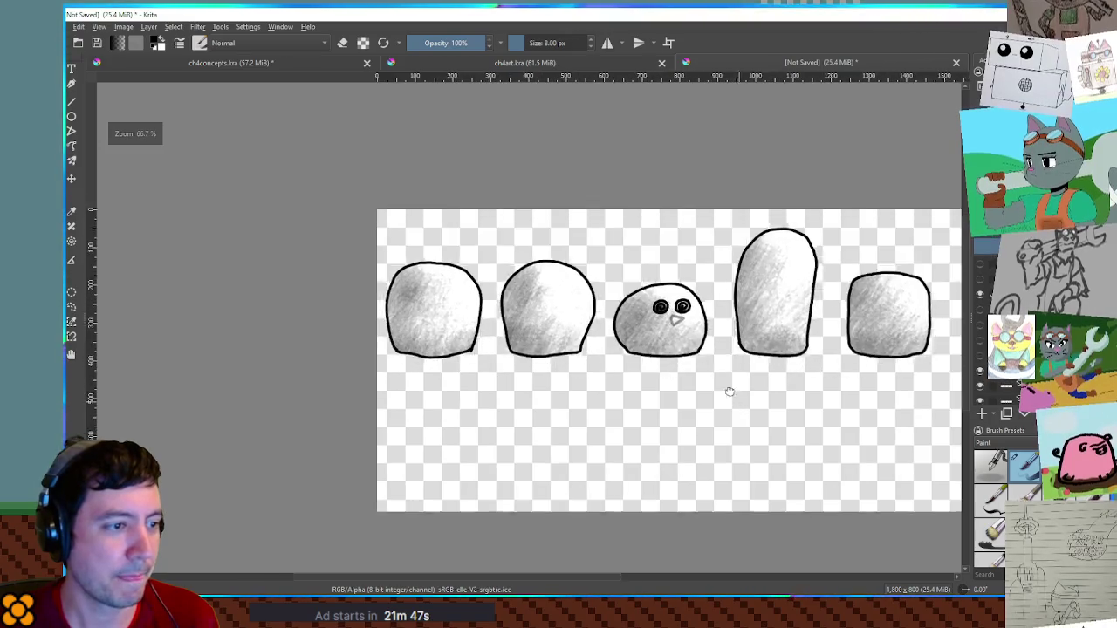
pyautogui.scroll(1, 733, 396)
pyautogui.scroll(-1, 668, 387)
pyautogui.moveTo(715, 383); pyautogui.dragTo(645, 380)
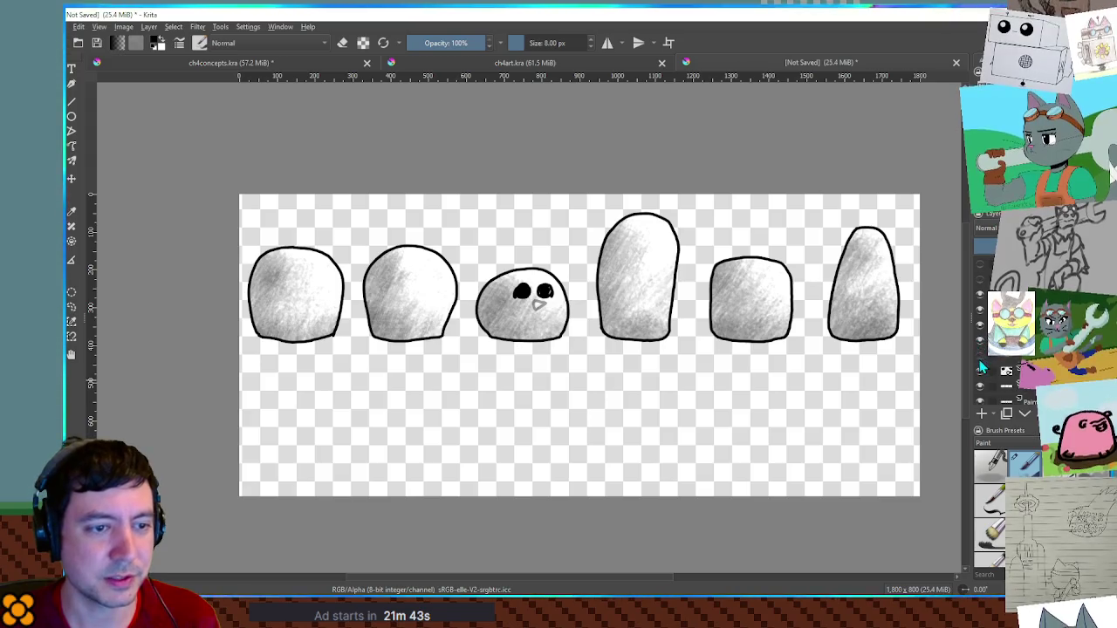
pyautogui.press('+')
pyautogui.press('+')
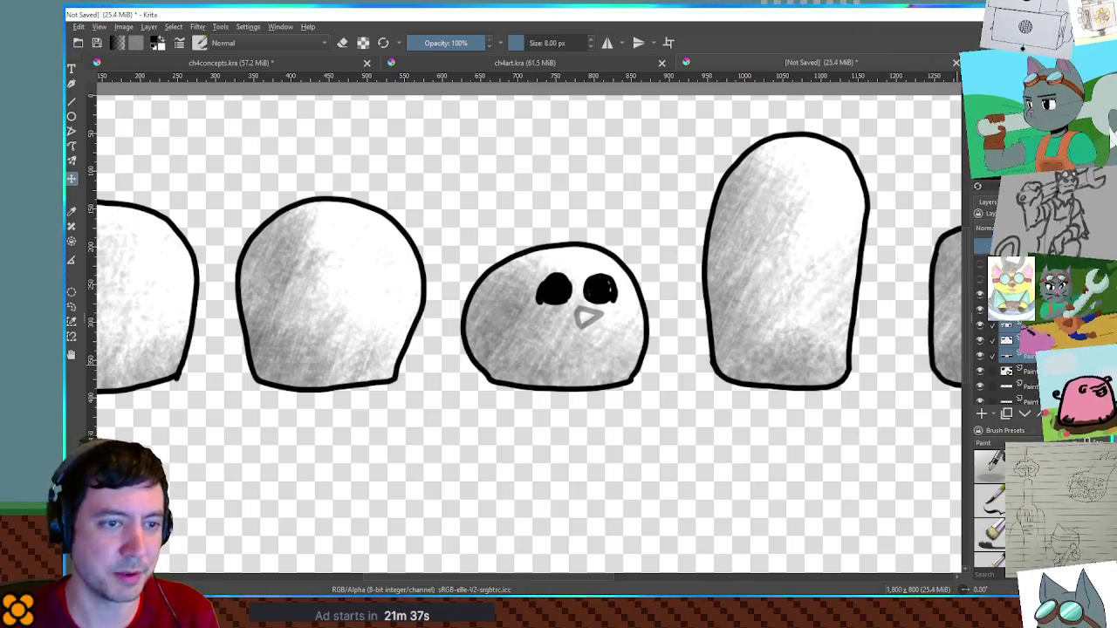
pyautogui.press('Up')
pyautogui.press('Up')
pyautogui.press('Up')
pyautogui.press('Up')
pyautogui.press('Up')
pyautogui.press('Up')
pyautogui.press('Up')
pyautogui.press('Up')
pyautogui.press('Up')
pyautogui.press('Up')
pyautogui.press('Up')
pyautogui.press('Up')
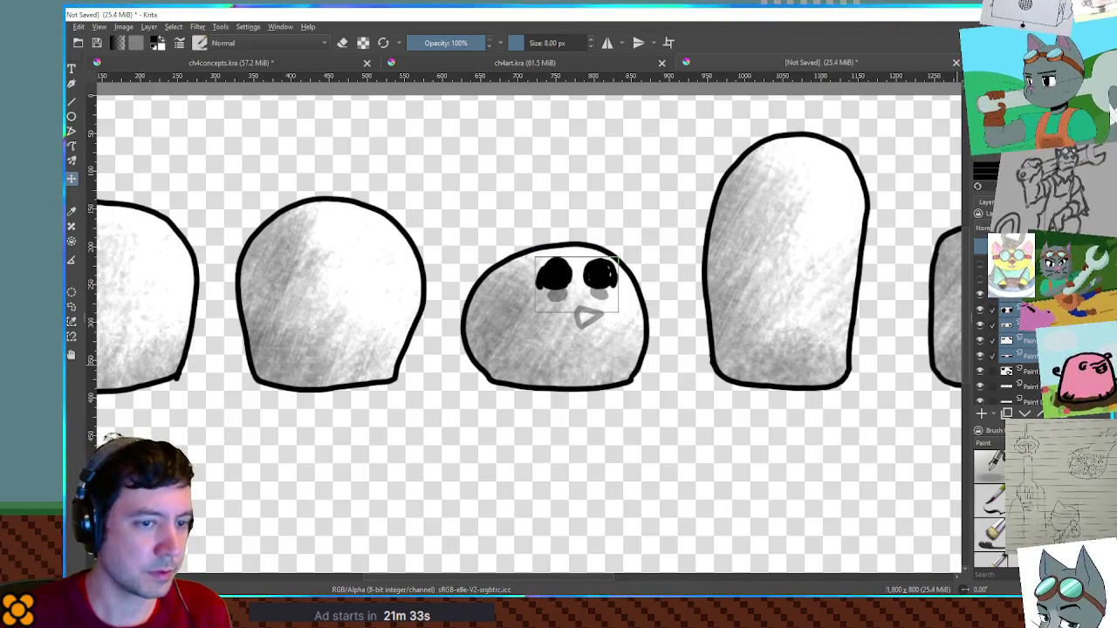
pyautogui.press('Down')
pyautogui.press('Down')
pyautogui.press('Down')
pyautogui.press('Return')
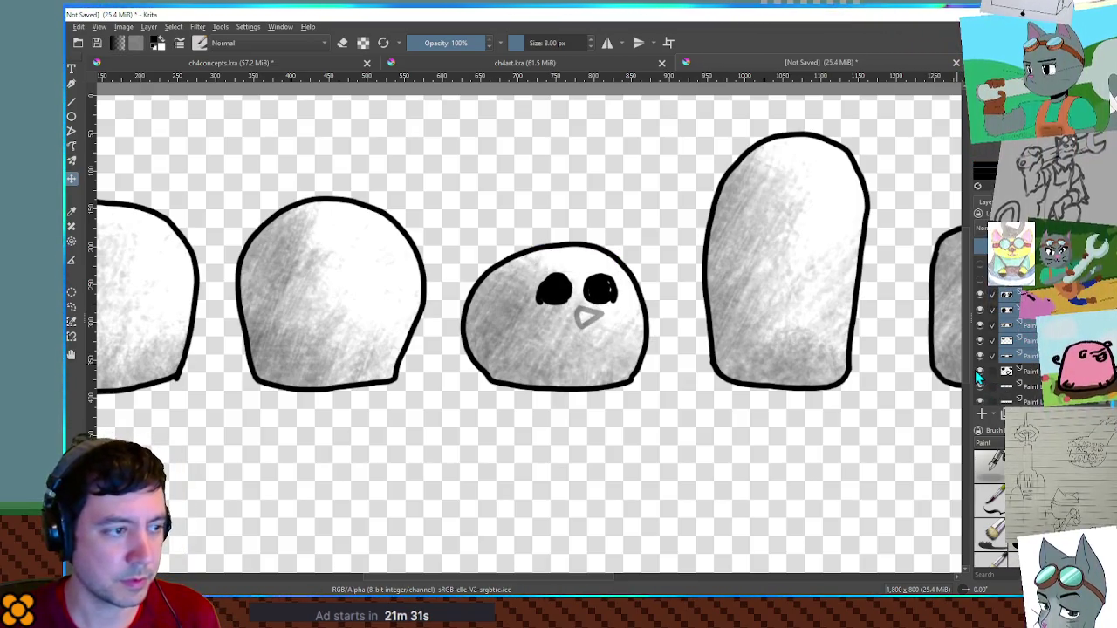
# Raise the top set of eyes up the head to reveal the blush beneath
pyautogui.click(995, 373)
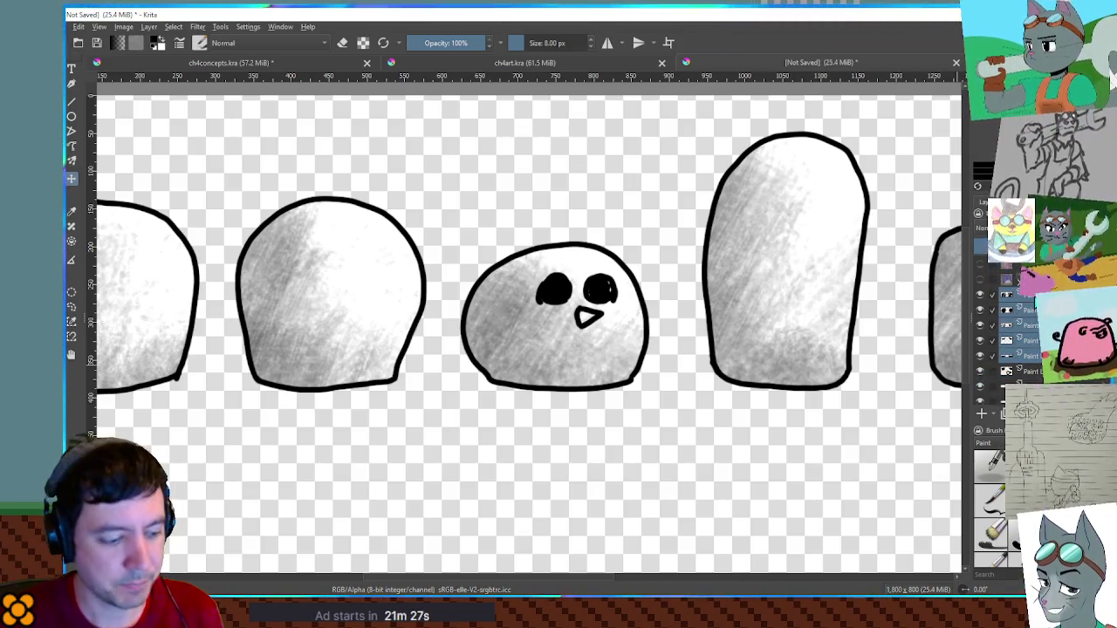
pyautogui.hotkey('ctrl', 't')
pyautogui.press('Up')
pyautogui.press('Up')
pyautogui.press('Up')
pyautogui.press('Up')
pyautogui.press('Up')
pyautogui.press('Up')
pyautogui.press('Up')
pyautogui.press('Up')
pyautogui.press('Up')
pyautogui.press('Return')
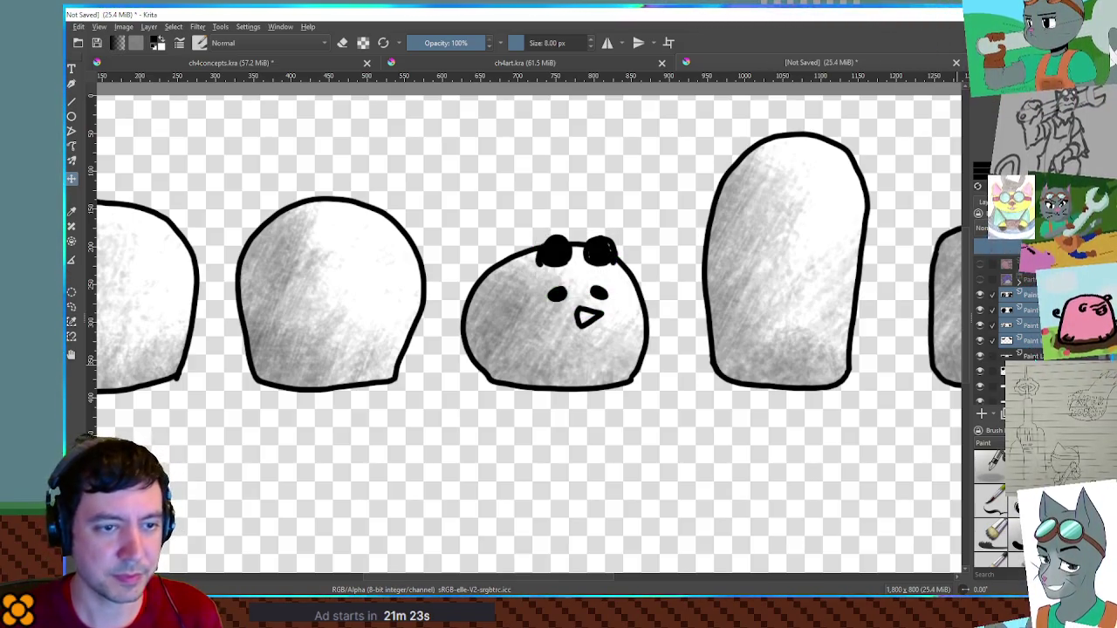
# Lift the solid black eyes up off the middle blob
pyautogui.hotkey('ctrl', 't')
pyautogui.press('Up')
pyautogui.press('Up')
pyautogui.press('Up')
pyautogui.press('Up')
pyautogui.press('Up')
pyautogui.press('Up')
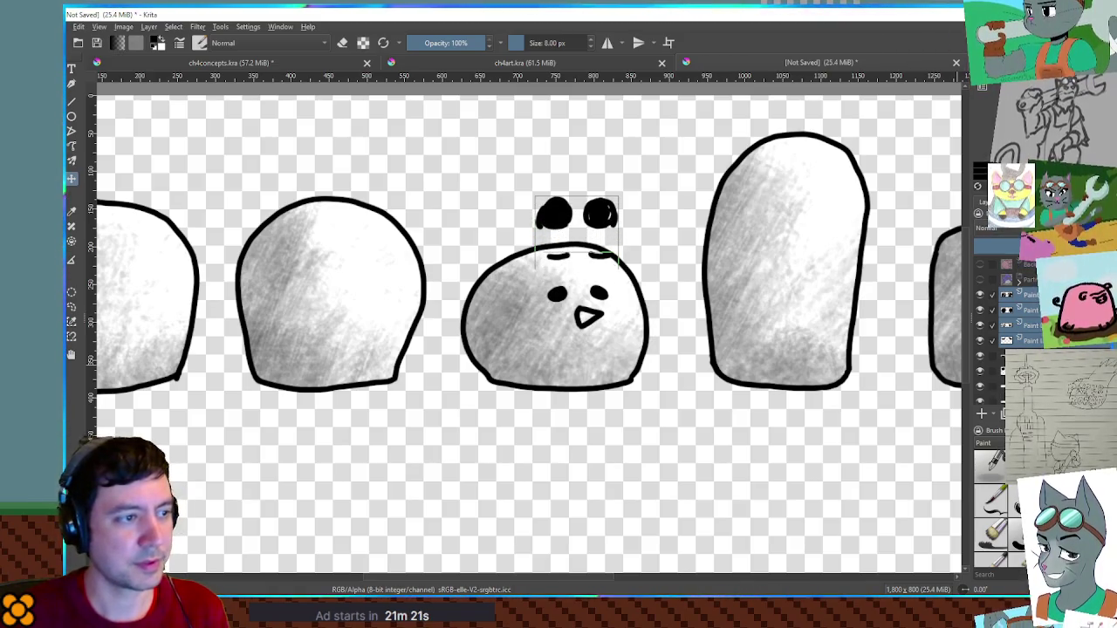
pyautogui.press('Up')
pyautogui.press('Up')
pyautogui.press('Up')
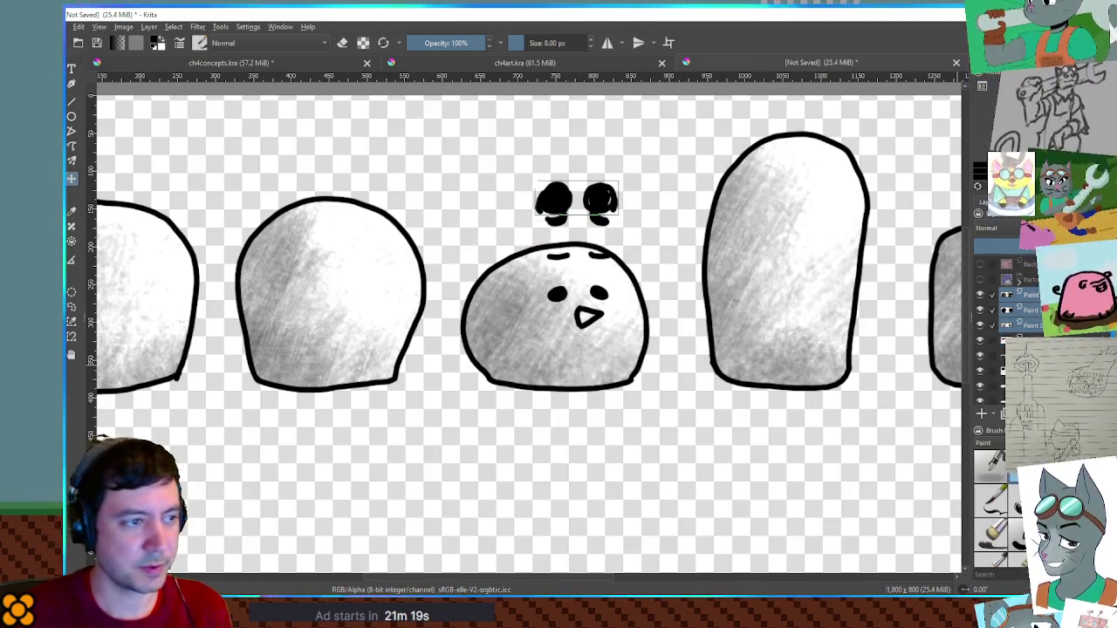
pyautogui.press('Up')
pyautogui.press('Up')
pyautogui.press('Up')
pyautogui.press('Return')
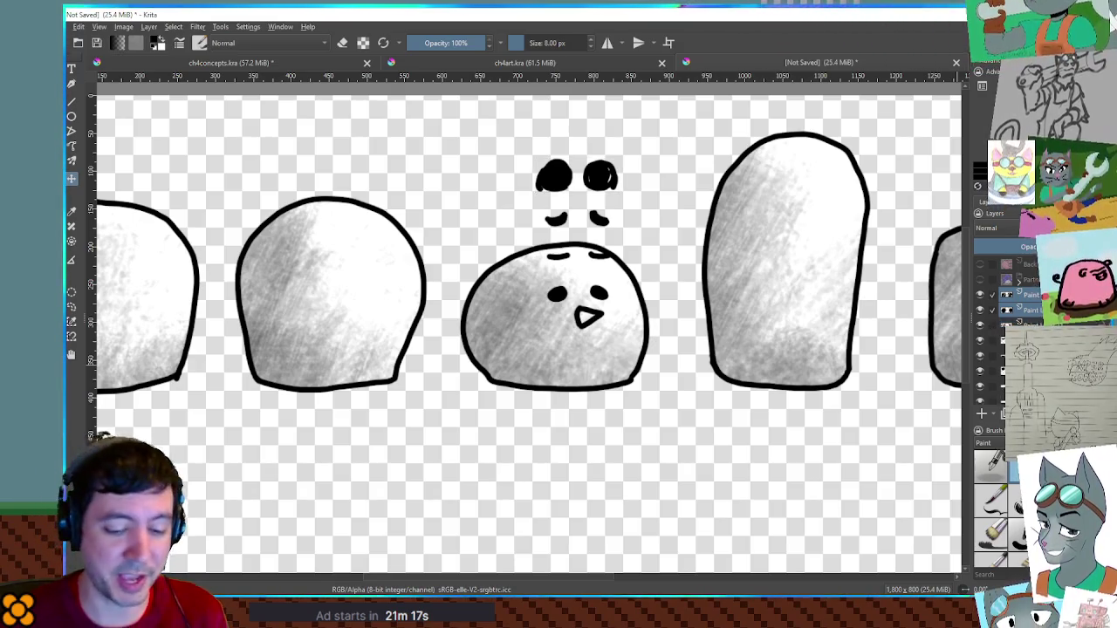
# Stack the black eyes above the ringed eyes and the swirl eyes above the black ones
pyautogui.hotkey('ctrl', 't')
pyautogui.press('Up')
pyautogui.press('Up')
pyautogui.press('Up')
pyautogui.press('Up')
pyautogui.press('Up')
pyautogui.press('Up')
pyautogui.press('Up')
pyautogui.press('Up')
pyautogui.press('Up')
pyautogui.press('Down')
pyautogui.press('Down')
pyautogui.press('Down')
pyautogui.press('Down')
pyautogui.press('Down')
pyautogui.press('Down')
pyautogui.press('Down')
pyautogui.press('Down')
pyautogui.press('Down')
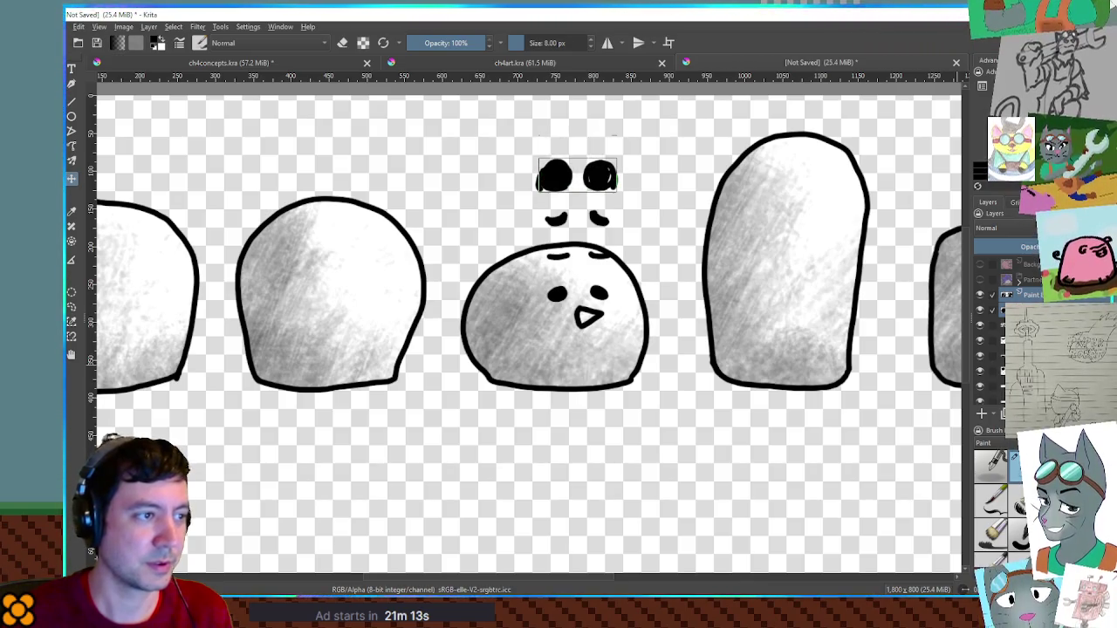
pyautogui.press('Up')
pyautogui.press('Up')
pyautogui.press('Up')
pyautogui.press('Up')
pyautogui.press('Up')
pyautogui.press('Up')
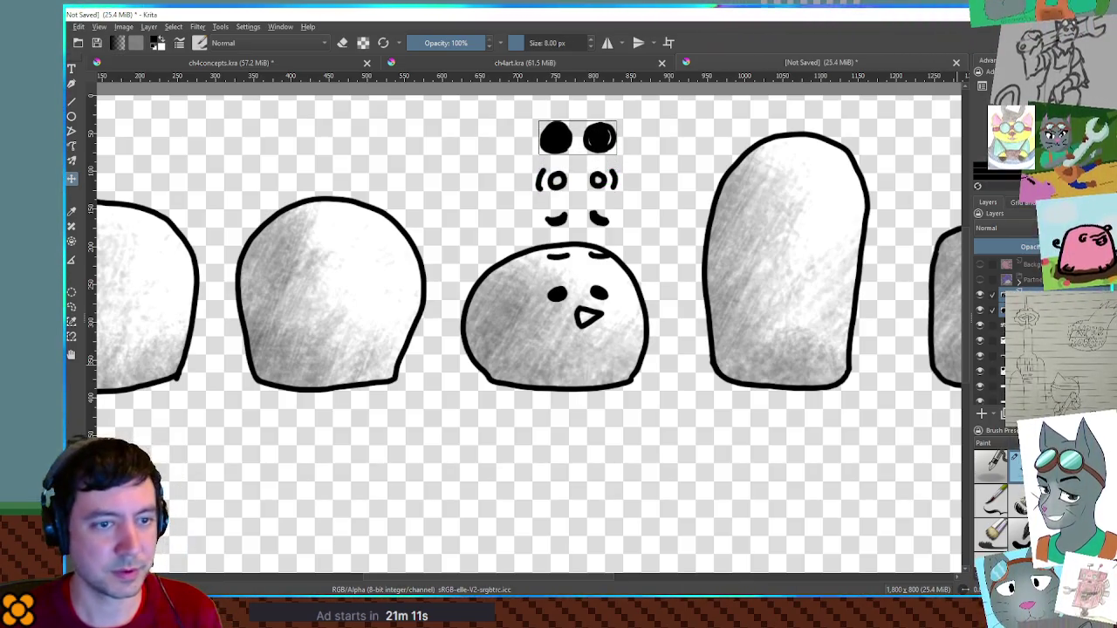
pyautogui.press('Up')
pyautogui.press('Up')
pyautogui.press('Up')
pyautogui.press('Up')
pyautogui.press('Up')
pyautogui.press('Up')
pyautogui.press('Up')
pyautogui.press('Up')
pyautogui.press('Up')
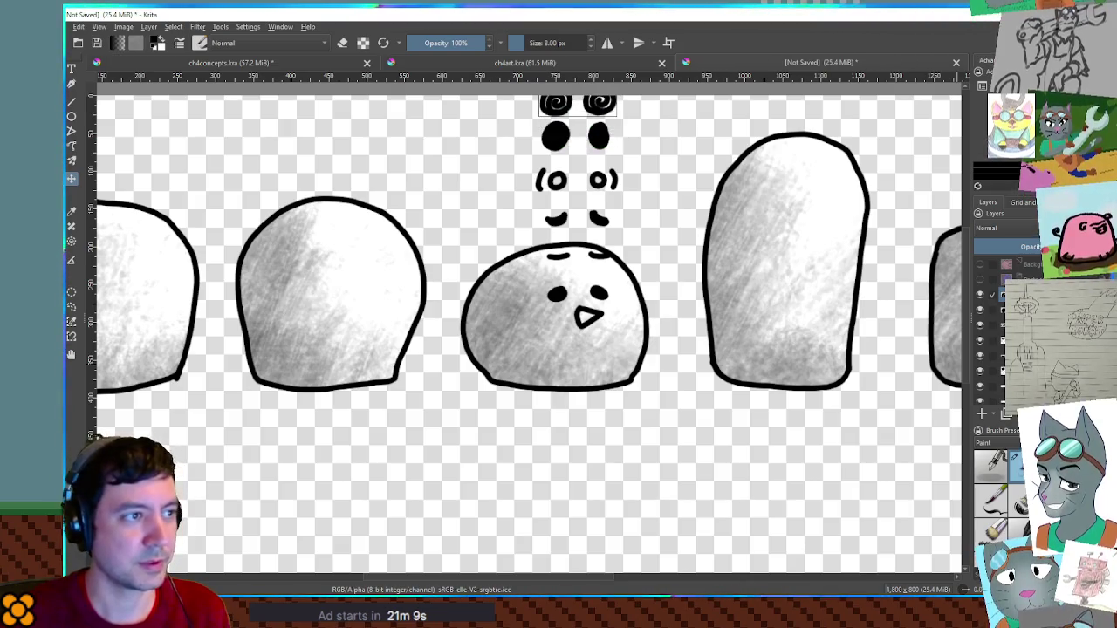
pyautogui.press('Down')
pyautogui.press('Down')
pyautogui.press('Down')
pyautogui.press('Down')
pyautogui.press('Down')
pyautogui.press('Down')
pyautogui.press('Down')
pyautogui.press('Down')
pyautogui.press('Down')
pyautogui.press('Down')
pyautogui.press('Down')
pyautogui.press('Down')
pyautogui.press('Up')
pyautogui.press('Up')
pyautogui.press('Up')
pyautogui.press('Up')
pyautogui.press('Up')
pyautogui.press('Up')
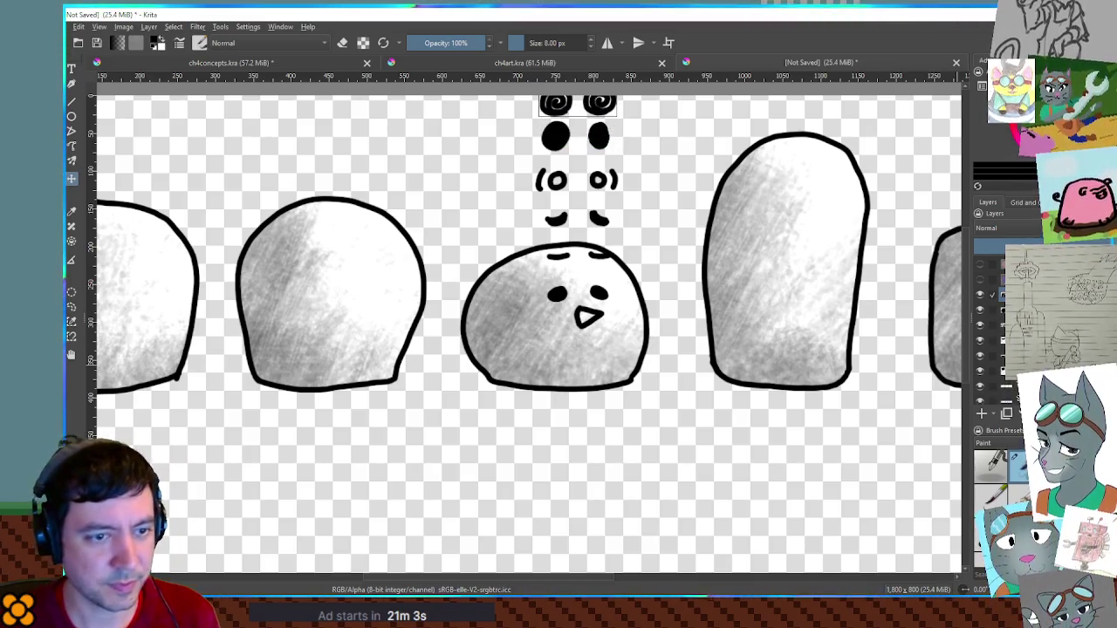
pyautogui.scroll(-5, 748, 287)
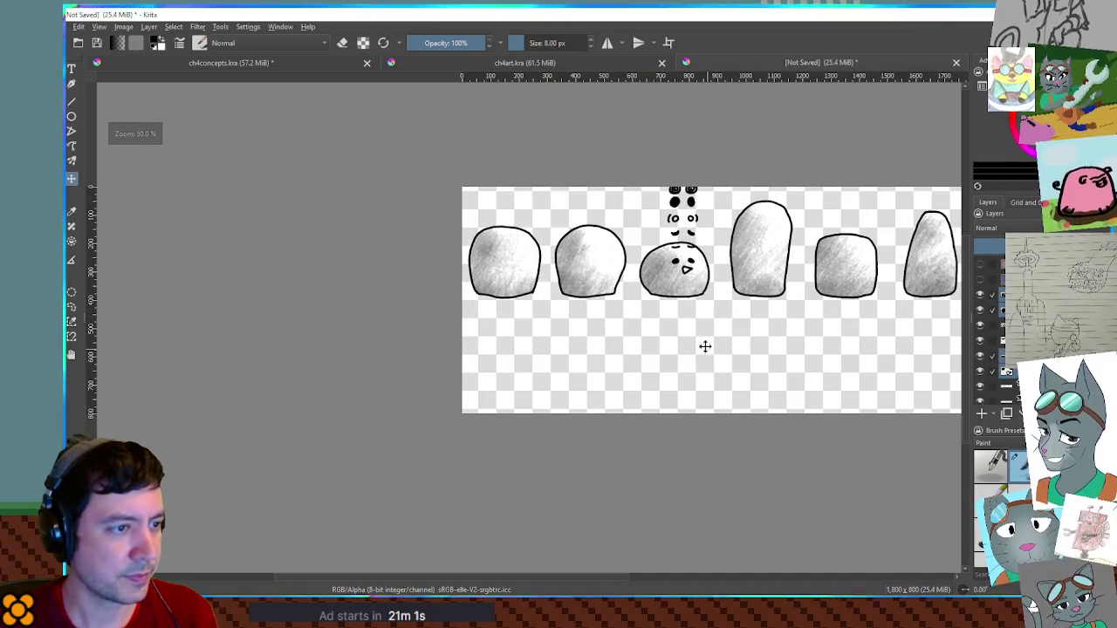
# Collapse the face-features group and drag the eye-and-beak column to the canvas's lower left
pyautogui.moveTo(688, 220); pyautogui.dragTo(559, 357)
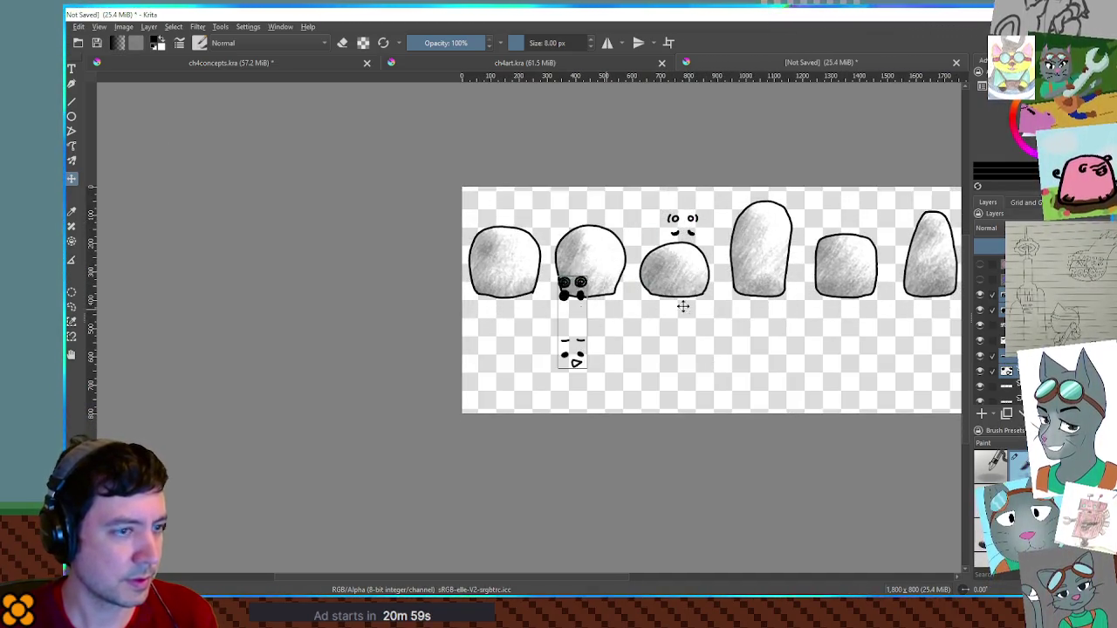
pyautogui.hotkey('ctrl', 'z')
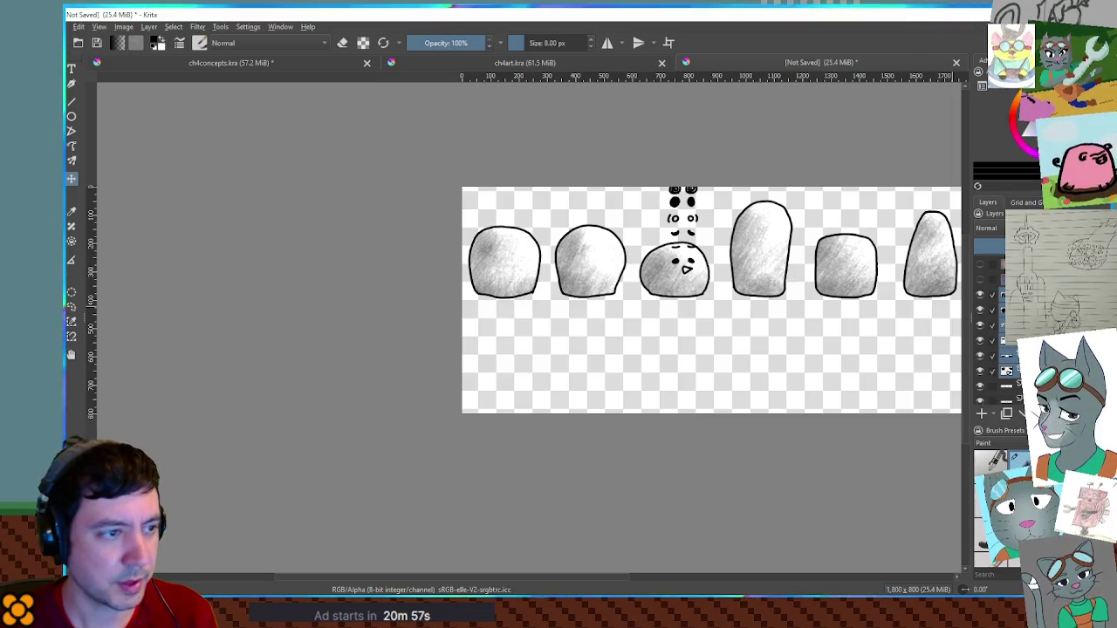
pyautogui.click(1001, 294)
pyautogui.moveTo(712, 271); pyautogui.dragTo(504, 346)
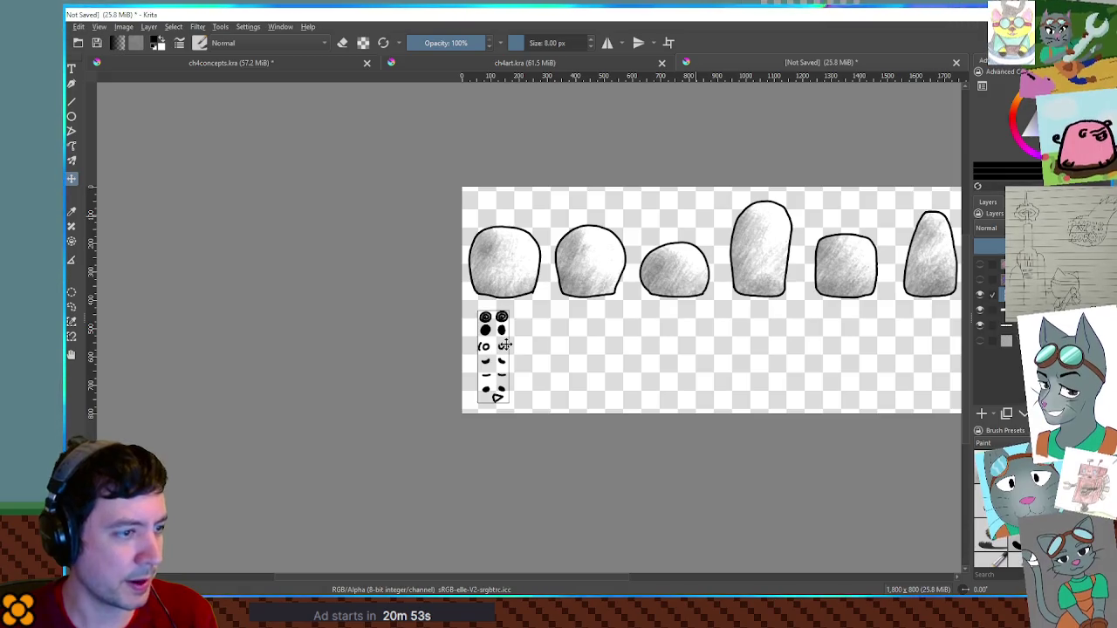
# Recentre the view on the blobs, then switch over to the Godot editor
pyautogui.moveTo(666, 349); pyautogui.dragTo(588, 331)
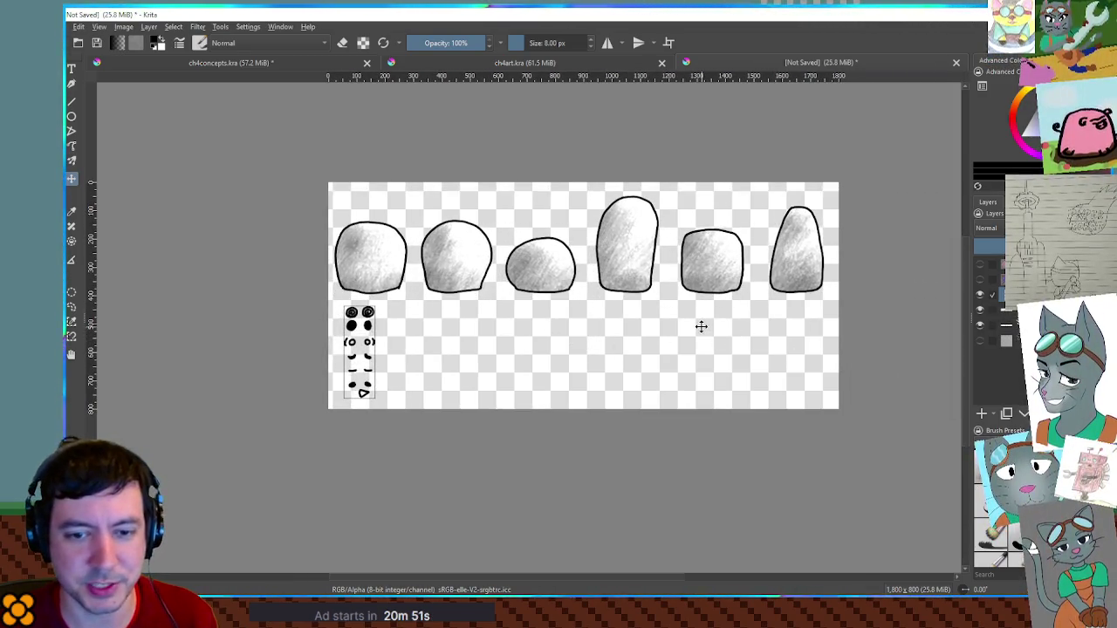
pyautogui.scroll(3, 508, 327)
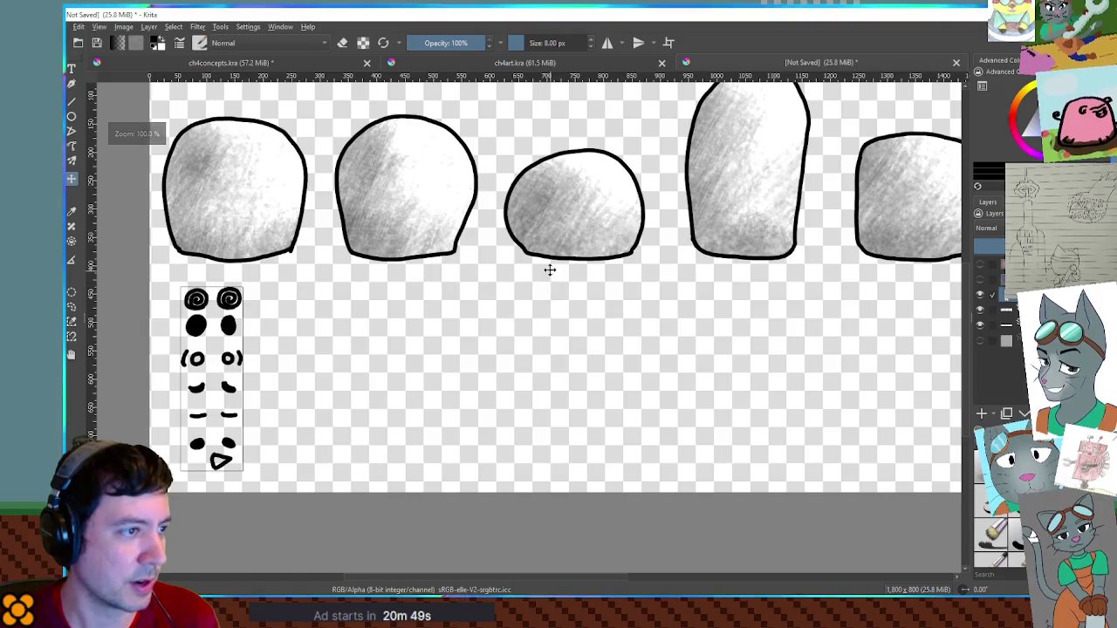
pyautogui.scroll(2, 523, 319)
pyautogui.moveTo(561, 299); pyautogui.dragTo(581, 319)
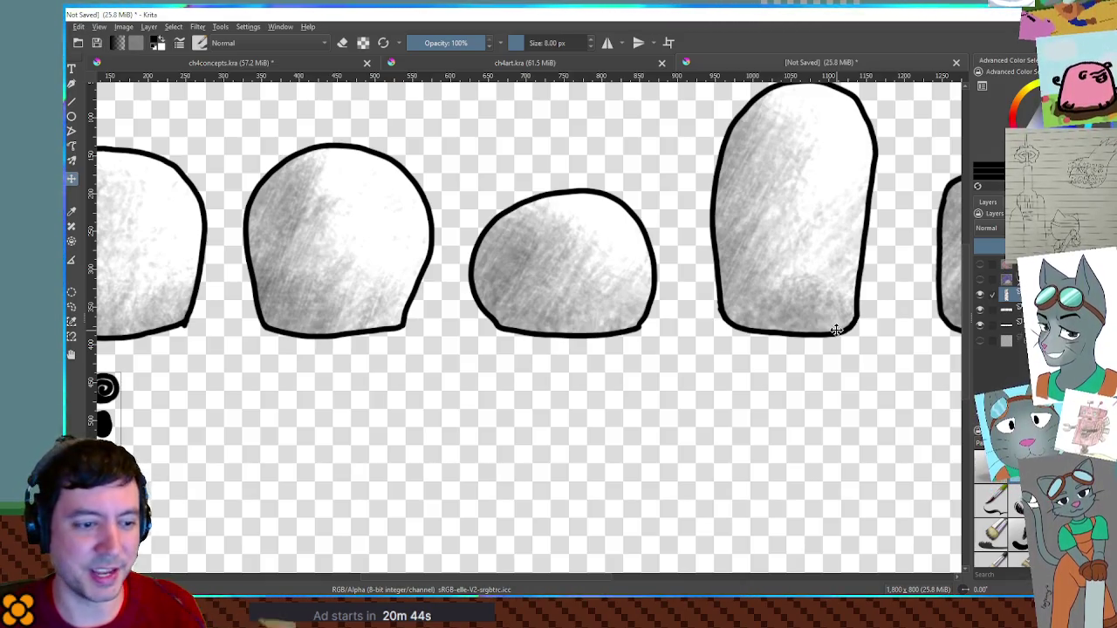
pyautogui.hotkey('alt', 'Tab')
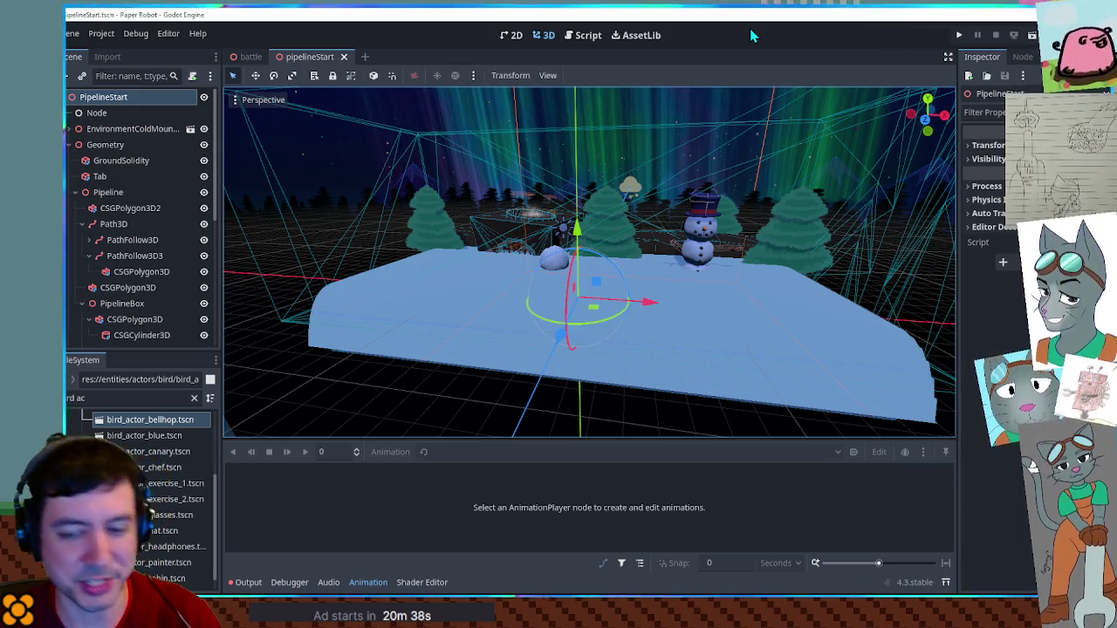
pyautogui.press('F6')
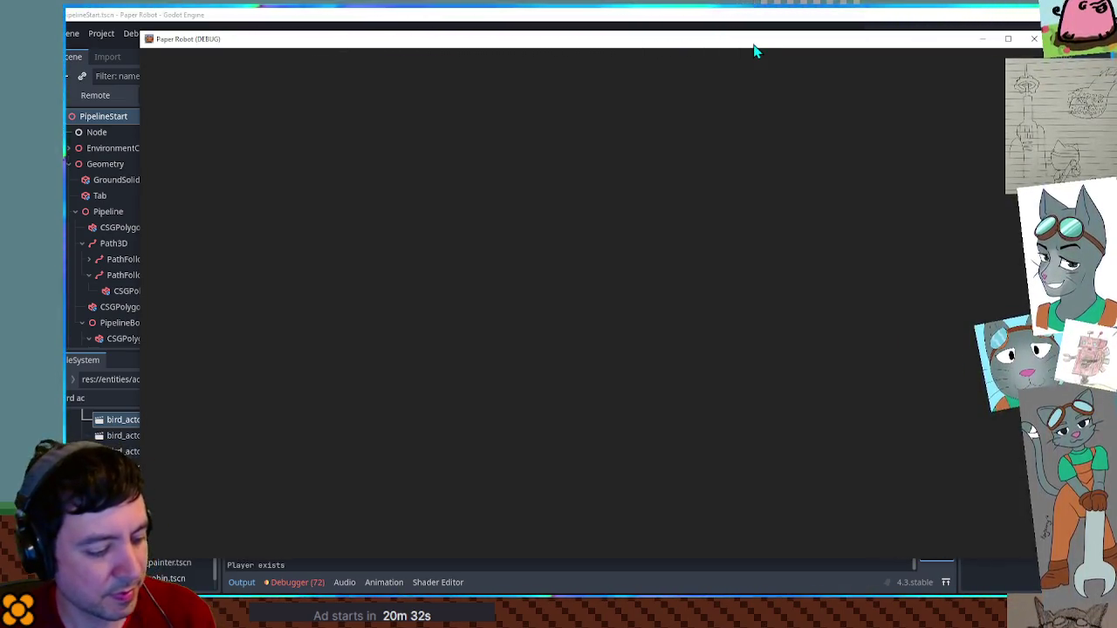
pyautogui.press('Escape')
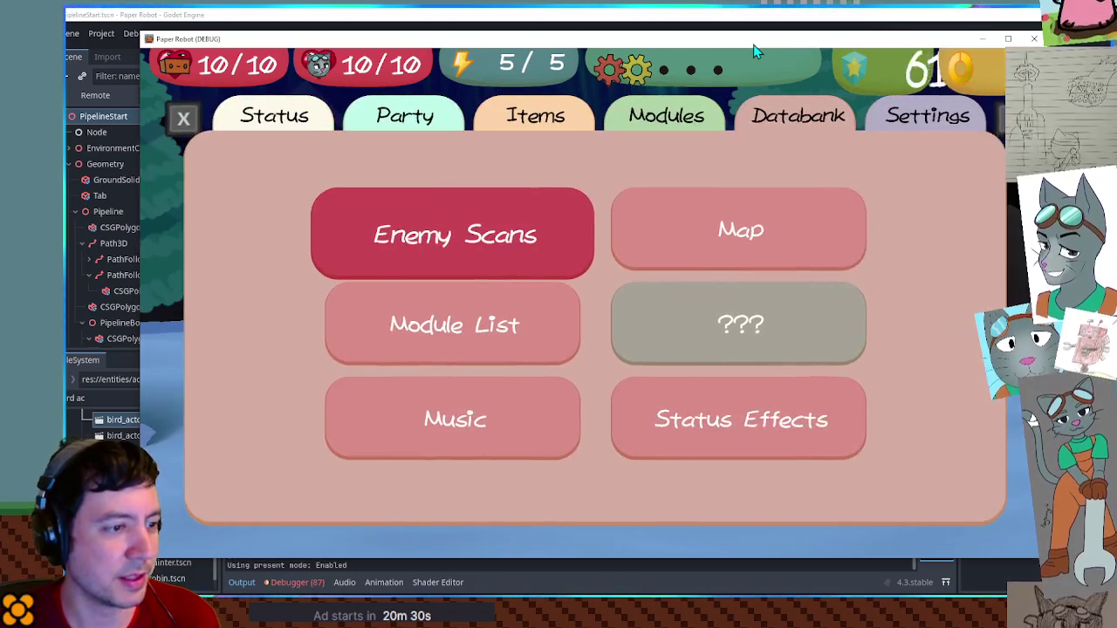
pyautogui.press('Down')
pyautogui.press('Down')
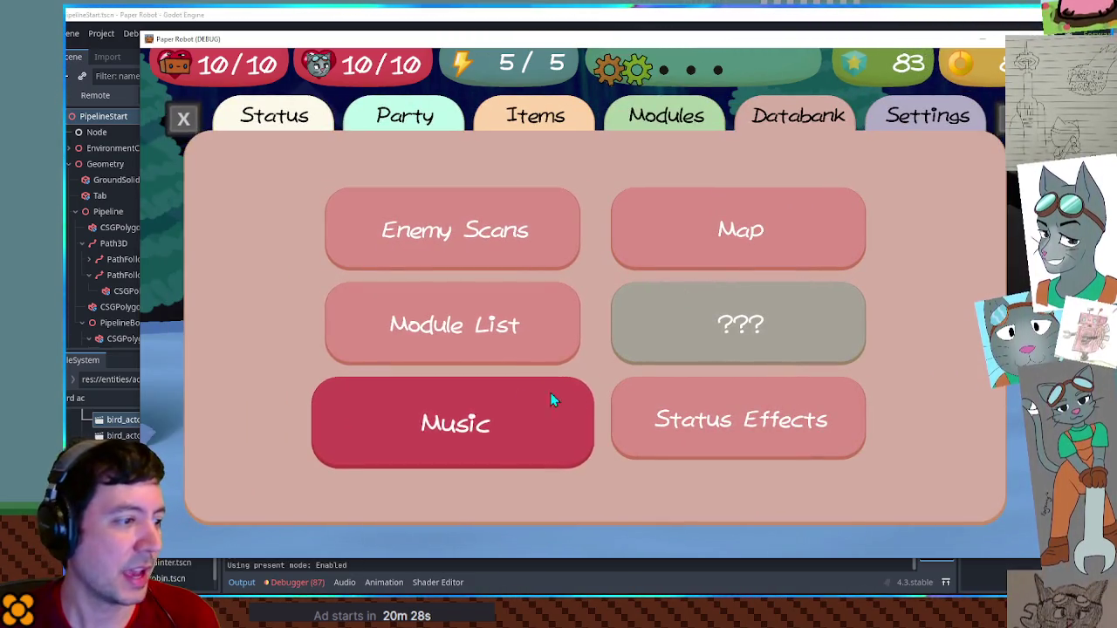
pyautogui.click(477, 436)
pyautogui.scroll(-1, 467, 436)
pyautogui.press('Down')
pyautogui.press('Up')
pyautogui.press('Up')
pyautogui.press('Up')
pyautogui.press('Down')
pyautogui.press('Down')
pyautogui.press('Down')
pyautogui.press('Return')
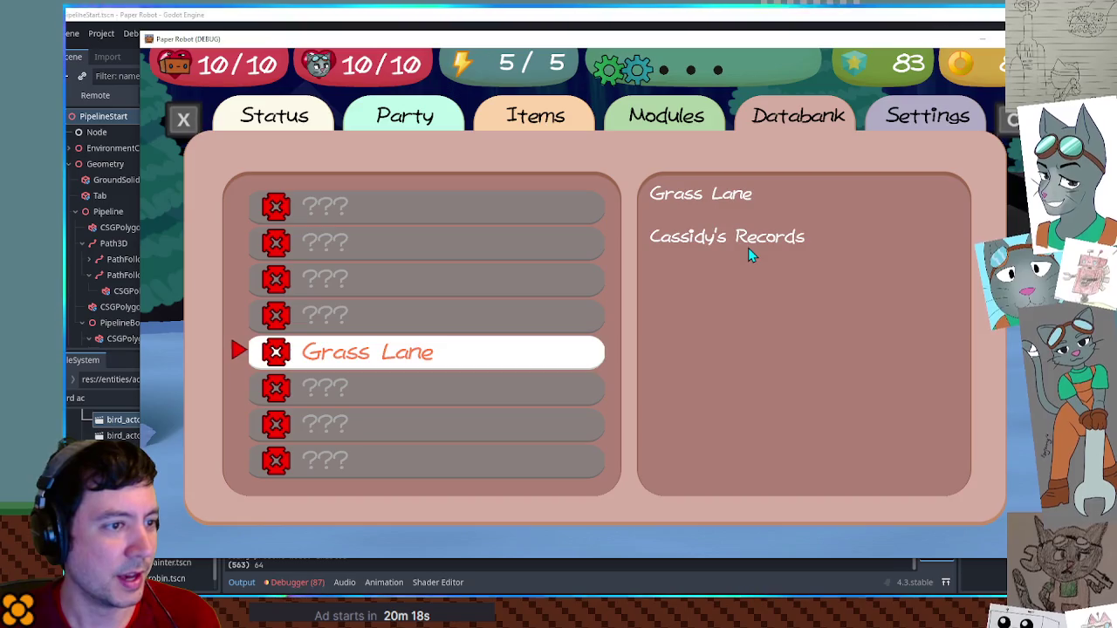
pyautogui.press('Down')
pyautogui.press('Down')
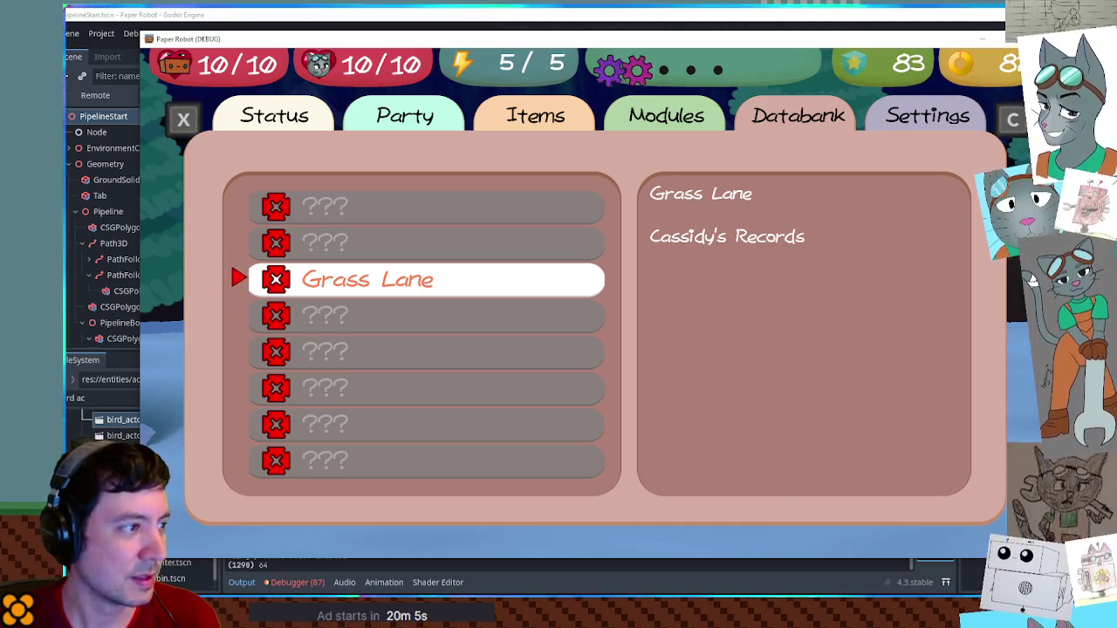
pyautogui.press('F8')
pyautogui.click(559, 310)
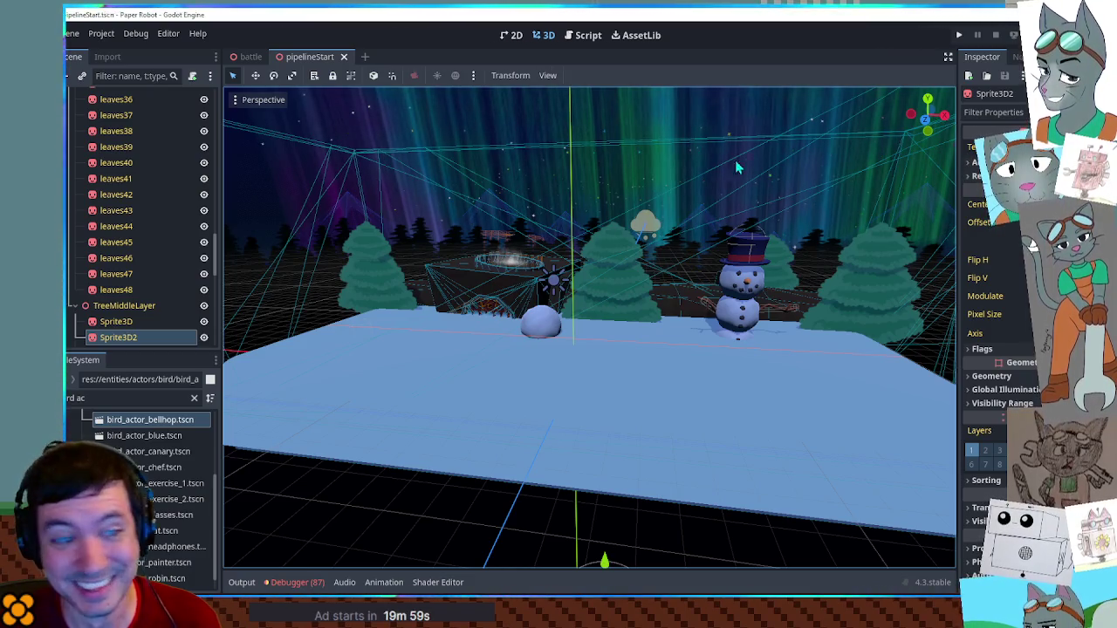
# Back in Krita, duplicate the face-features layer and drag the copy onto the third blob
pyautogui.hotkey('alt', 'Tab')
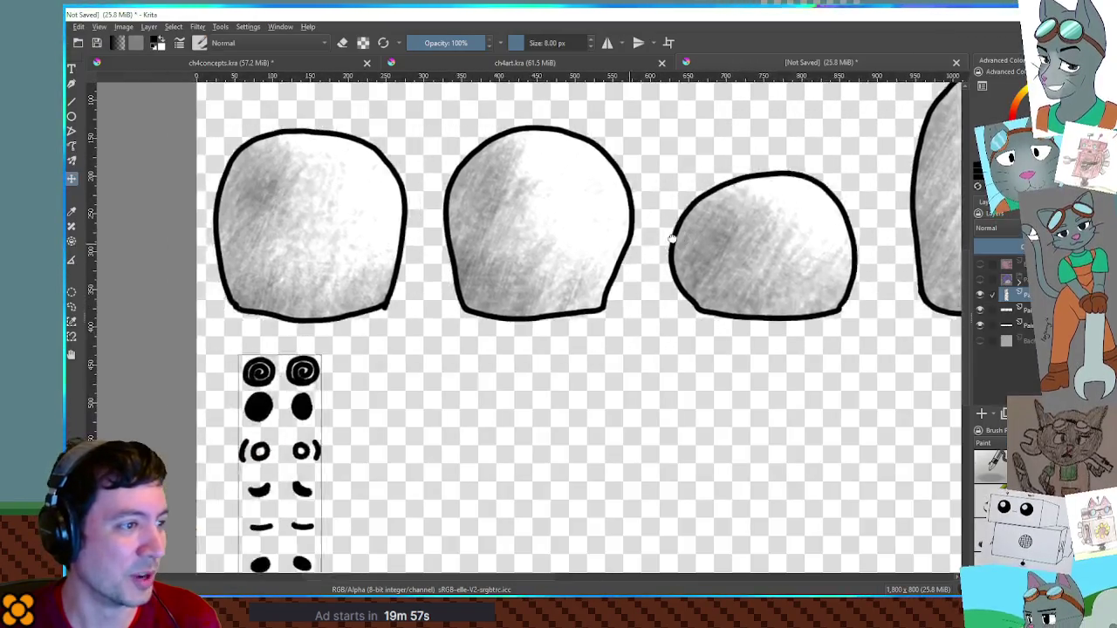
pyautogui.scroll(2, 591, 309)
pyautogui.hscroll(3, 591, 309)
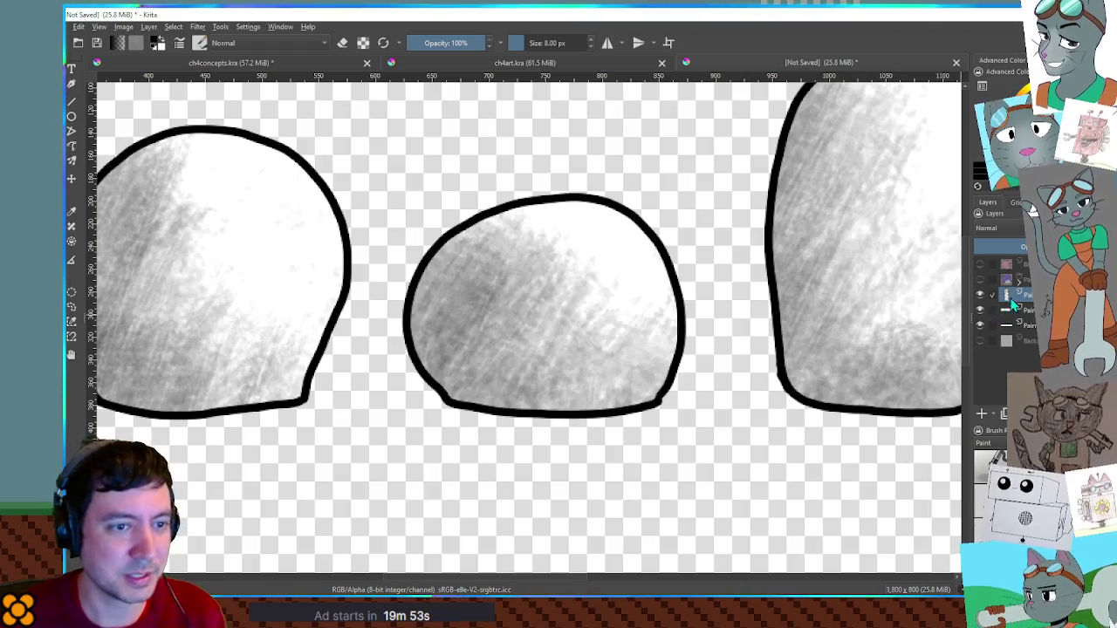
pyautogui.scroll(-5, 584, 393)
pyautogui.hotkey('ctrl', 'j')
pyautogui.press('t')
pyautogui.moveTo(469, 437)
pyautogui.mouseDown()
pyautogui.moveTo(652, 349)
pyautogui.moveTo(654, 329)
pyautogui.mouseUp()
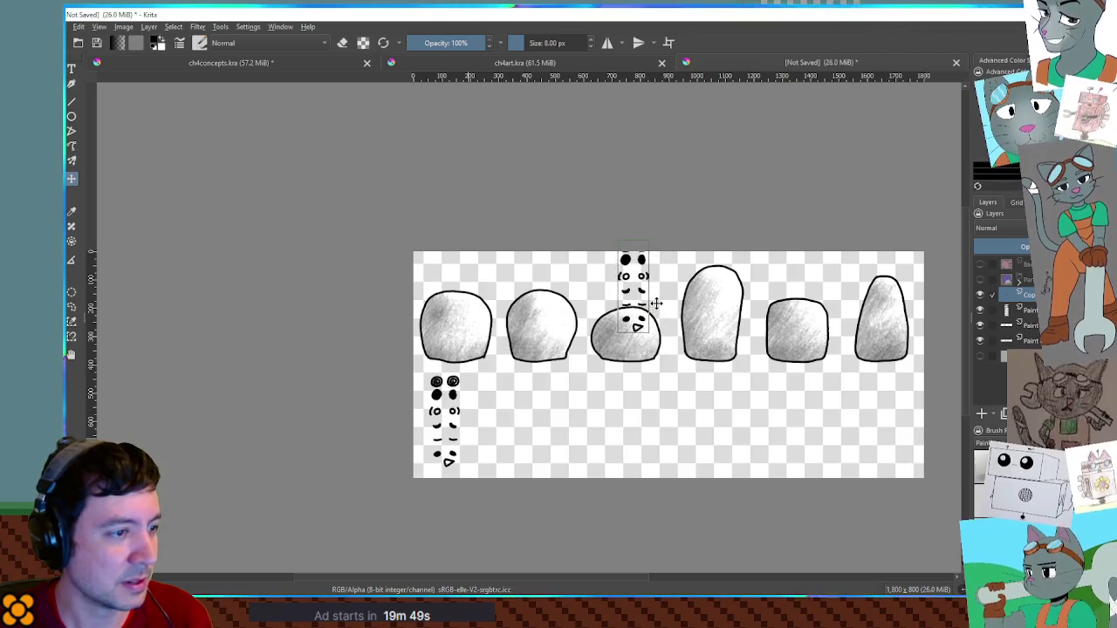
# Add a new empty paint layer and return to the brush
pyautogui.scroll(5, 654, 330)
pyautogui.scroll(2, 640, 373)
pyautogui.press('Insert')
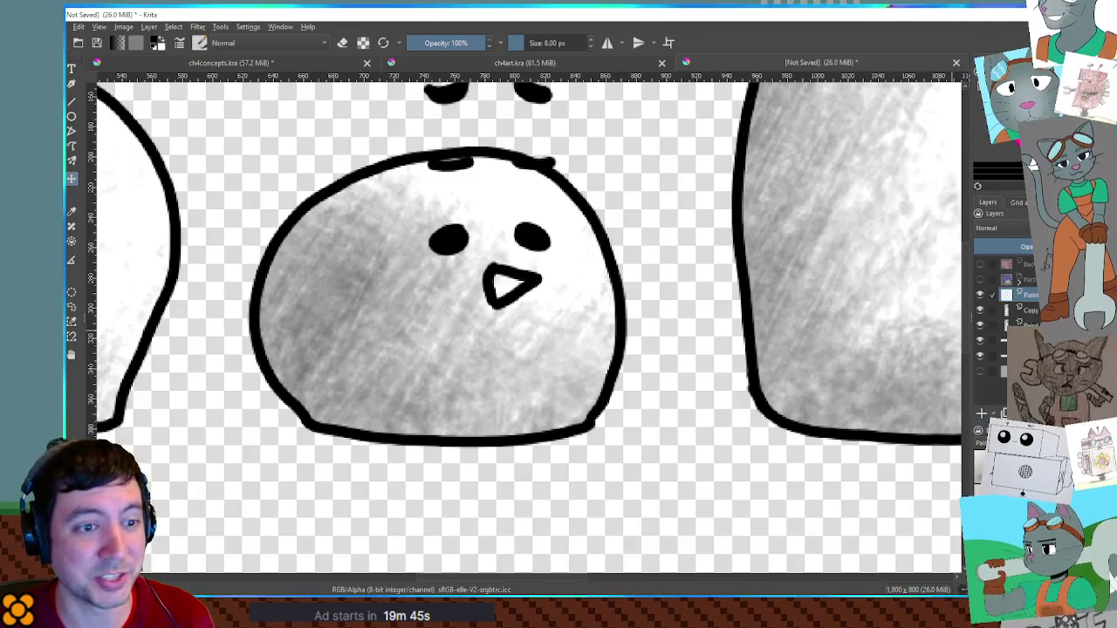
pyautogui.moveTo(786, 328); pyautogui.dragTo(877, 359)
pyautogui.press('b')
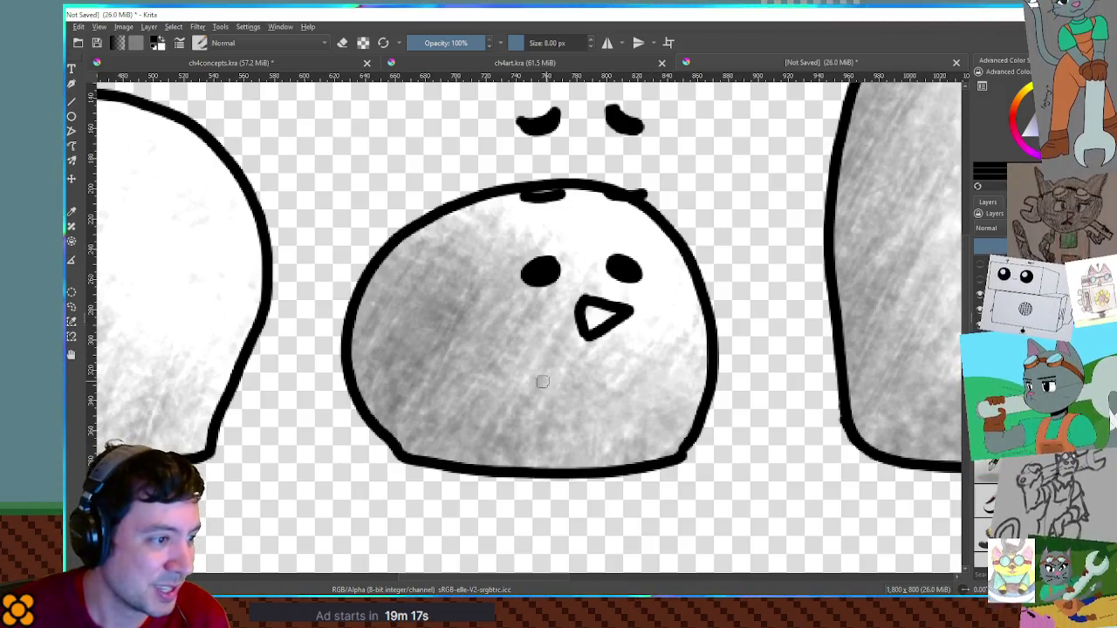
# Draw a rounded outline around the middle blob's eyes and beak, then drag it toward the lower left
pyautogui.moveTo(484, 388); pyautogui.dragTo(627, 390)
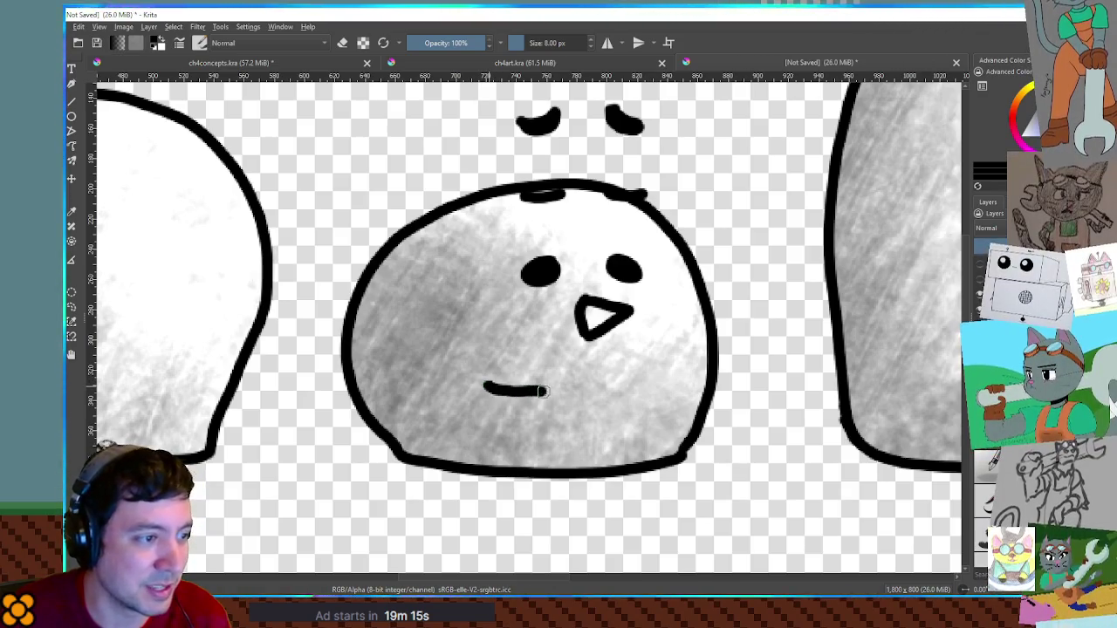
pyautogui.hotkey('ctrl', 'z')
pyautogui.moveTo(486, 382); pyautogui.dragTo(650, 390)
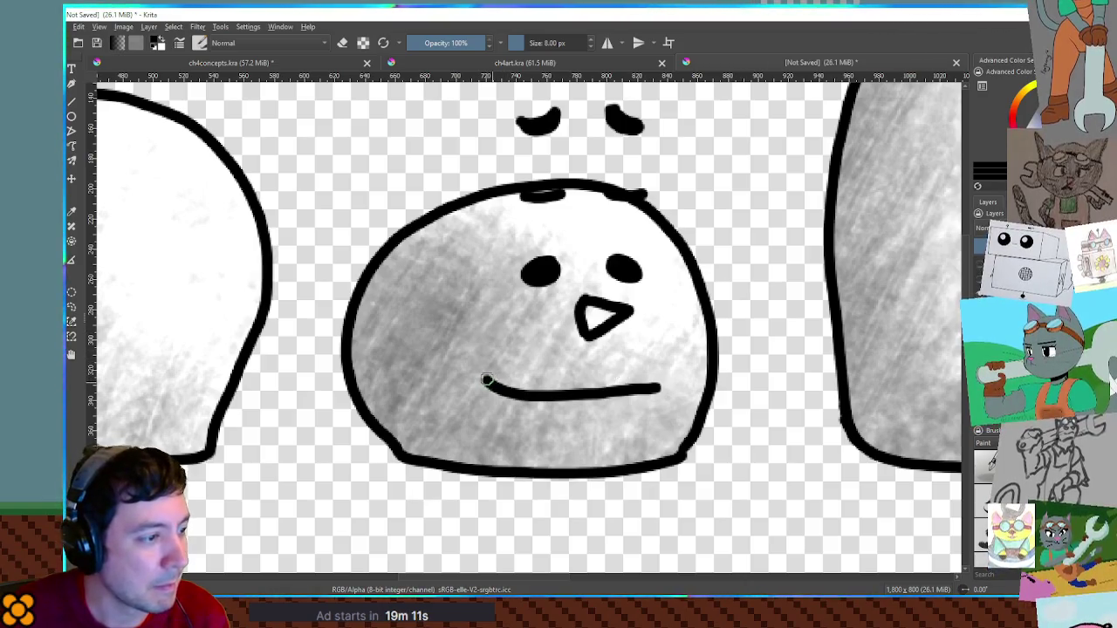
pyautogui.moveTo(480, 359); pyautogui.dragTo(485, 250)
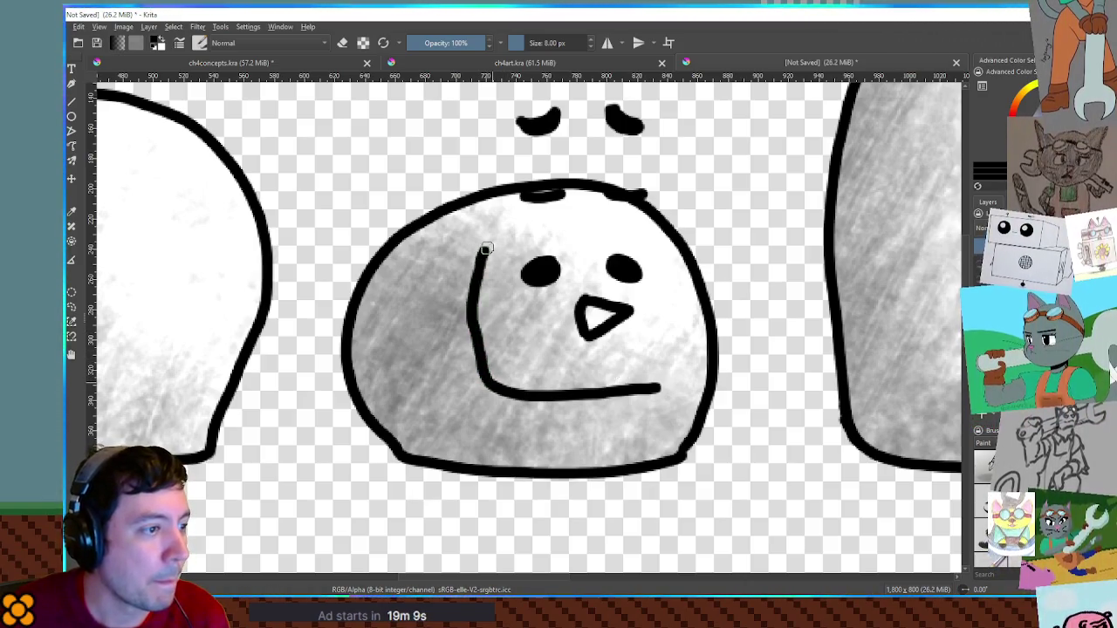
pyautogui.moveTo(608, 208)
pyautogui.mouseDown()
pyautogui.moveTo(660, 237)
pyautogui.moveTo(671, 271)
pyautogui.moveTo(661, 361)
pyautogui.mouseUp()
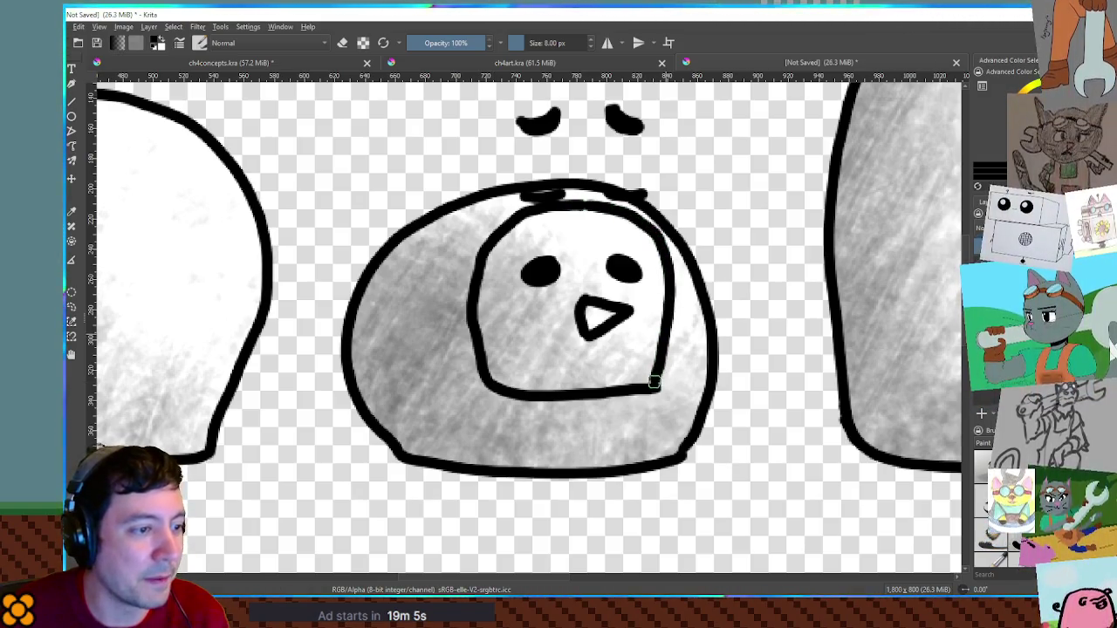
pyautogui.hotkey('ctrl', 't')
pyautogui.moveTo(638, 294)
pyautogui.mouseDown()
pyautogui.moveTo(641, 307)
pyautogui.moveTo(585, 228)
pyautogui.moveTo(595, 238)
pyautogui.moveTo(508, 436)
pyautogui.moveTo(451, 479)
pyautogui.moveTo(456, 392)
pyautogui.moveTo(445, 391)
pyautogui.mouseUp()
# Apply the small outline's new position beside the expression column at lower left
pyautogui.scroll(-3, 640, 307)
pyautogui.scroll(-3, 628, 307)
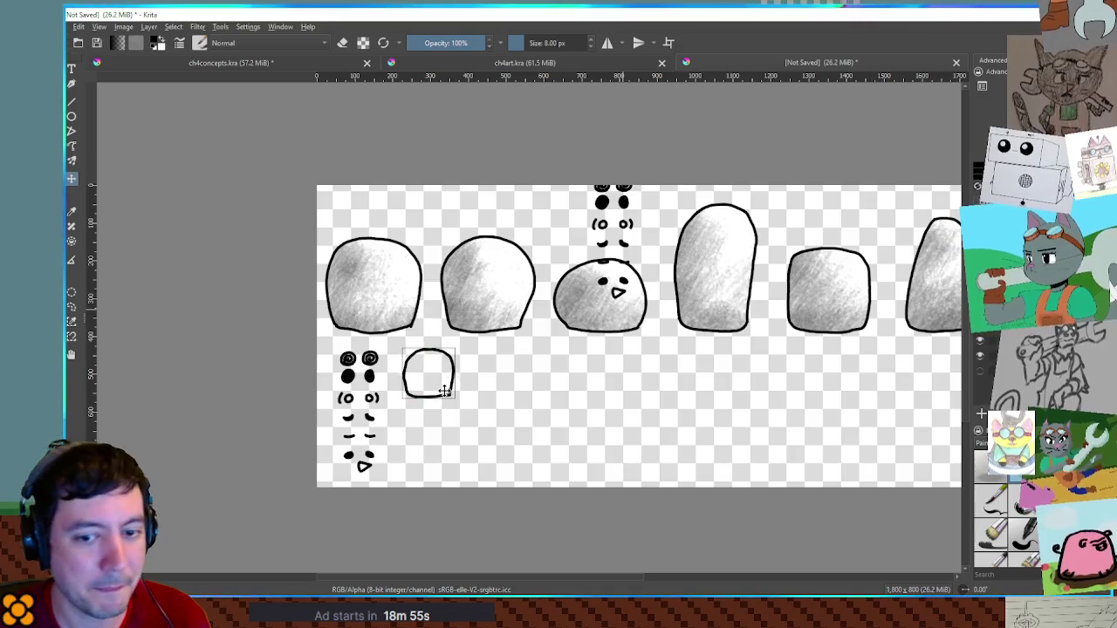
pyautogui.press('+')
pyautogui.press('+')
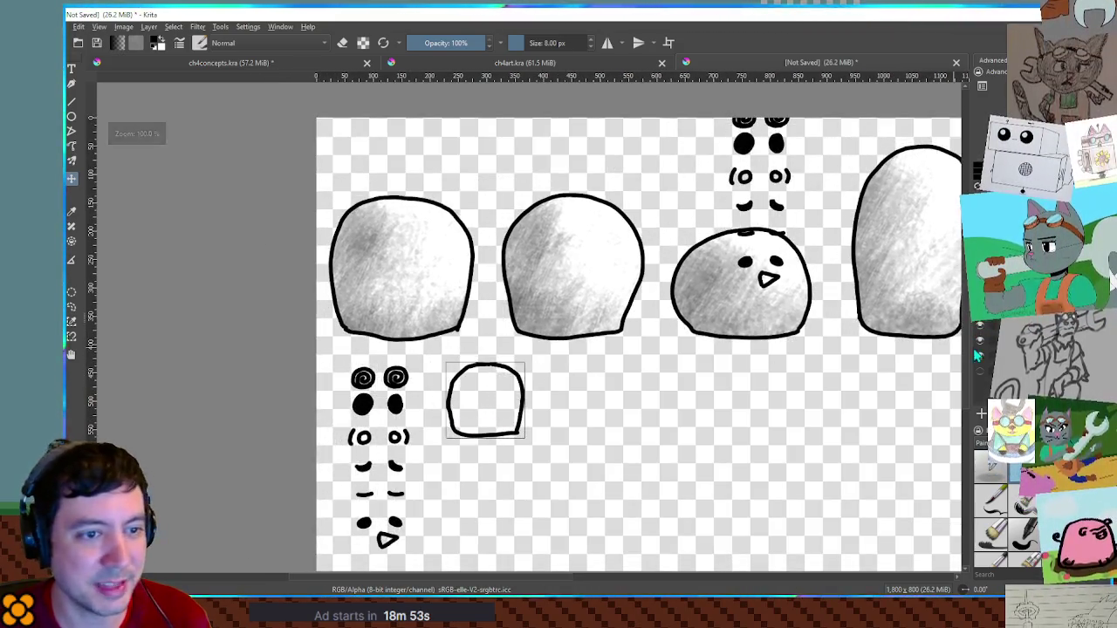
pyautogui.press('Return')
pyautogui.click(979, 325)
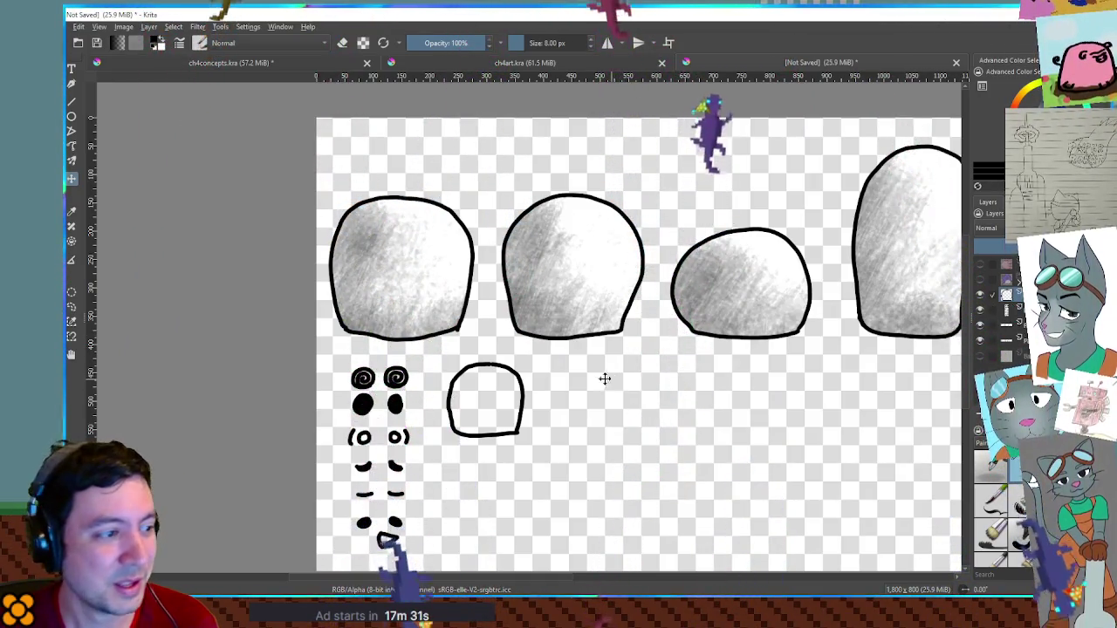
# Select the small outline's interior, grow the selection slightly, and fill it with white
pyautogui.click(1015, 467)
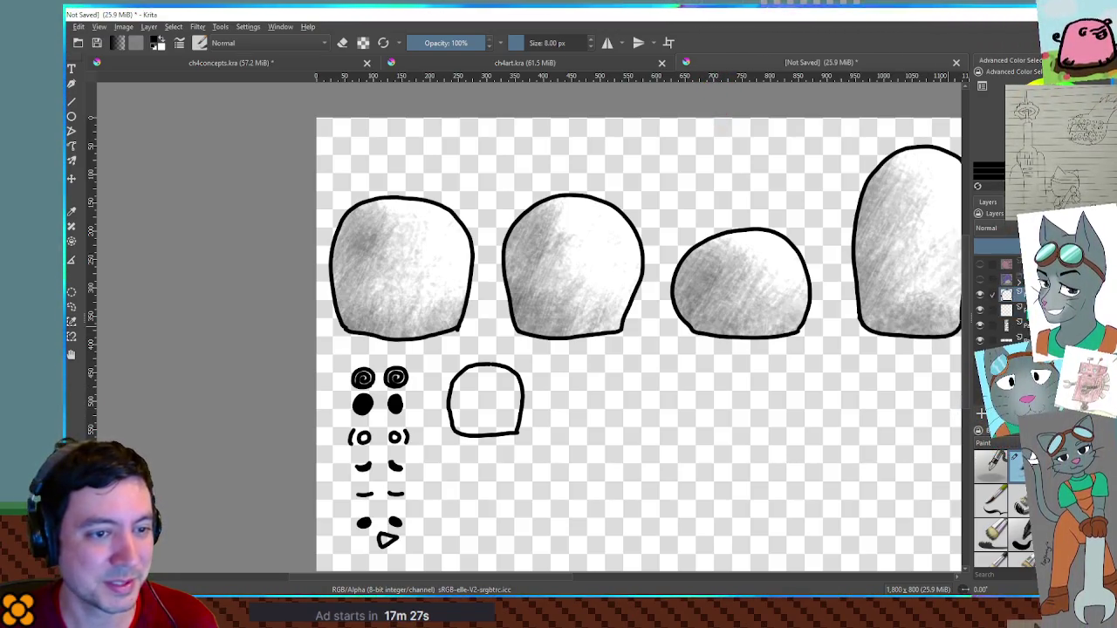
pyautogui.keyDown('ctrl'); pyautogui.click(1006, 279); pyautogui.keyUp('ctrl')
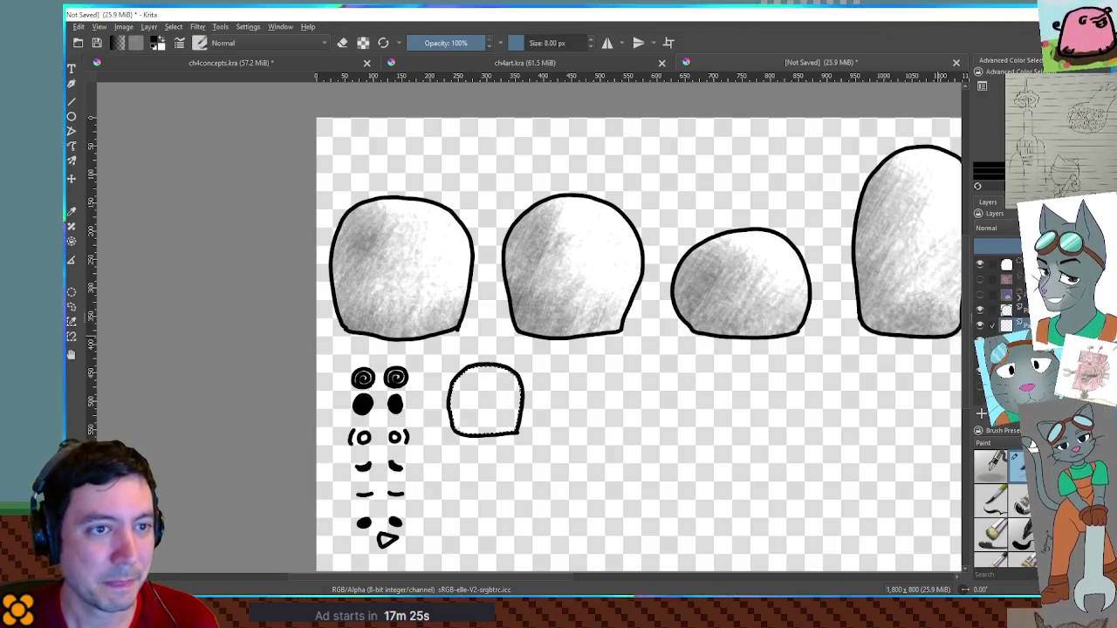
pyautogui.hotkey('ctrl', 'shift', 'g')
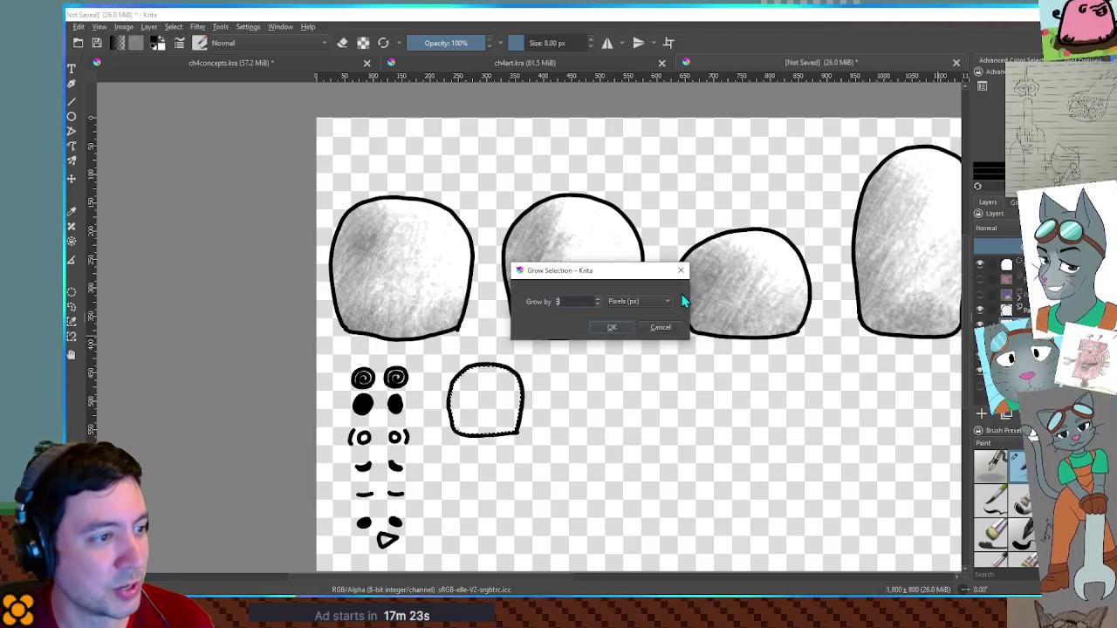
pyautogui.click(612, 327)
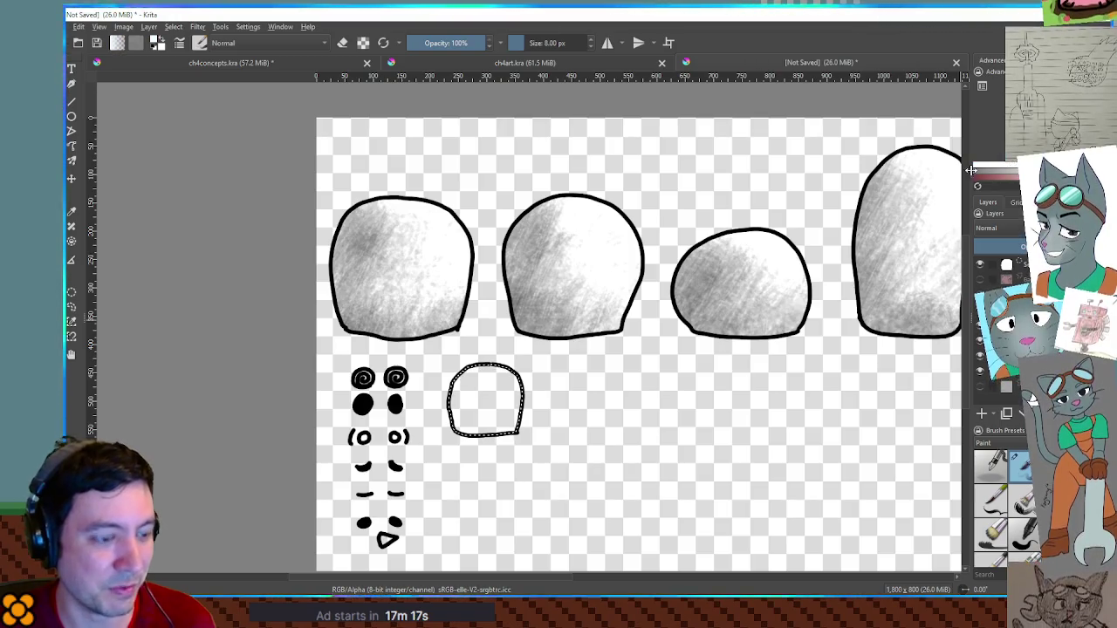
pyautogui.click(511, 406)
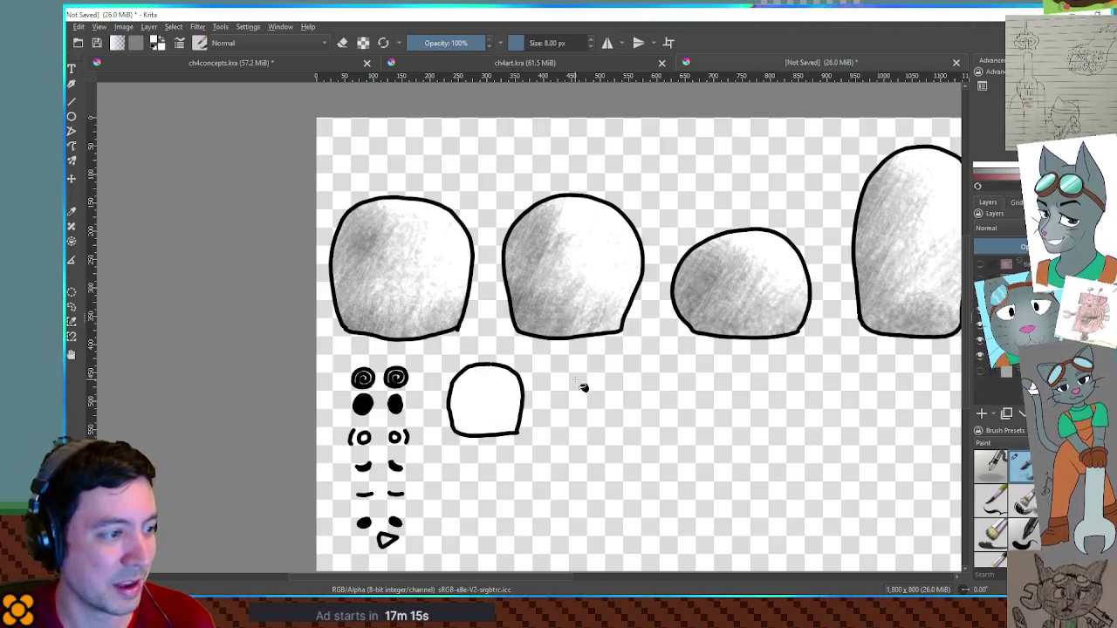
pyautogui.click(992, 462)
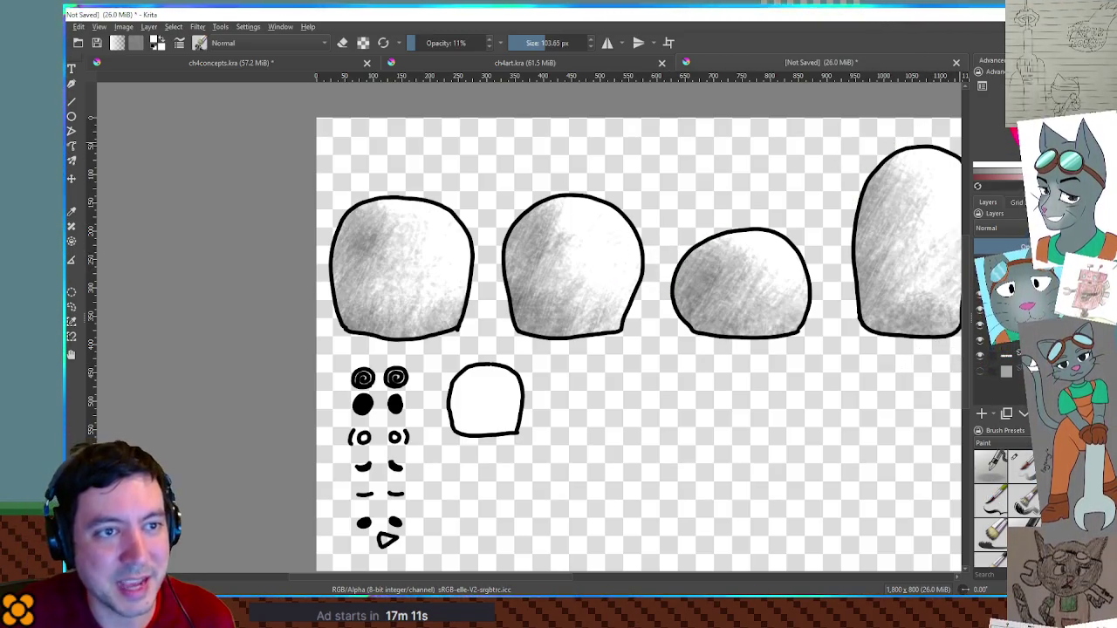
# Enlarge the shading brush and paint soft grey shading over the small white blob
pyautogui.press(']')
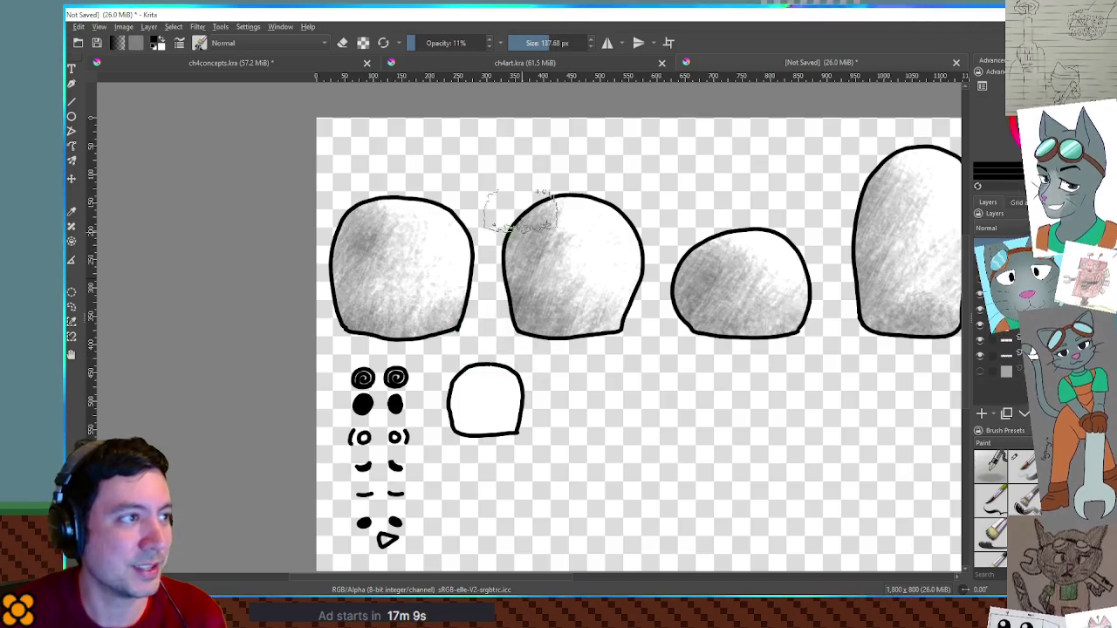
pyautogui.moveTo(461, 398)
pyautogui.mouseDown()
pyautogui.moveTo(489, 441)
pyautogui.moveTo(442, 388)
pyautogui.mouseUp()
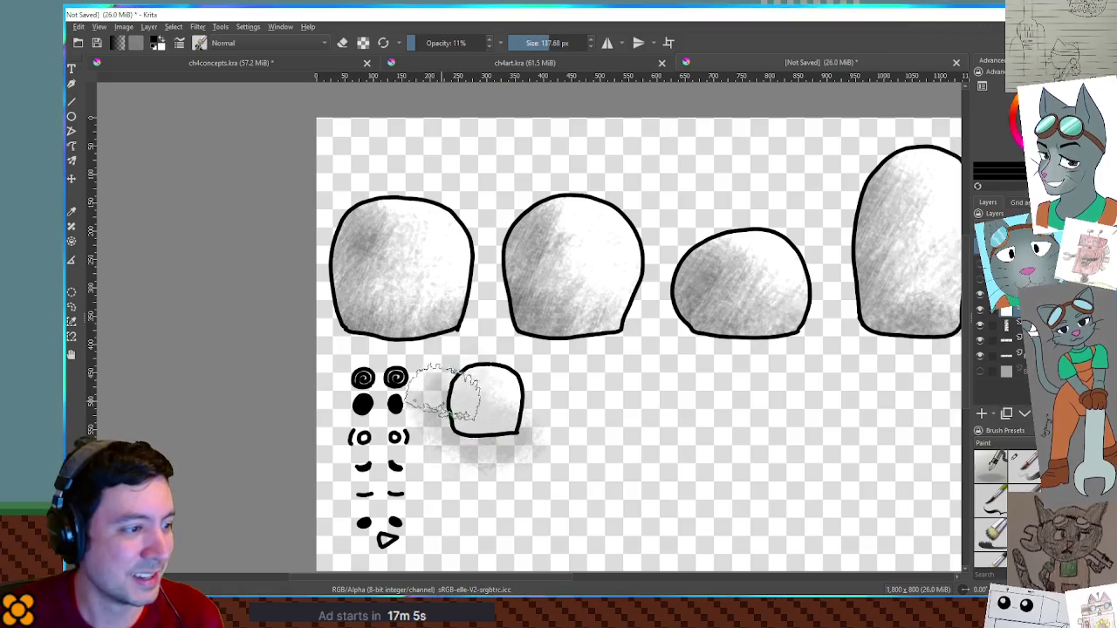
pyautogui.hotkey('ctrl', 'z')
pyautogui.hotkey('ctrl', 'z')
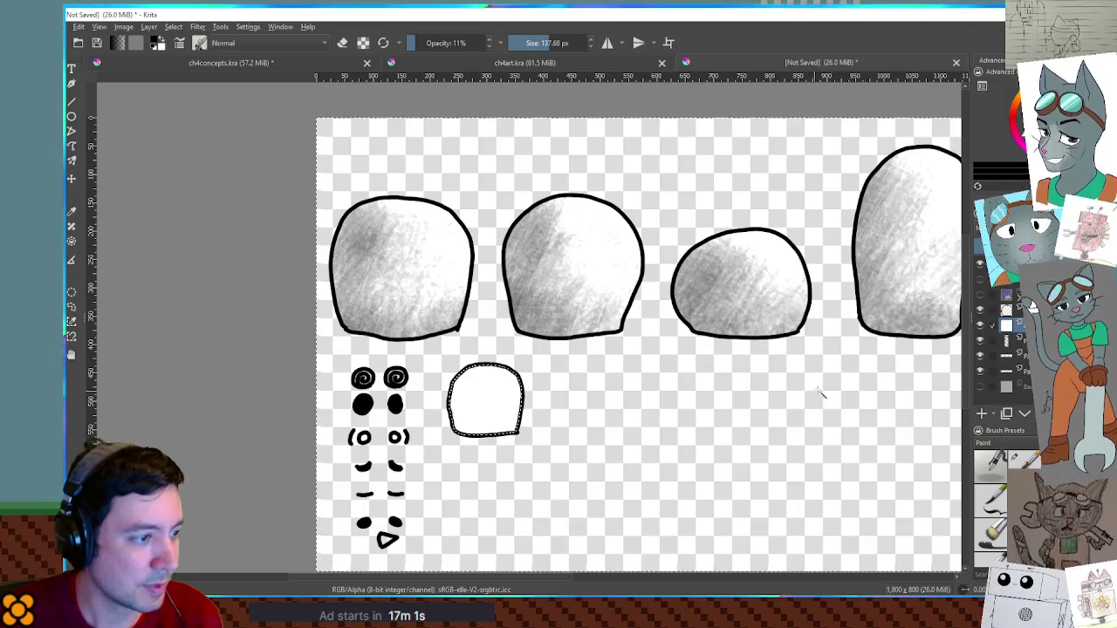
pyautogui.moveTo(1012, 311)
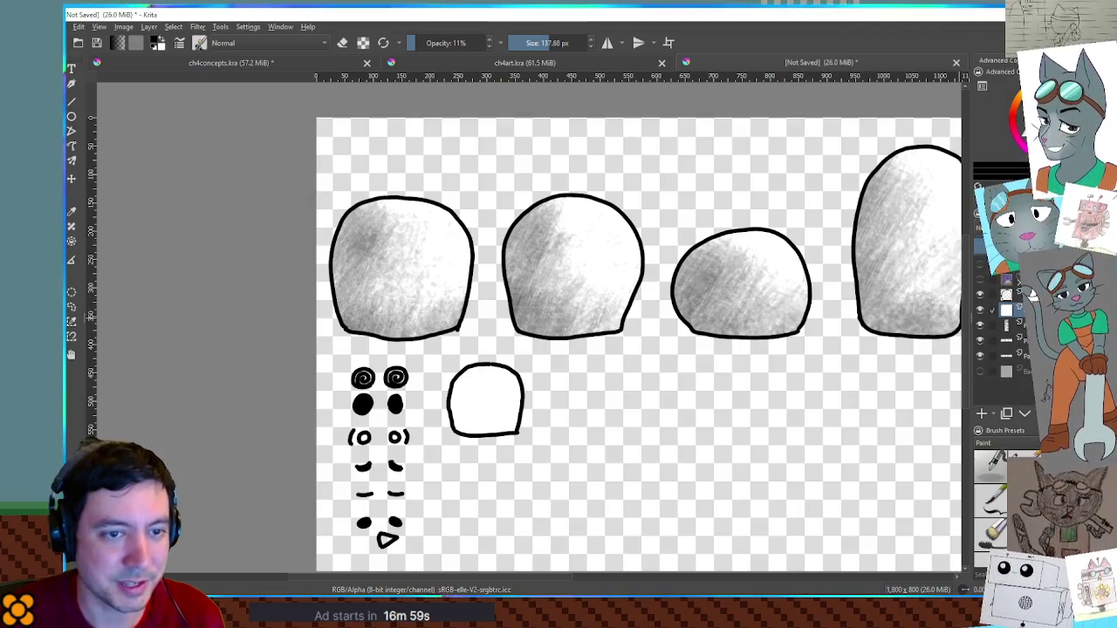
pyautogui.moveTo(482, 397)
pyautogui.mouseDown()
pyautogui.moveTo(473, 369)
pyautogui.moveTo(456, 373)
pyautogui.moveTo(453, 399)
pyautogui.moveTo(537, 427)
pyautogui.mouseUp()
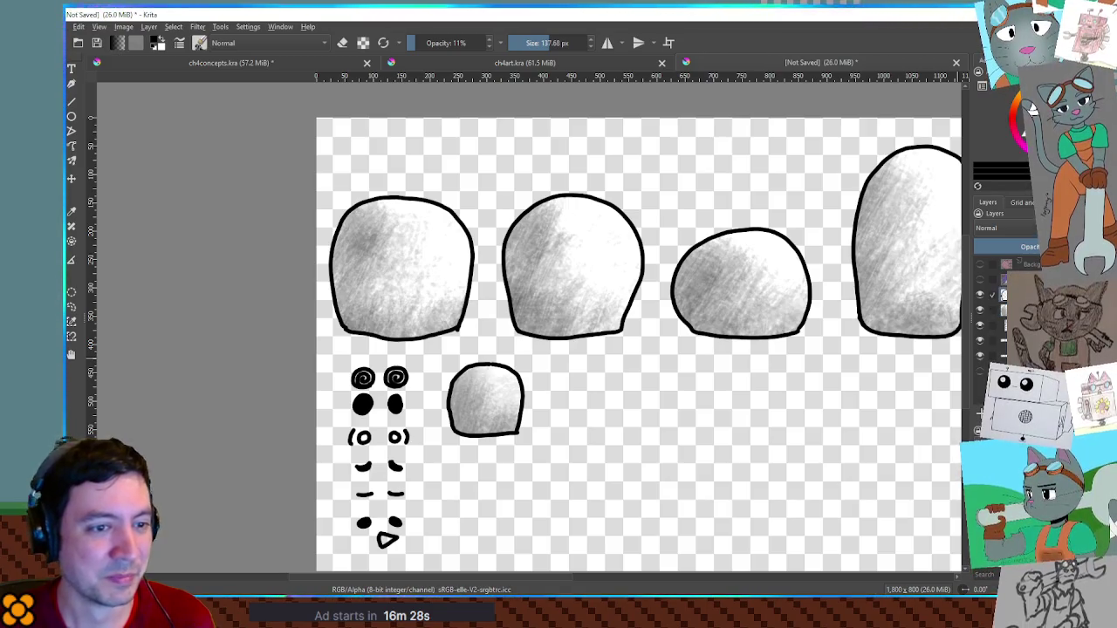
# Shift the triangle beak below the dots, then zoom out to view the whole sheet
pyautogui.scroll(5, 598, 398)
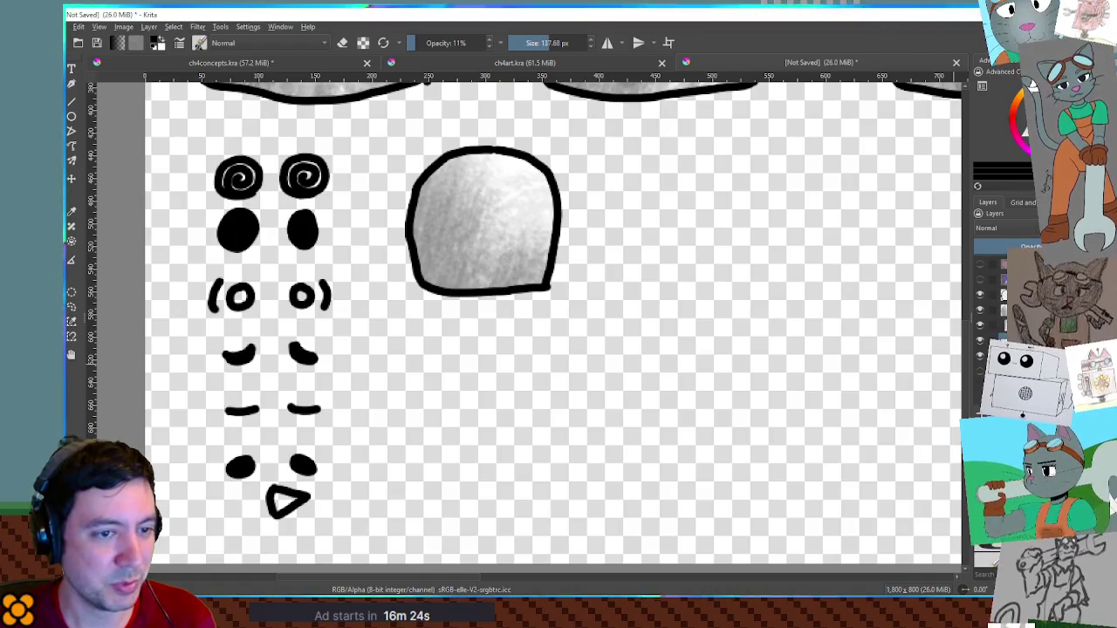
pyautogui.press('t')
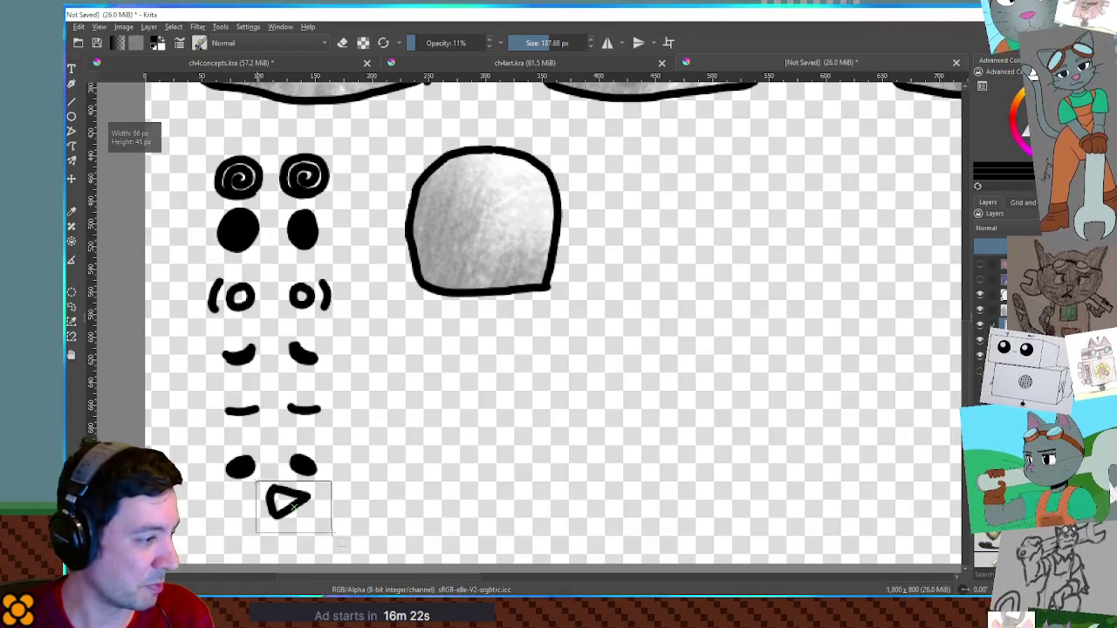
pyautogui.moveTo(286, 502); pyautogui.dragTo(290, 529)
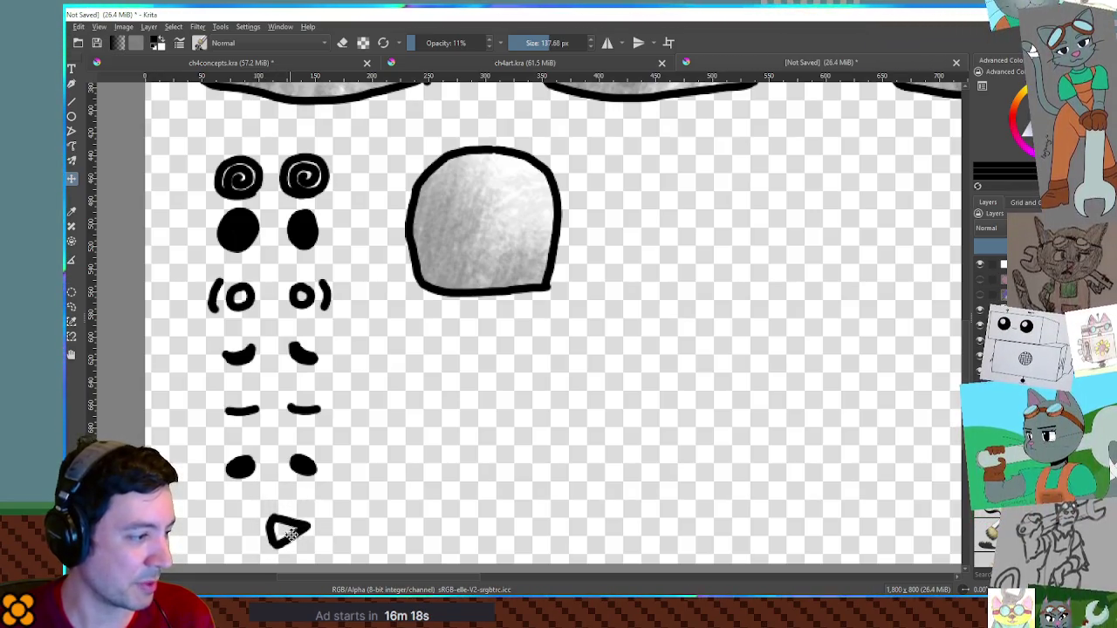
pyautogui.scroll(-5, 466, 469)
pyautogui.moveTo(518, 444); pyautogui.dragTo(421, 413)
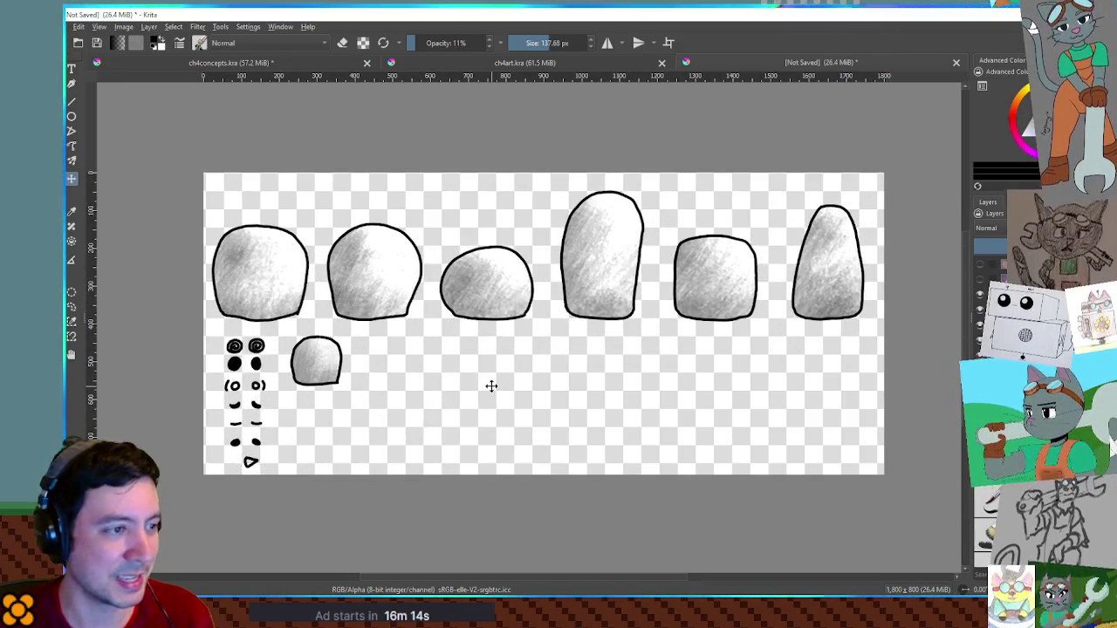
pyautogui.moveTo(801, 455); pyautogui.dragTo(862, 496)
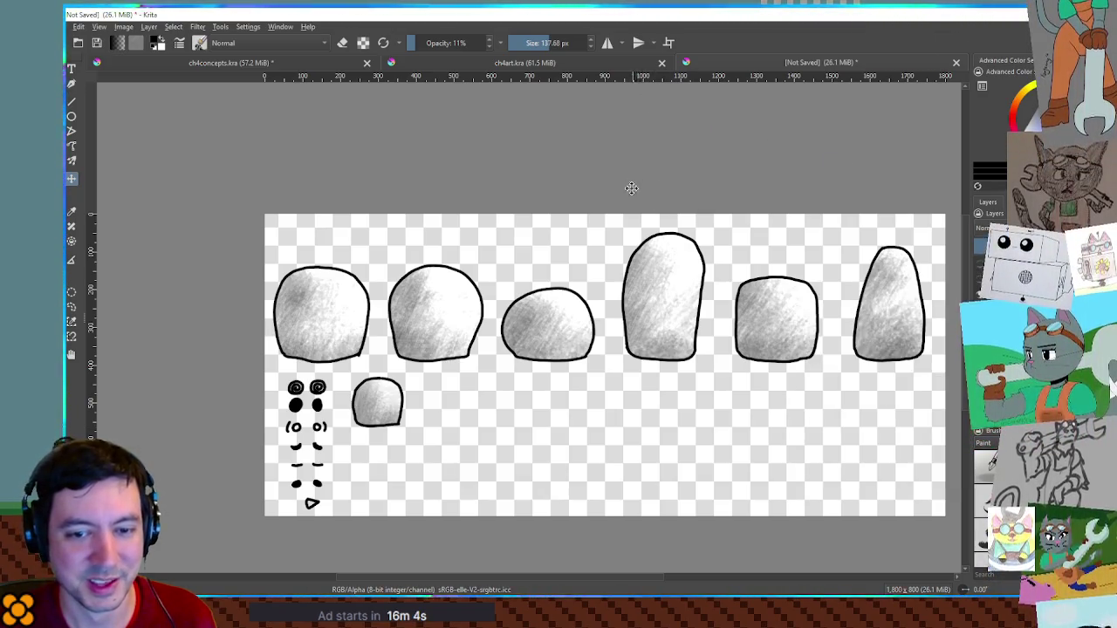
pyautogui.scroll(2, 392, 319)
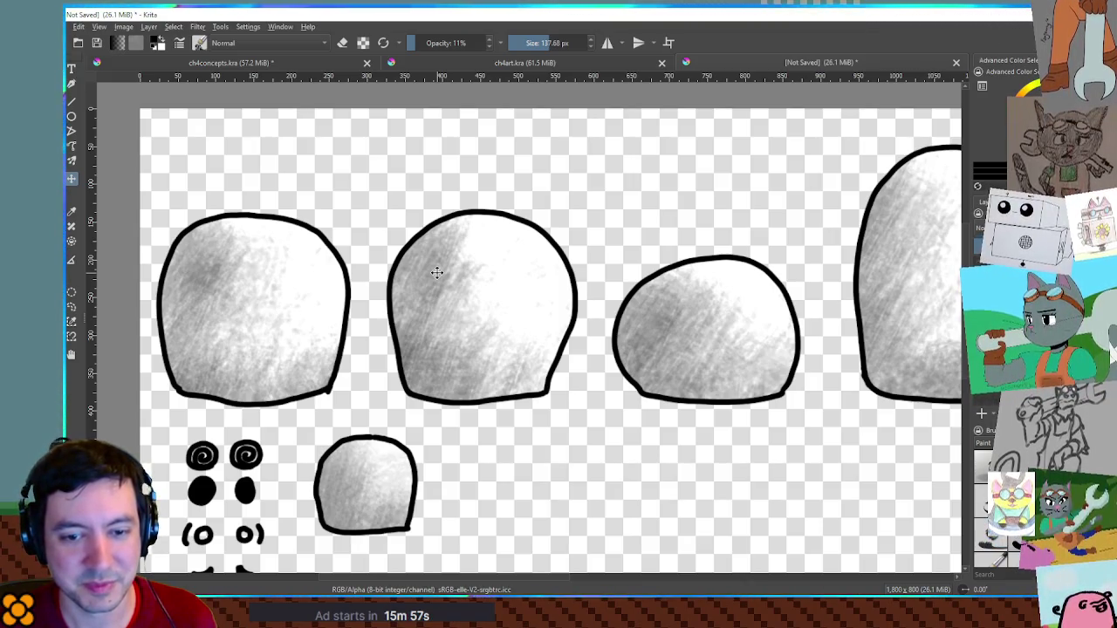
pyautogui.moveTo(456, 251); pyautogui.dragTo(608, 286)
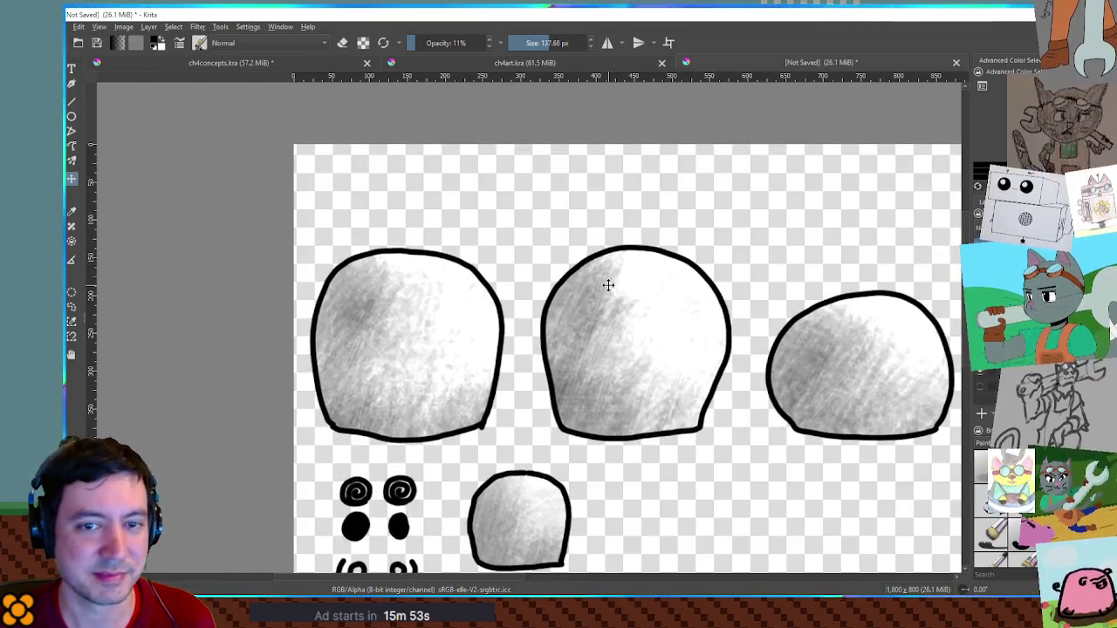
pyautogui.scroll(1, 608, 285)
pyautogui.moveTo(705, 267)
pyautogui.mouseDown()
pyautogui.moveTo(374, 252)
pyautogui.moveTo(628, 326)
pyautogui.mouseUp()
pyautogui.press('-')
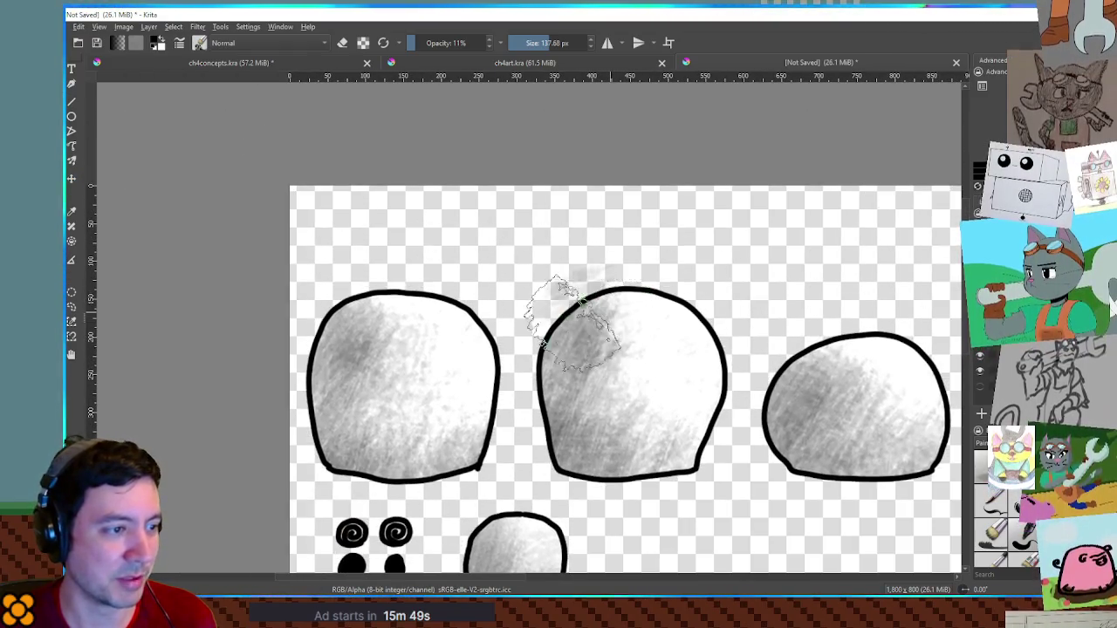
pyautogui.press('/')
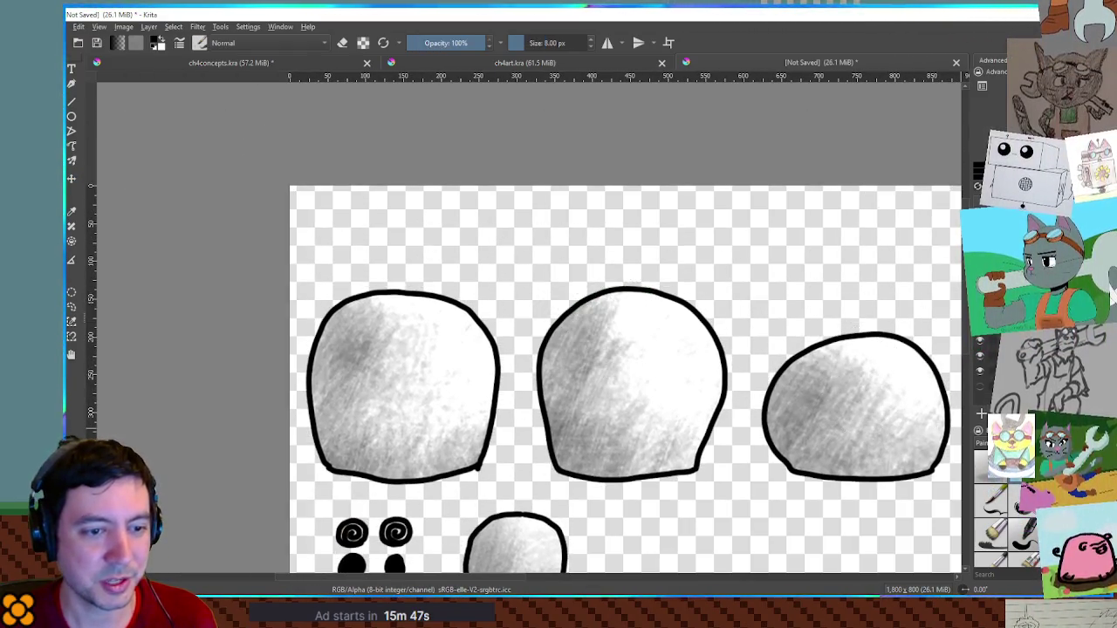
pyautogui.moveTo(685, 266); pyautogui.dragTo(641, 323)
pyautogui.hotkey('ctrl', 'z')
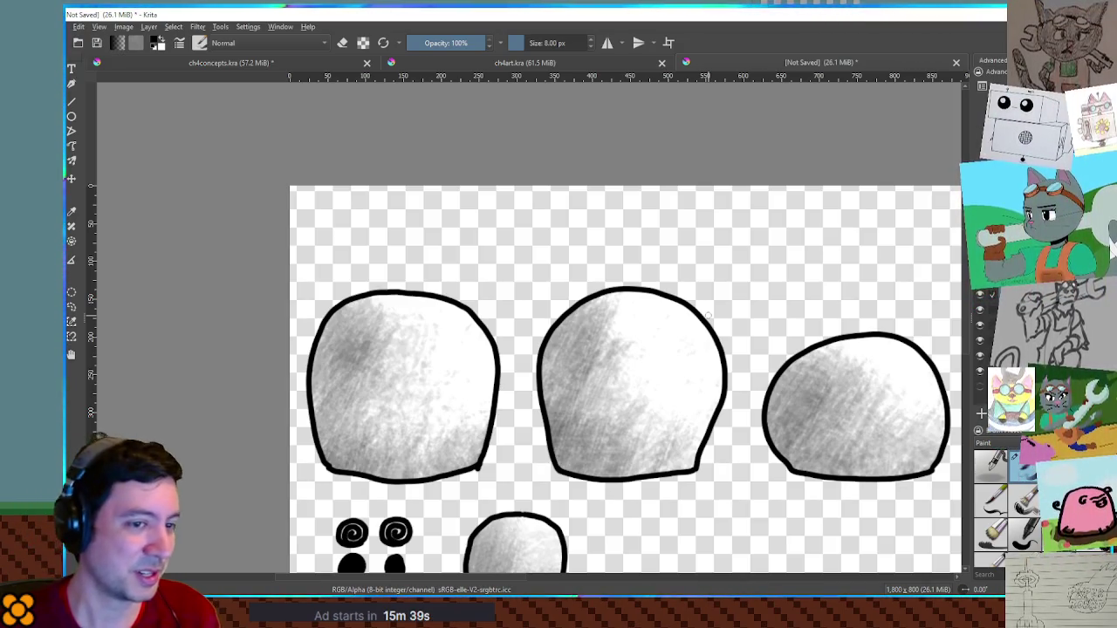
pyautogui.moveTo(730, 374)
pyautogui.mouseDown()
pyautogui.moveTo(669, 328)
pyautogui.moveTo(660, 334)
pyautogui.mouseUp()
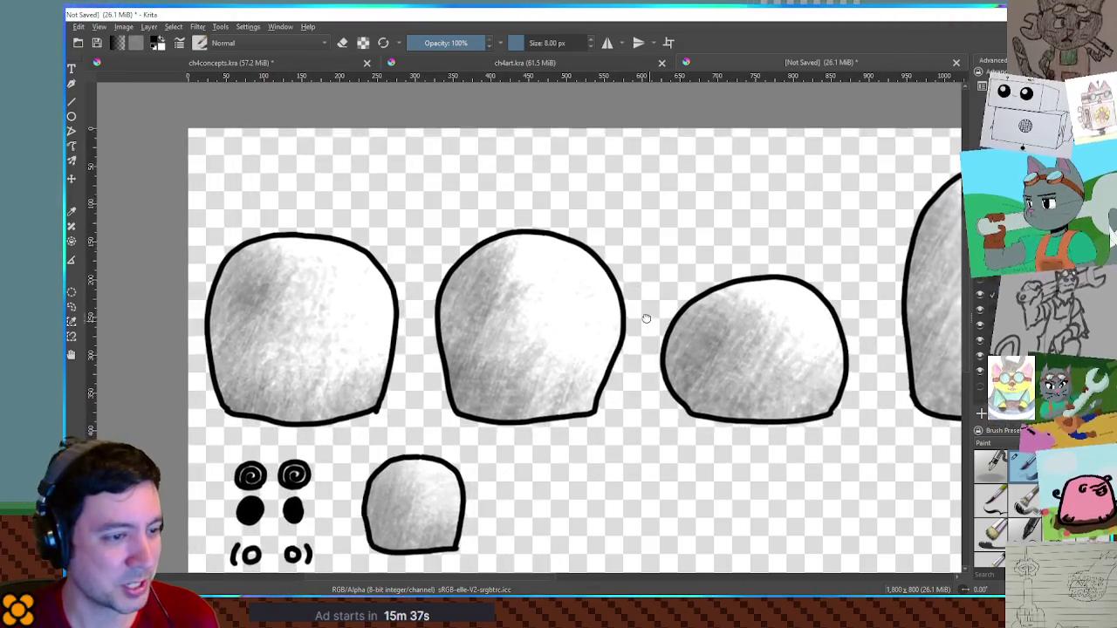
pyautogui.scroll(2, 660, 334)
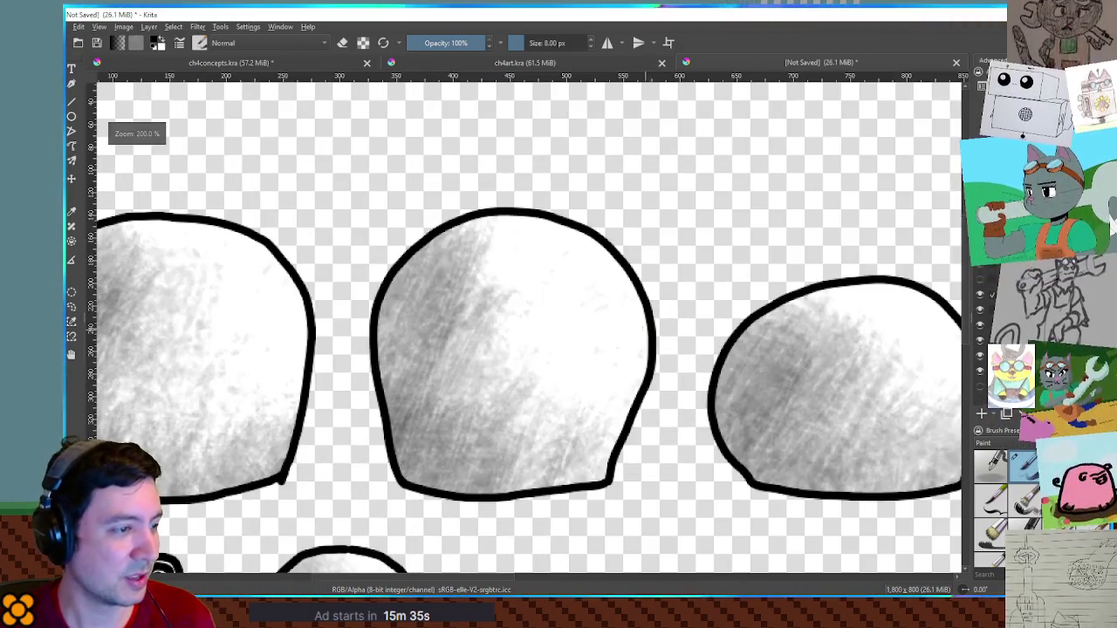
pyautogui.scroll(1, 526, 288)
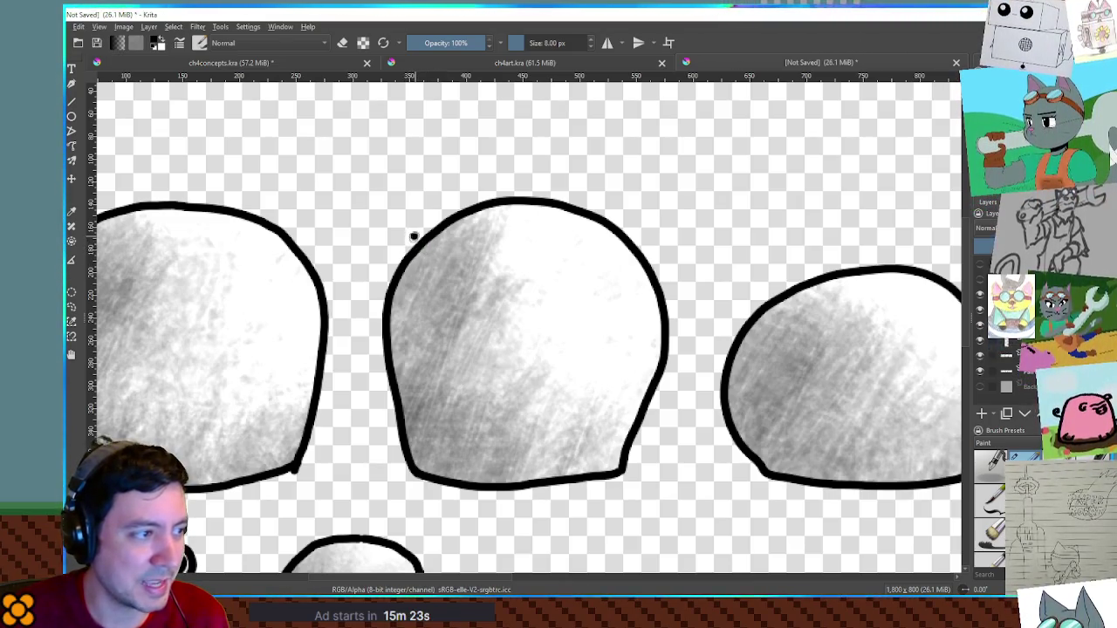
# Draw a fluffy scalloped brim across the middle blob's head and shift it into place
pyautogui.moveTo(463, 262); pyautogui.dragTo(534, 256)
pyautogui.hotkey('ctrl', 'z')
pyautogui.moveTo(393, 253); pyautogui.dragTo(390, 281)
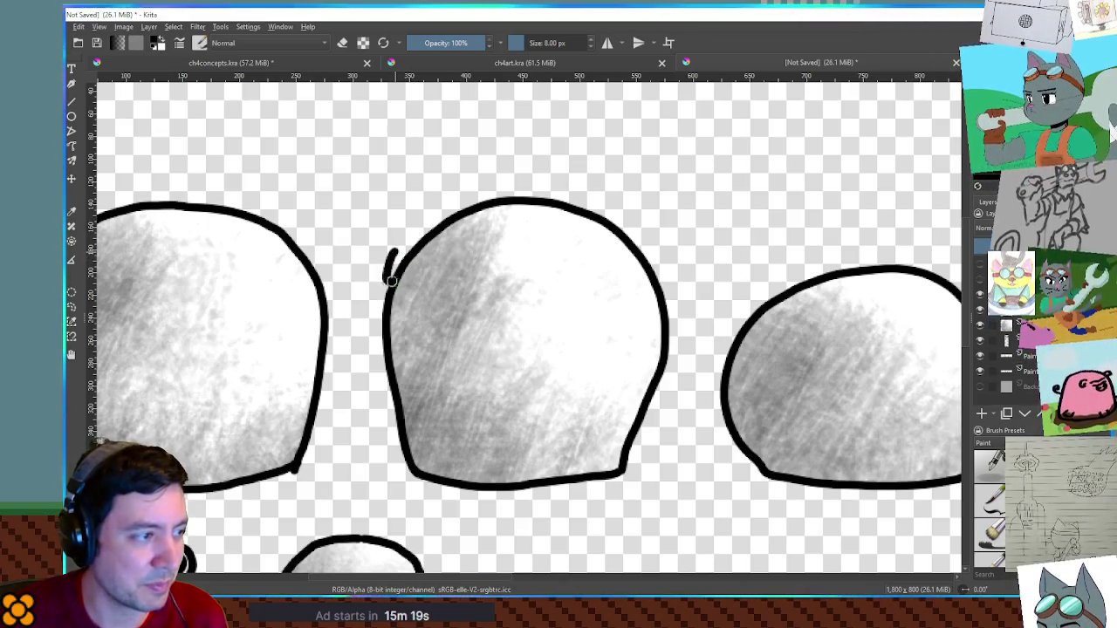
pyautogui.moveTo(489, 259); pyautogui.dragTo(624, 254)
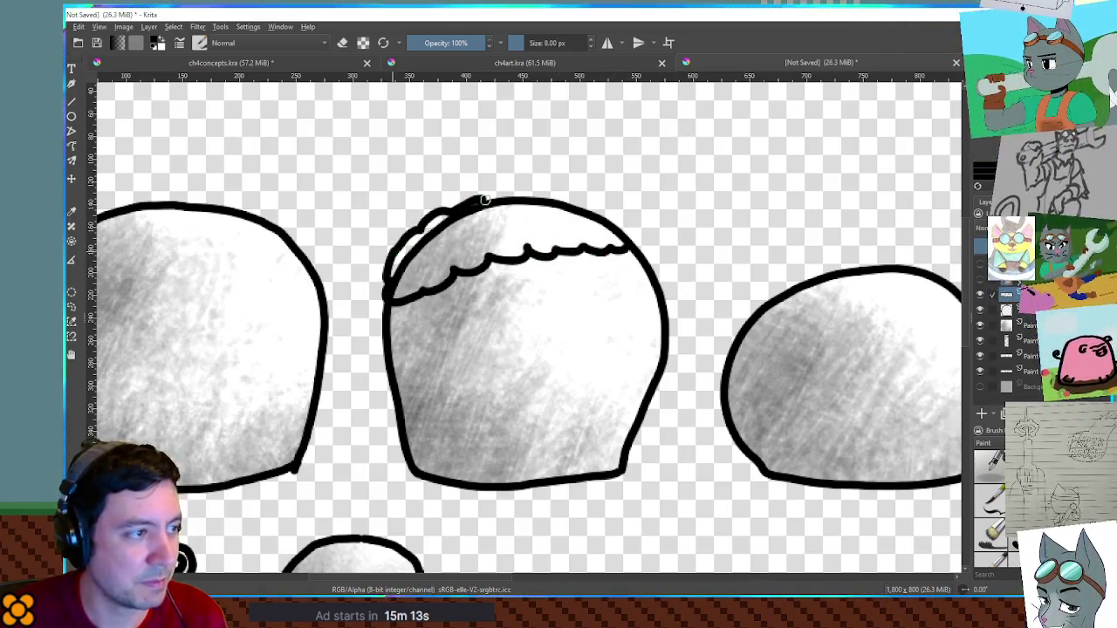
pyautogui.moveTo(599, 201)
pyautogui.mouseDown()
pyautogui.moveTo(628, 220)
pyautogui.moveTo(641, 251)
pyautogui.mouseUp()
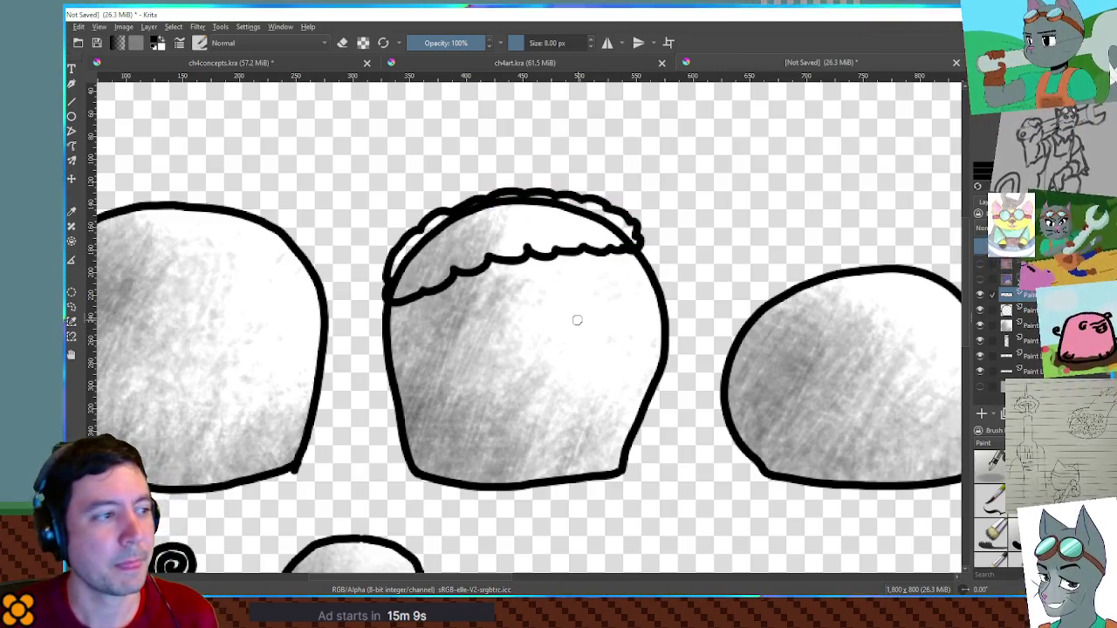
pyautogui.scroll(-5, 575, 305)
pyautogui.scroll(-3, 541, 312)
pyautogui.press('t')
pyautogui.moveTo(350, 313)
pyautogui.mouseDown()
pyautogui.moveTo(525, 321)
pyautogui.moveTo(689, 249)
pyautogui.moveTo(899, 348)
pyautogui.moveTo(851, 314)
pyautogui.moveTo(396, 279)
pyautogui.moveTo(342, 294)
pyautogui.mouseUp()
pyautogui.scroll(5, 522, 317)
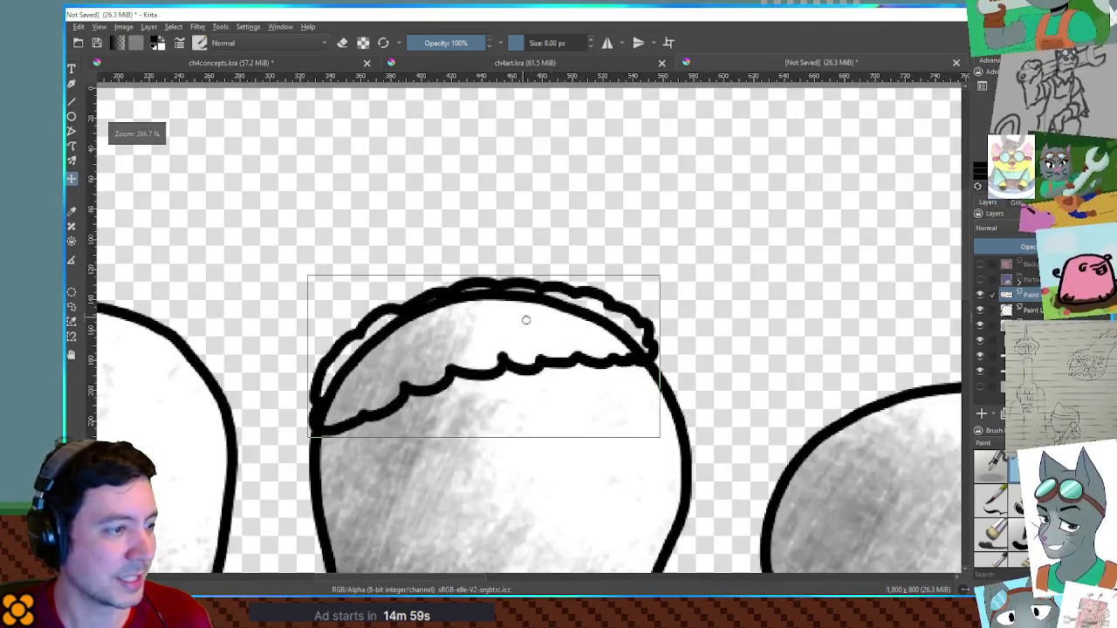
pyautogui.moveTo(522, 317); pyautogui.dragTo(596, 339)
# Draw the hat's fluffy pom-pom and its rounded dome arcing over the head
pyautogui.press('b')
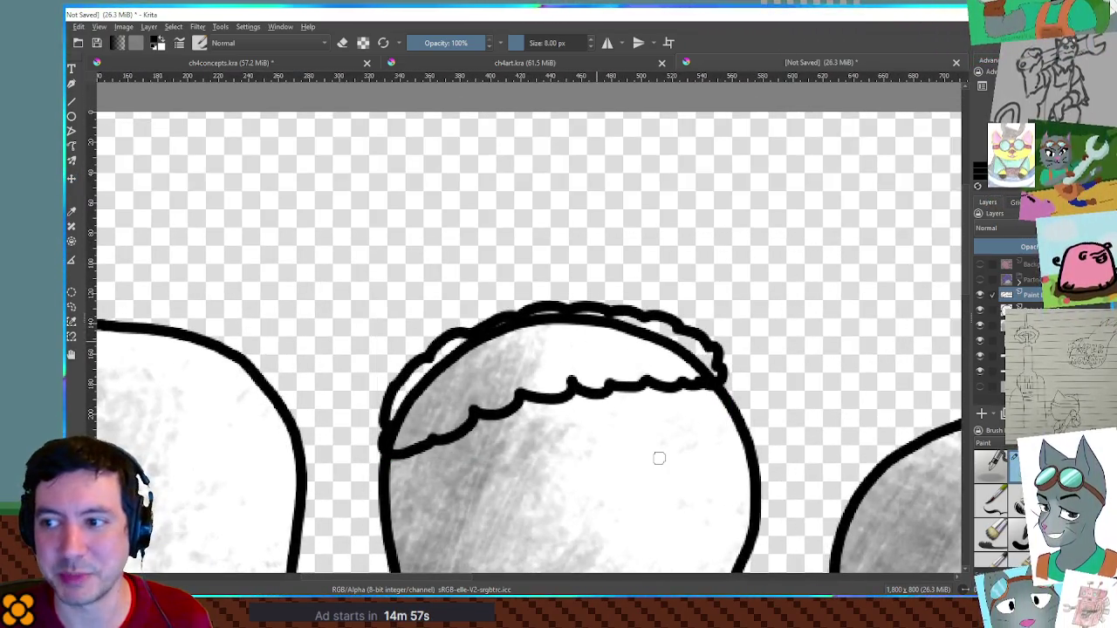
pyautogui.moveTo(596, 348)
pyautogui.mouseDown()
pyautogui.moveTo(615, 363)
pyautogui.moveTo(607, 343)
pyautogui.mouseUp()
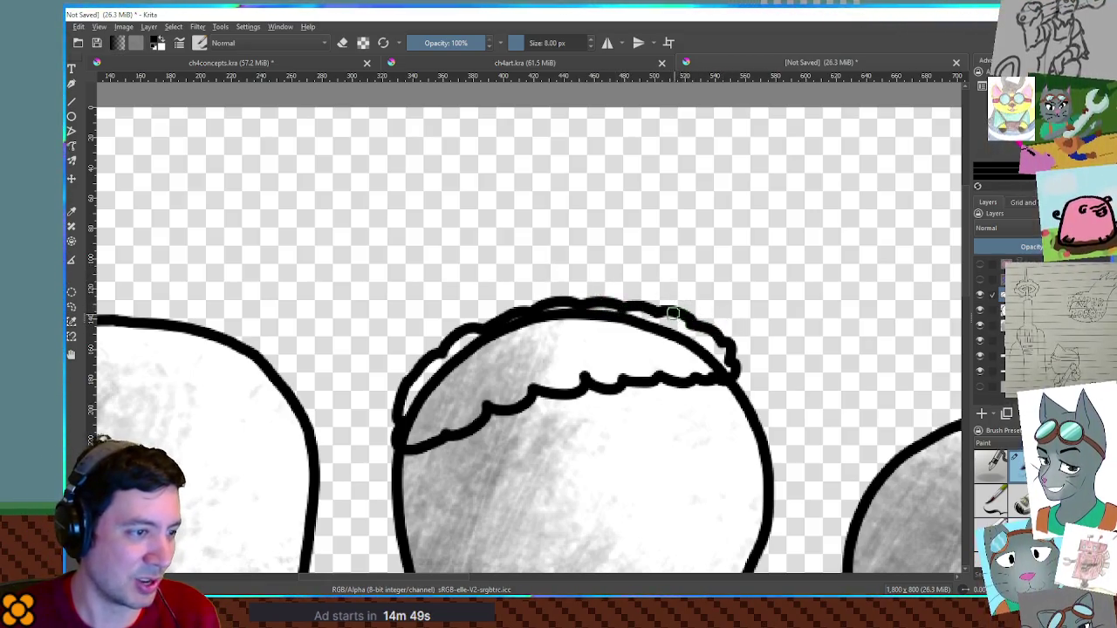
pyautogui.moveTo(616, 328); pyautogui.dragTo(682, 310)
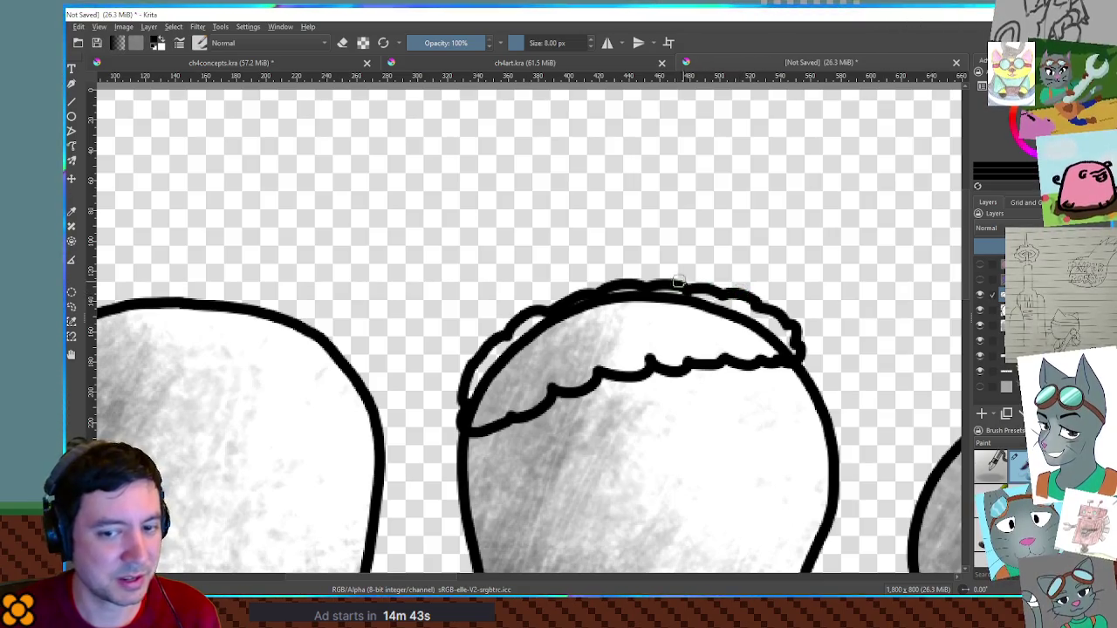
pyautogui.moveTo(437, 321)
pyautogui.mouseDown()
pyautogui.moveTo(417, 359)
pyautogui.moveTo(465, 372)
pyautogui.mouseUp()
pyautogui.moveTo(433, 320)
pyautogui.mouseDown()
pyautogui.moveTo(476, 301)
pyautogui.moveTo(515, 322)
pyautogui.mouseUp()
pyautogui.moveTo(462, 291)
pyautogui.mouseDown()
pyautogui.moveTo(486, 249)
pyautogui.moveTo(531, 224)
pyautogui.moveTo(606, 219)
pyautogui.moveTo(705, 252)
pyautogui.moveTo(765, 305)
pyautogui.mouseUp()
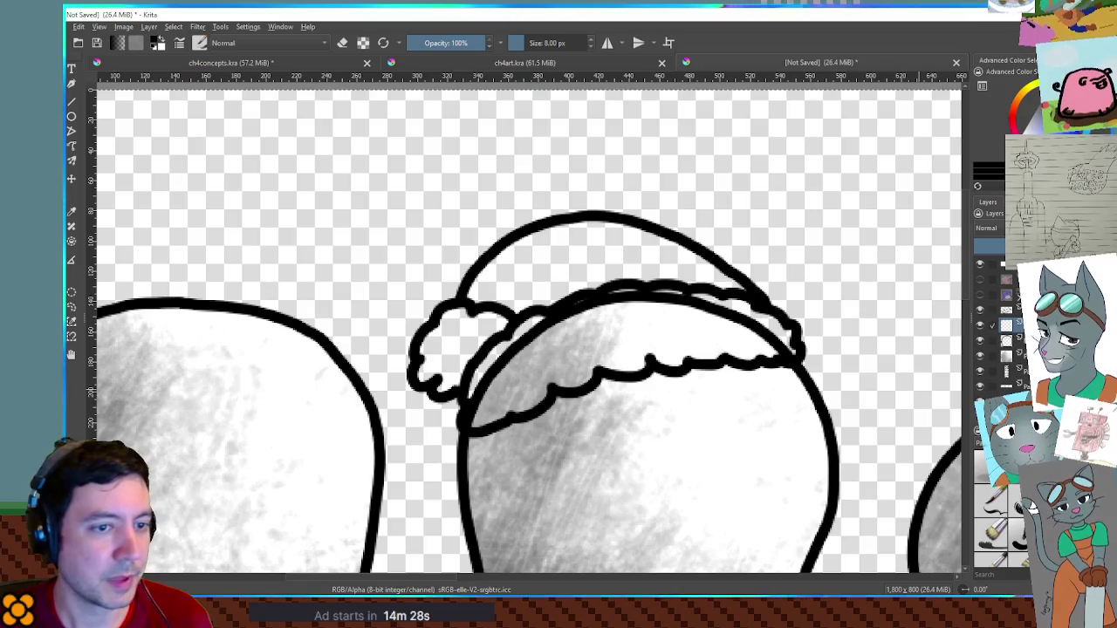
# On the layer beneath the line art, select the hat's interior and fill it white
pyautogui.hotkey('ctrl', 'pagedown')
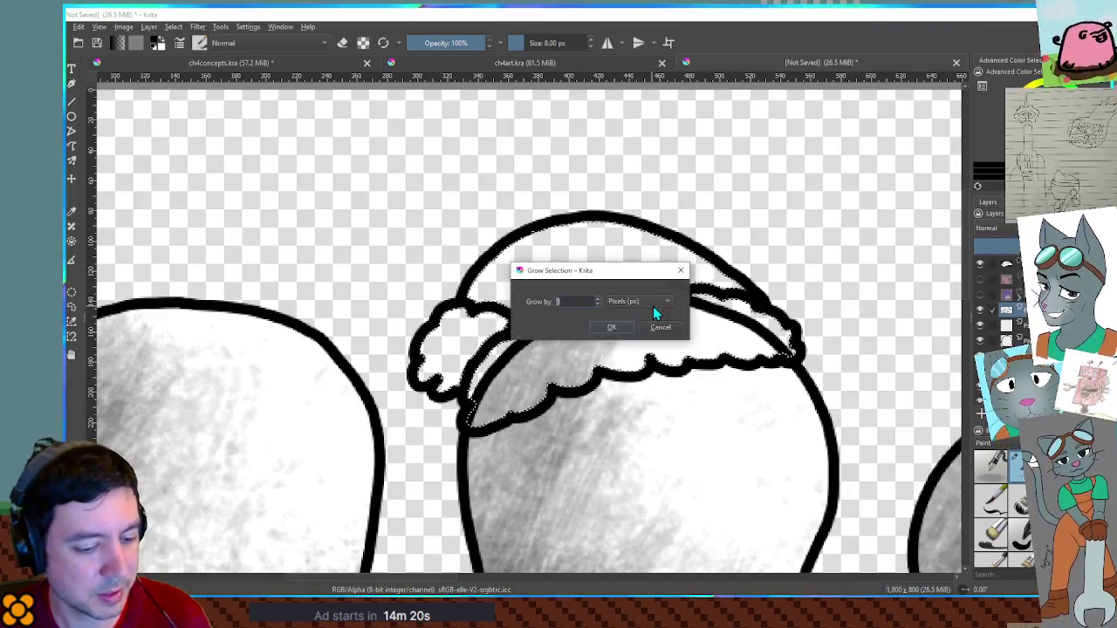
pyautogui.click(653, 306)
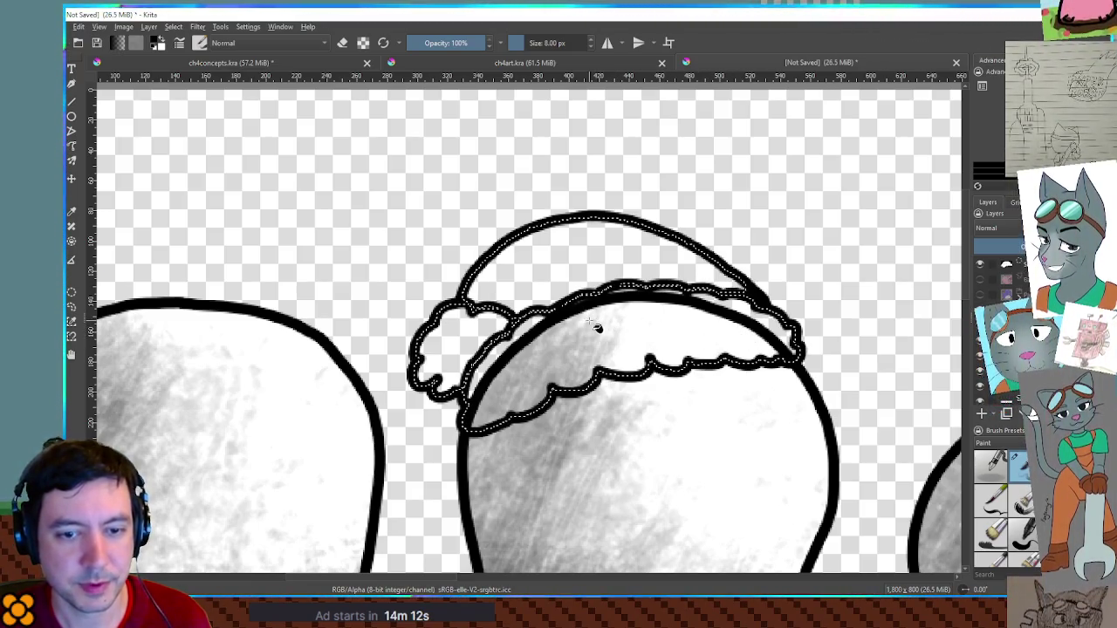
pyautogui.hotkey('shift', 'BackSpace')
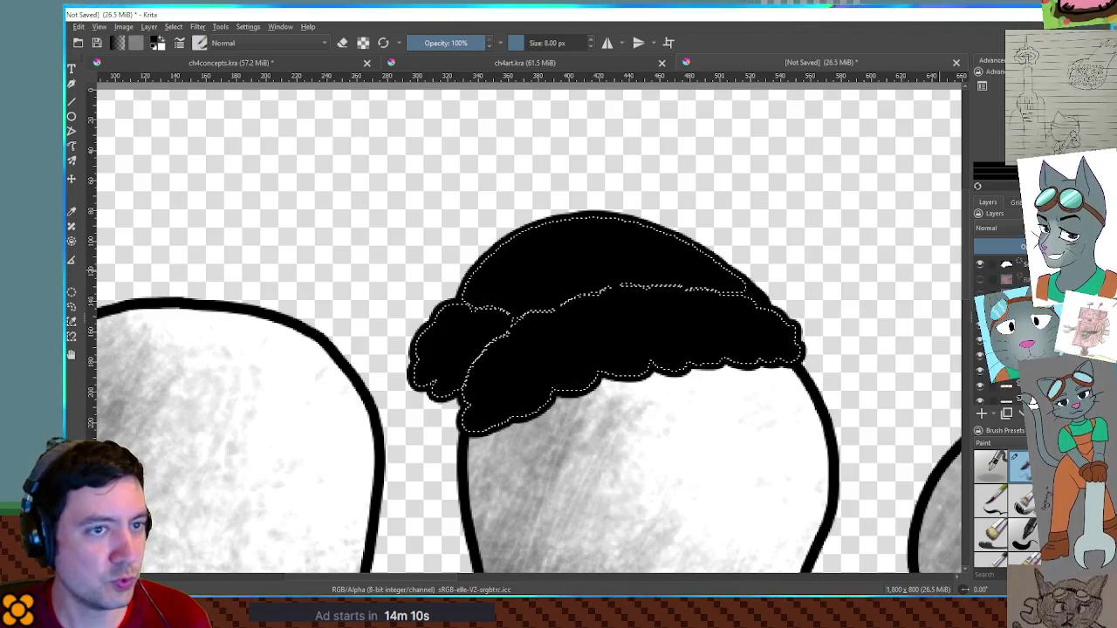
pyautogui.hotkey('ctrl', 'z')
pyautogui.press('BackSpace')
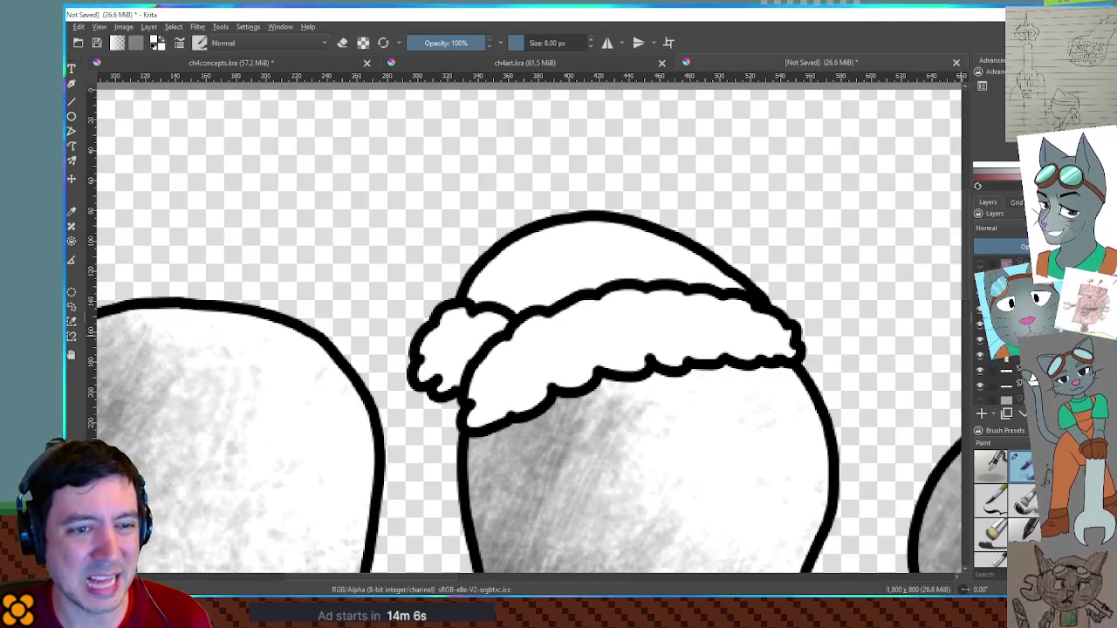
# Swap colours and pick a soft low-opacity shading brush at half size
pyautogui.press('x')
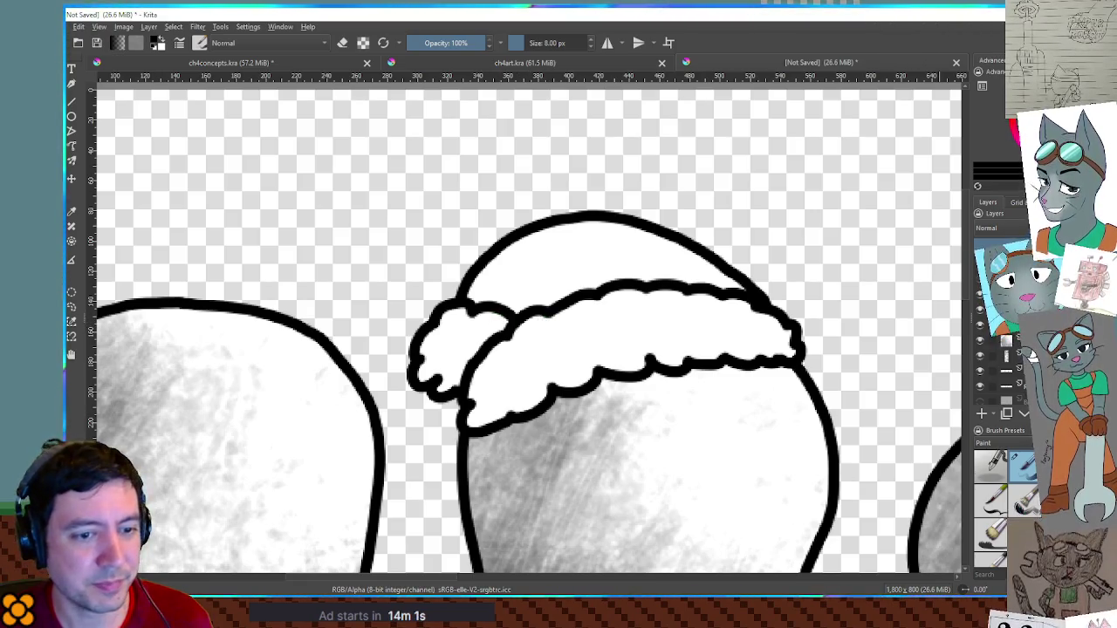
pyautogui.press('/')
pyautogui.press('[')
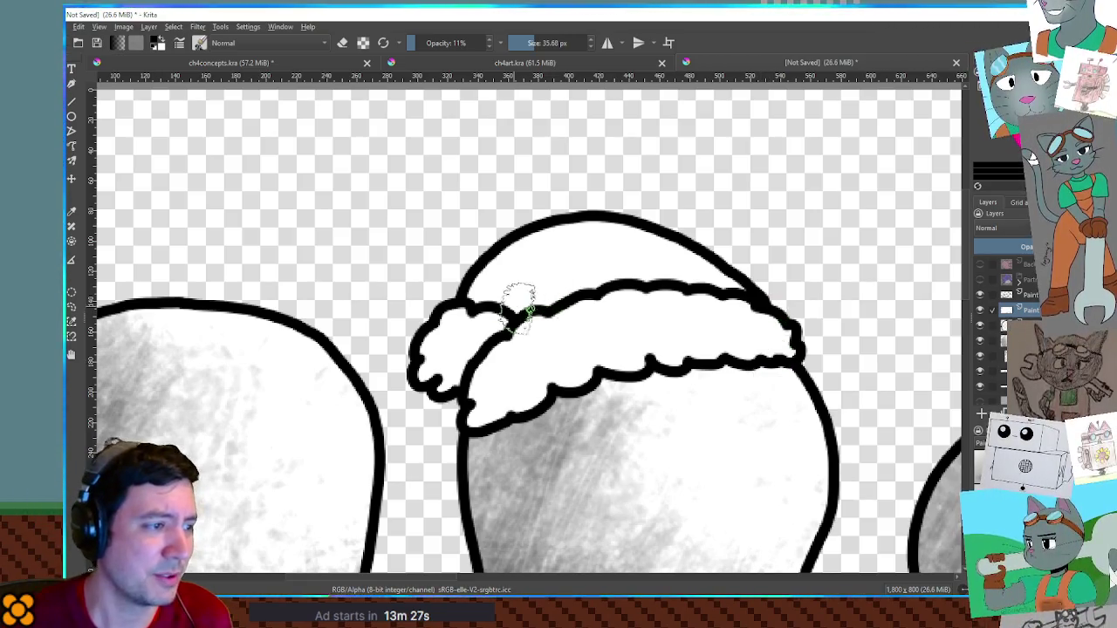
# Shade the hat brim and pom-pom with faint grey, then magic-wand select and grow the dome
pyautogui.moveTo(456, 349); pyautogui.dragTo(545, 358)
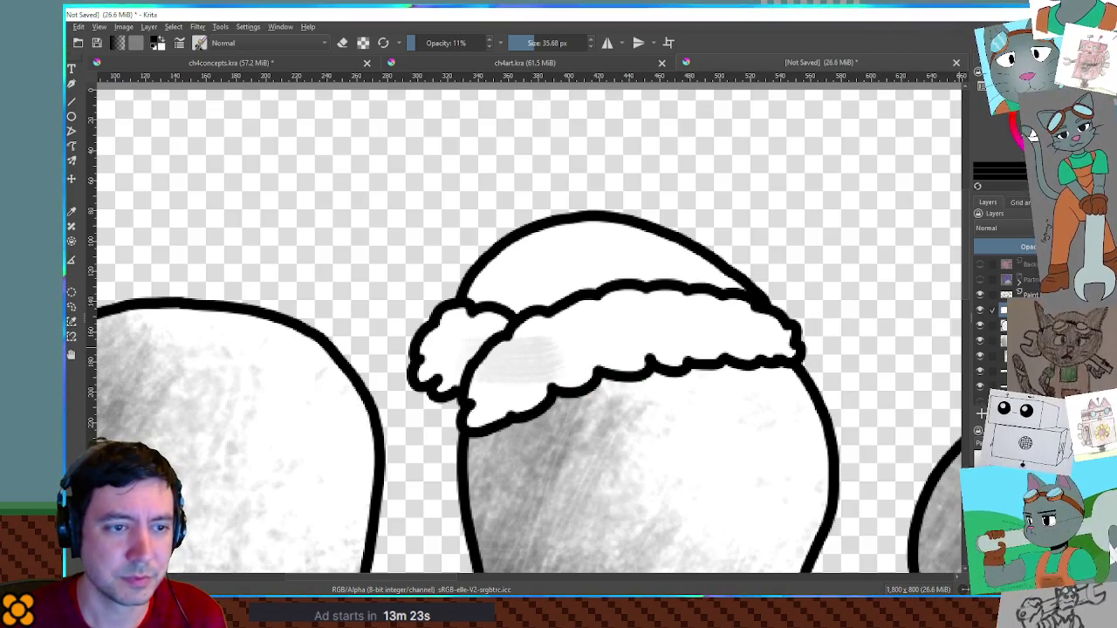
pyautogui.press(']')
pyautogui.press(']')
pyautogui.press(']')
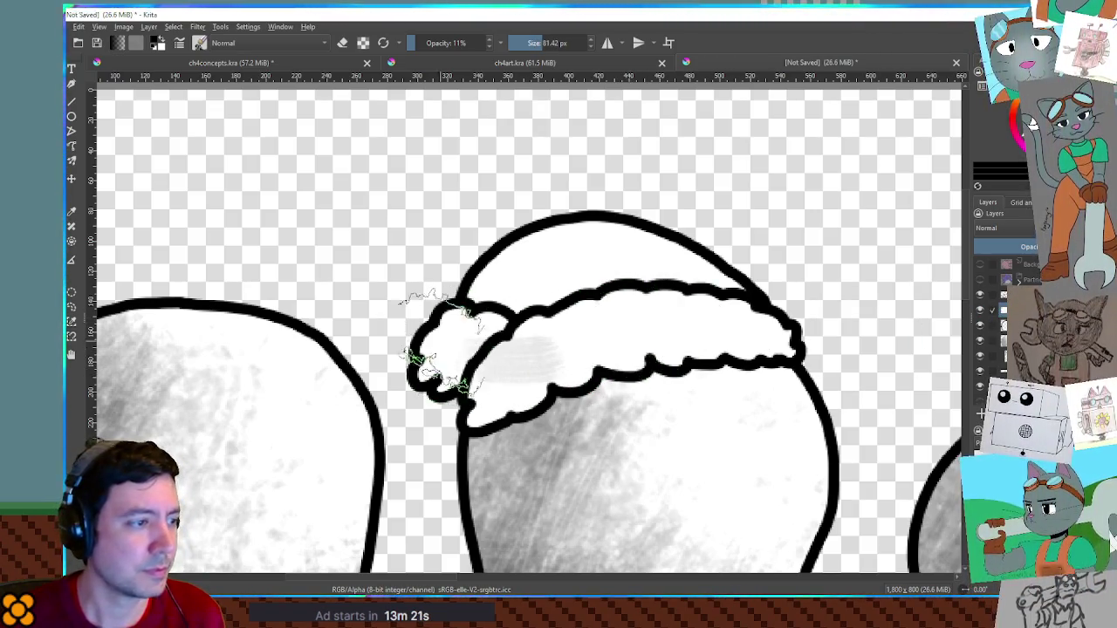
pyautogui.moveTo(589, 327)
pyautogui.mouseDown()
pyautogui.moveTo(473, 361)
pyautogui.moveTo(636, 369)
pyautogui.moveTo(735, 349)
pyautogui.moveTo(663, 327)
pyautogui.moveTo(598, 262)
pyautogui.moveTo(399, 266)
pyautogui.moveTo(448, 374)
pyautogui.moveTo(510, 401)
pyautogui.moveTo(723, 387)
pyautogui.moveTo(660, 375)
pyautogui.moveTo(461, 424)
pyautogui.moveTo(568, 349)
pyautogui.moveTo(692, 288)
pyautogui.moveTo(491, 236)
pyautogui.moveTo(611, 436)
pyautogui.moveTo(619, 375)
pyautogui.moveTo(749, 463)
pyautogui.moveTo(748, 387)
pyautogui.moveTo(461, 374)
pyautogui.moveTo(574, 336)
pyautogui.moveTo(541, 358)
pyautogui.moveTo(637, 314)
pyautogui.moveTo(747, 299)
pyautogui.moveTo(690, 327)
pyautogui.mouseUp()
pyautogui.press('[')
pyautogui.press('[')
pyautogui.press('[')
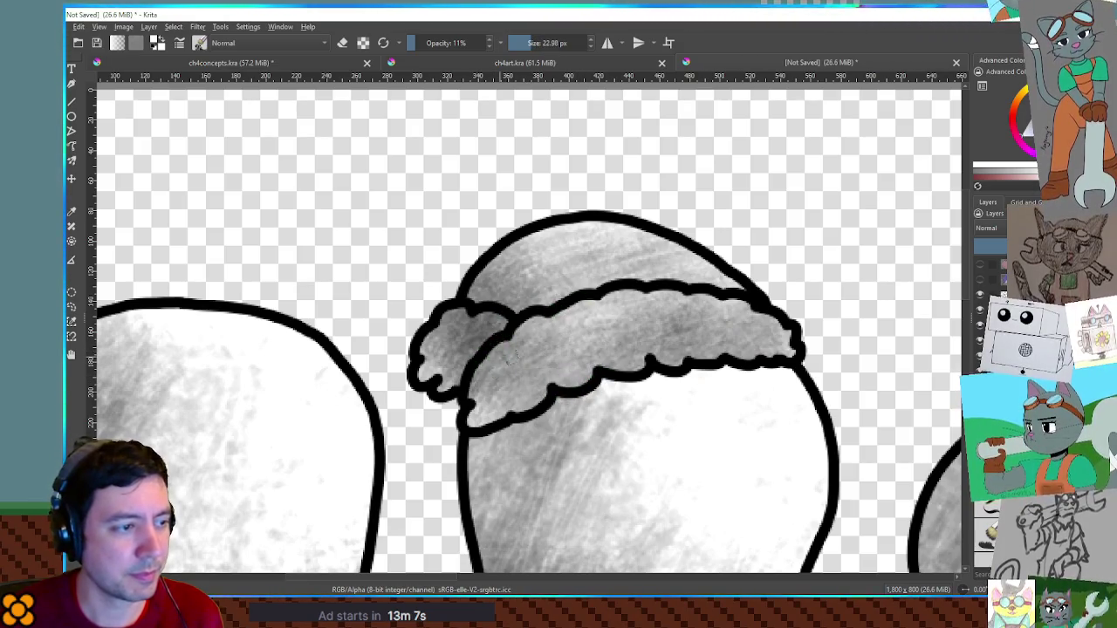
pyautogui.moveTo(540, 351)
pyautogui.mouseDown()
pyautogui.moveTo(622, 315)
pyautogui.moveTo(768, 316)
pyautogui.moveTo(663, 319)
pyautogui.moveTo(748, 317)
pyautogui.mouseUp()
pyautogui.moveTo(491, 323)
pyautogui.mouseDown()
pyautogui.moveTo(420, 344)
pyautogui.moveTo(498, 317)
pyautogui.moveTo(458, 305)
pyautogui.moveTo(432, 357)
pyautogui.moveTo(468, 357)
pyautogui.moveTo(447, 325)
pyautogui.mouseUp()
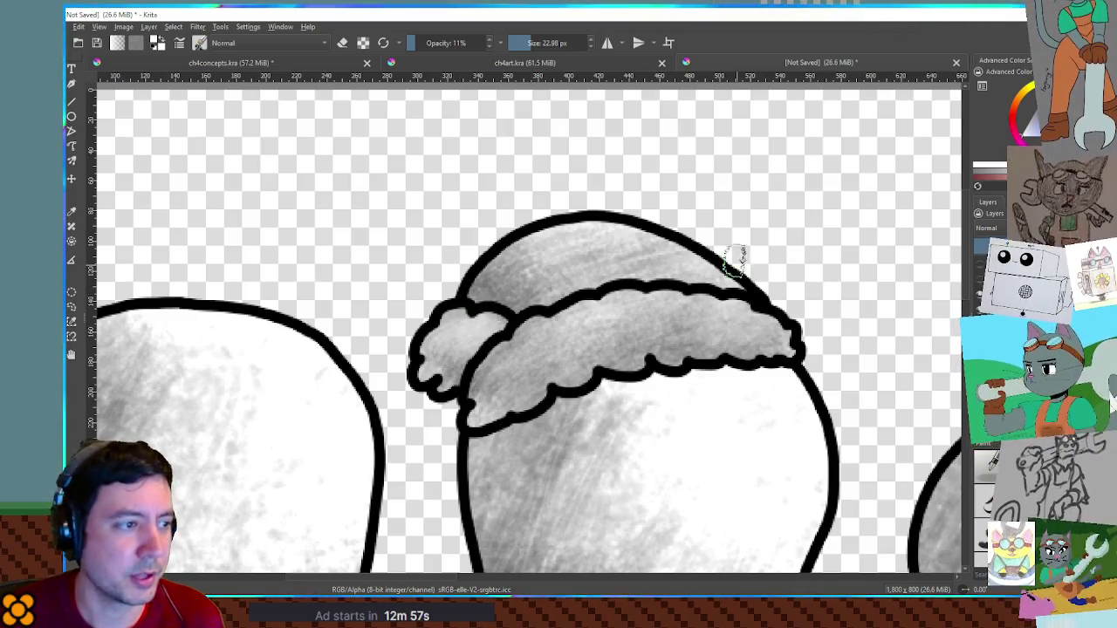
pyautogui.click(584, 264)
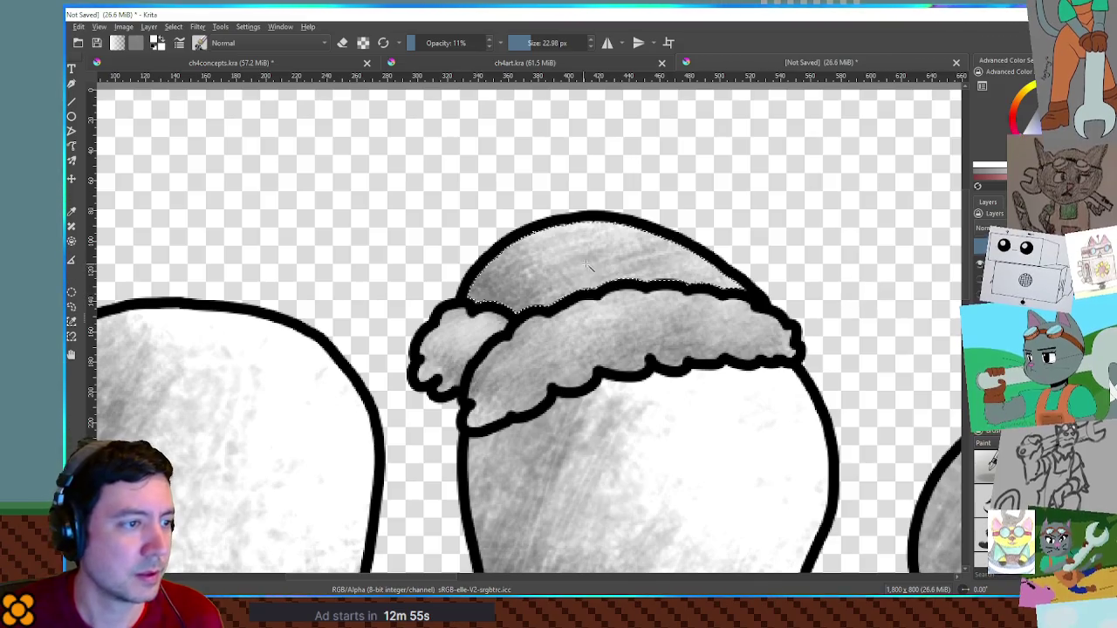
pyautogui.press('Return')
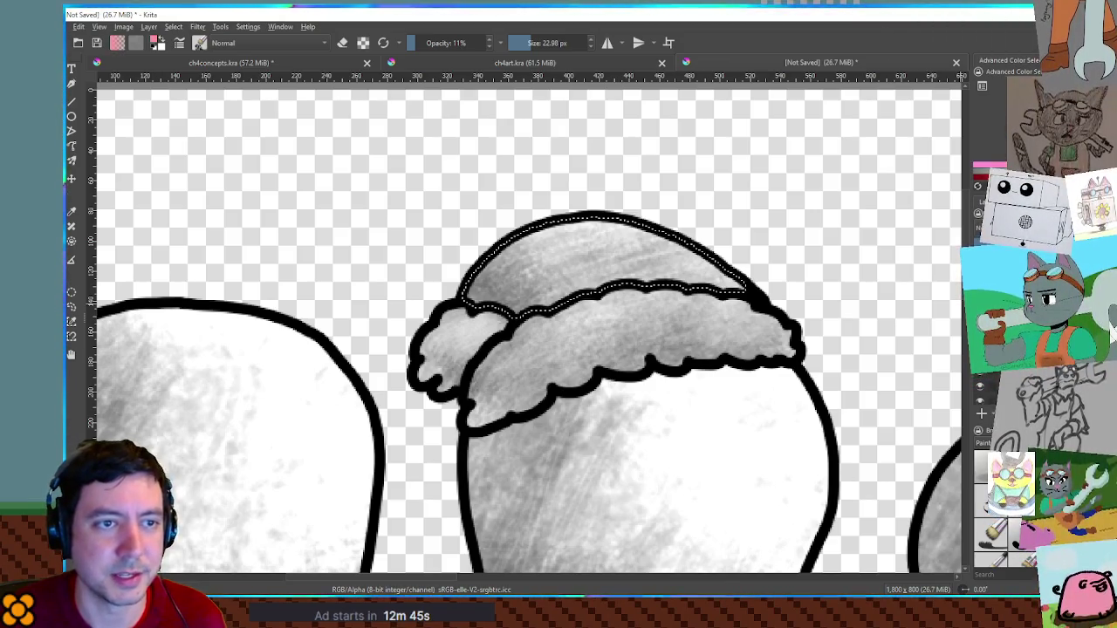
# Tint the hat's top dome lavender-purple, then bring up the Window menu's document list
pyautogui.moveTo(668, 237); pyautogui.dragTo(691, 243)
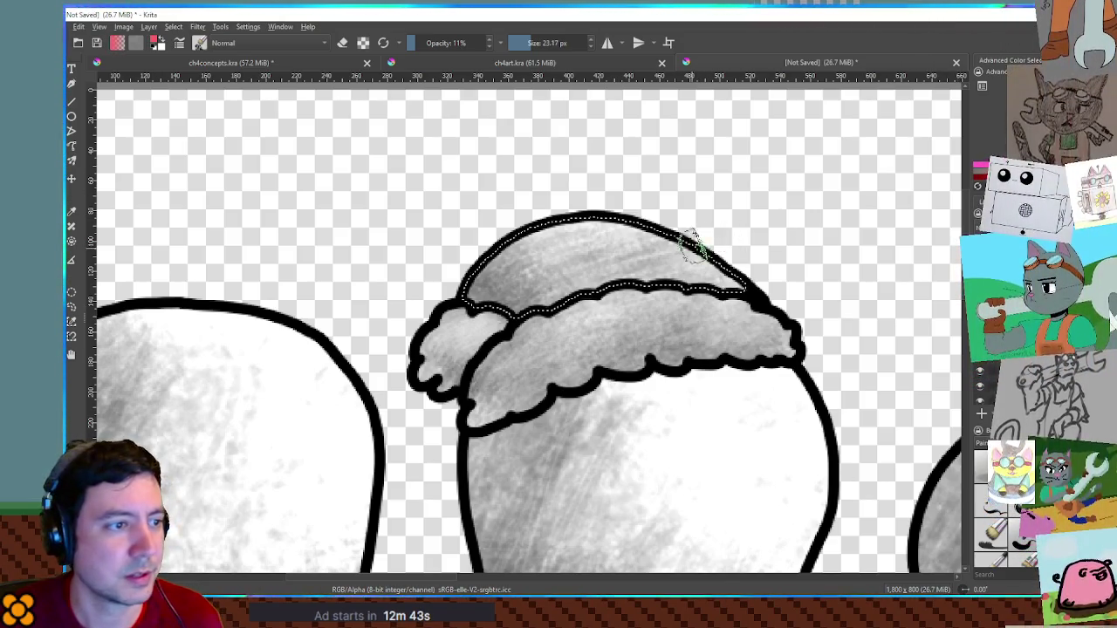
pyautogui.moveTo(573, 240)
pyautogui.mouseDown()
pyautogui.moveTo(693, 283)
pyautogui.moveTo(673, 225)
pyautogui.mouseUp()
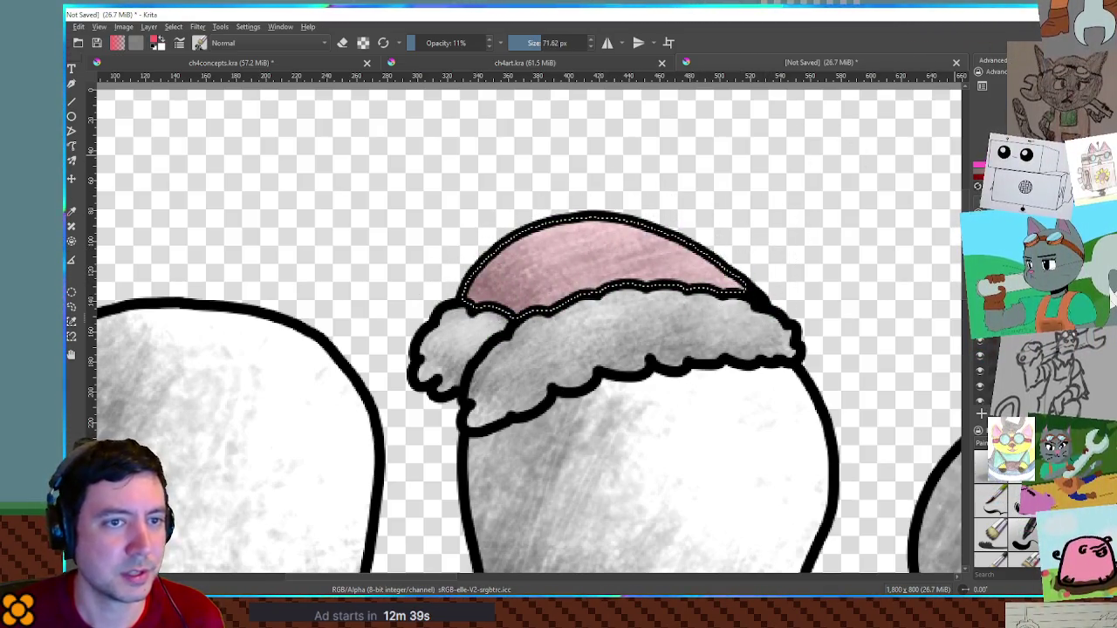
pyautogui.moveTo(663, 245)
pyautogui.mouseDown()
pyautogui.moveTo(493, 270)
pyautogui.moveTo(499, 316)
pyautogui.moveTo(653, 287)
pyautogui.moveTo(736, 236)
pyautogui.moveTo(602, 231)
pyautogui.moveTo(584, 324)
pyautogui.moveTo(775, 263)
pyautogui.moveTo(742, 330)
pyautogui.mouseUp()
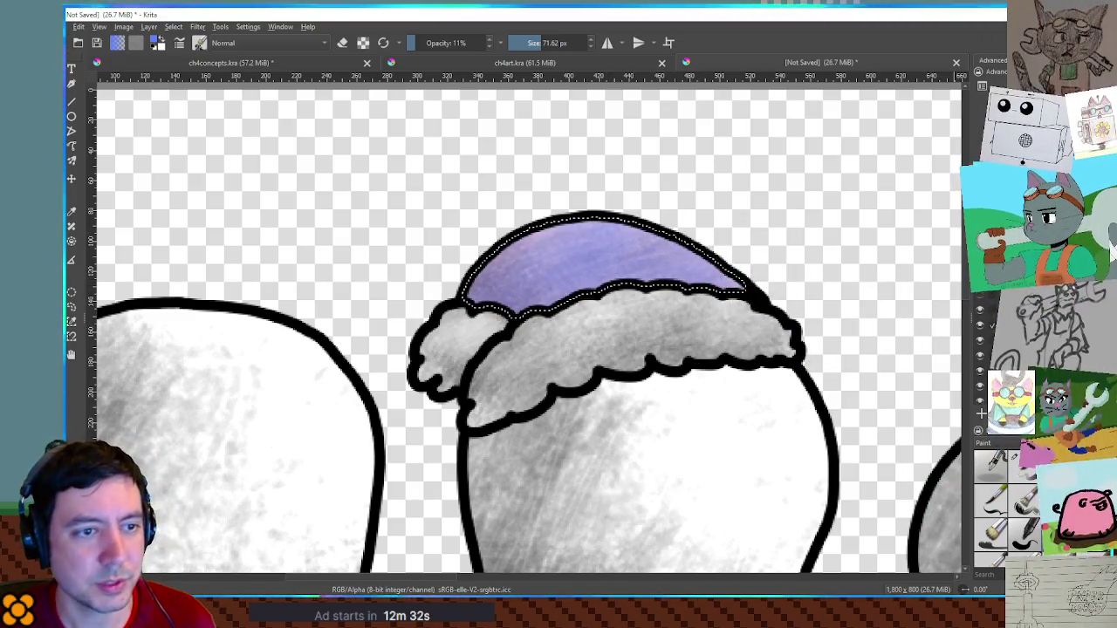
pyautogui.click(280, 26)
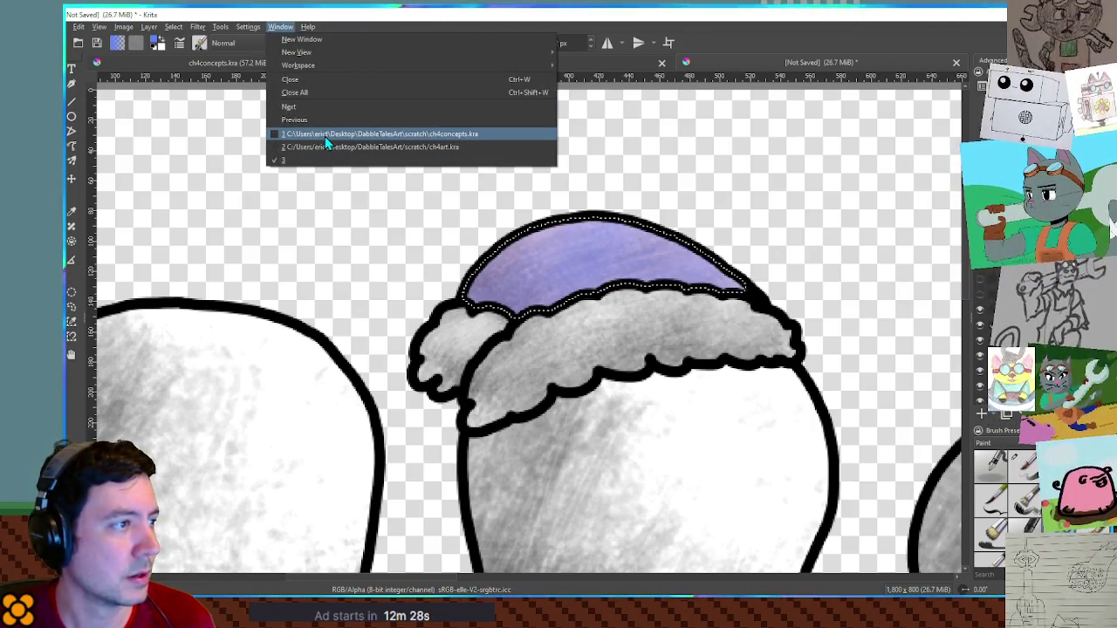
# View ch4concepts.kra and ch4art.kra, then return to the unsaved blob sheet
pyautogui.click(324, 135)
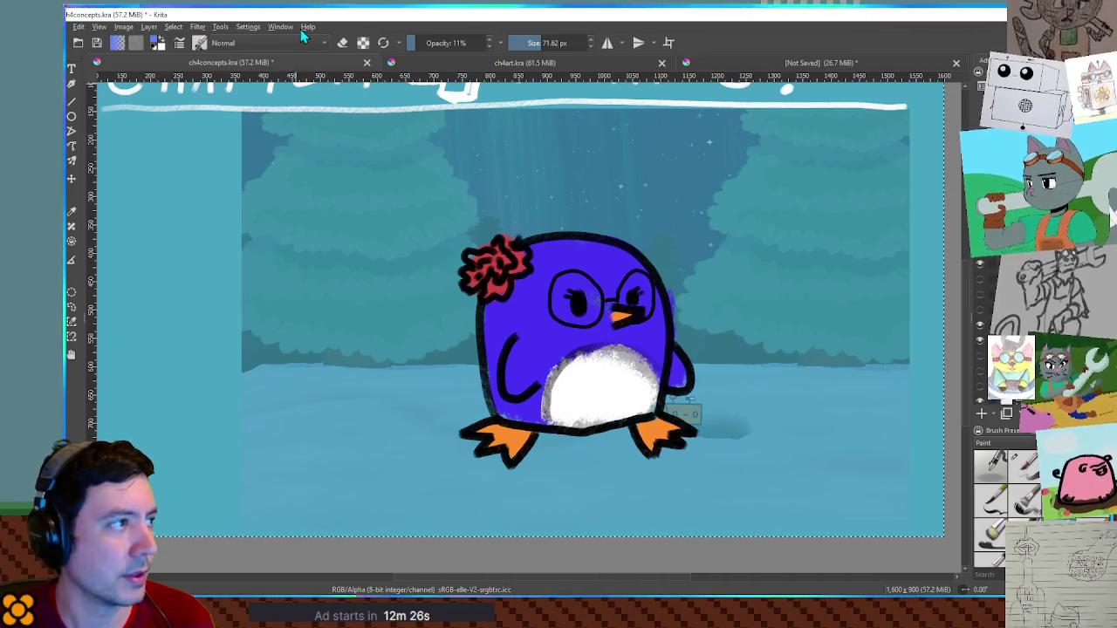
pyautogui.click(281, 27)
pyautogui.click(332, 145)
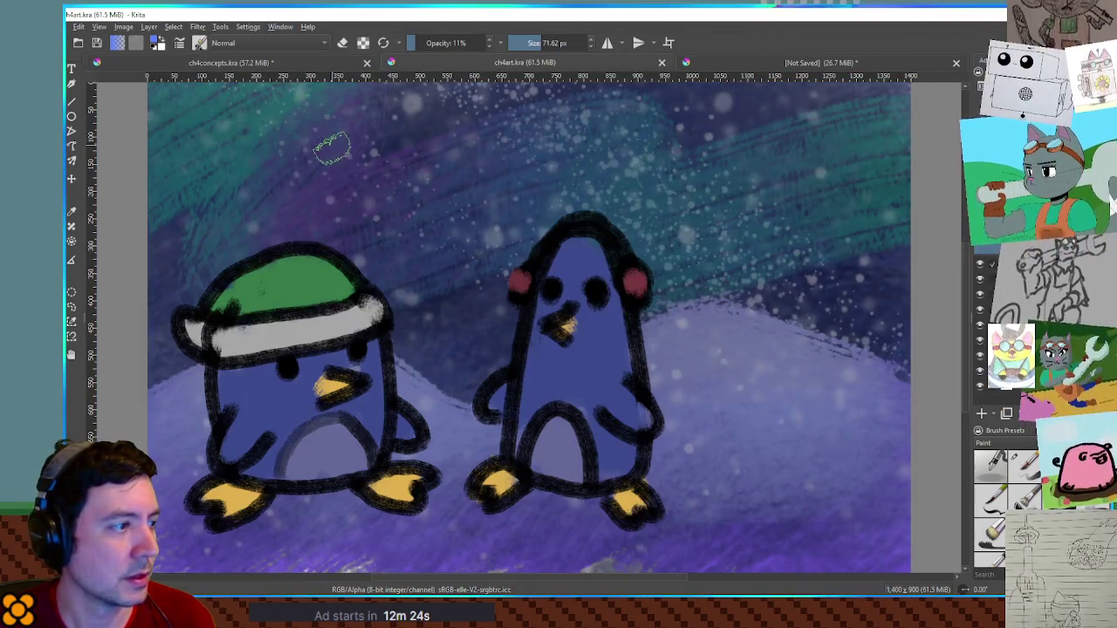
pyautogui.click(291, 27)
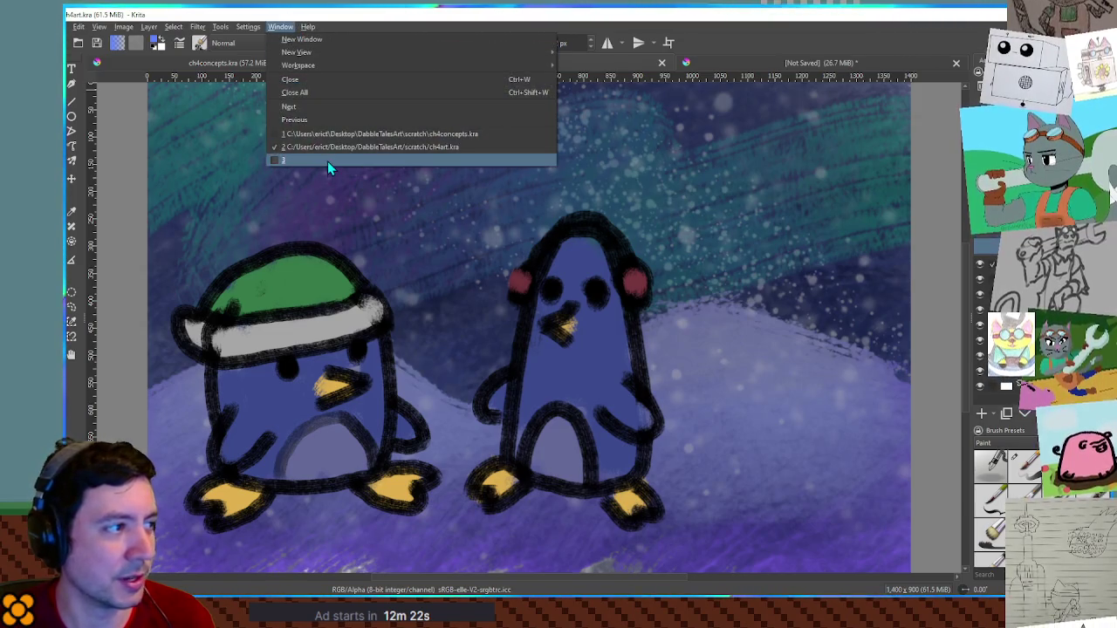
pyautogui.click(327, 161)
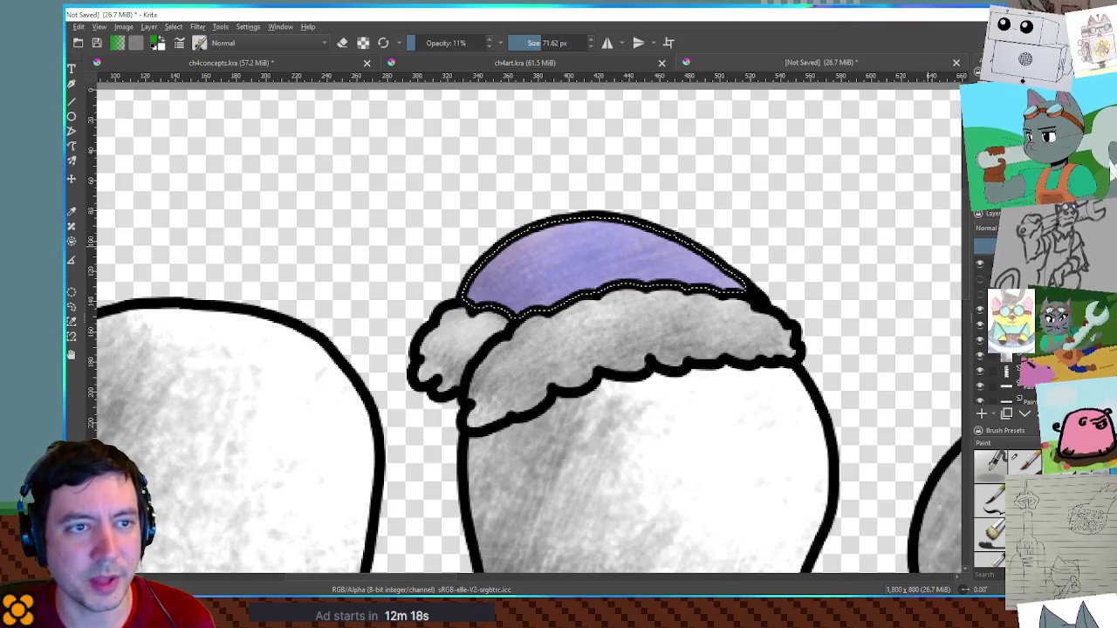
# Paint the selected hat dome green with an enlarged brush
pyautogui.press(']')
pyautogui.moveTo(480, 314)
pyautogui.mouseDown()
pyautogui.moveTo(724, 279)
pyautogui.moveTo(571, 288)
pyautogui.mouseUp()
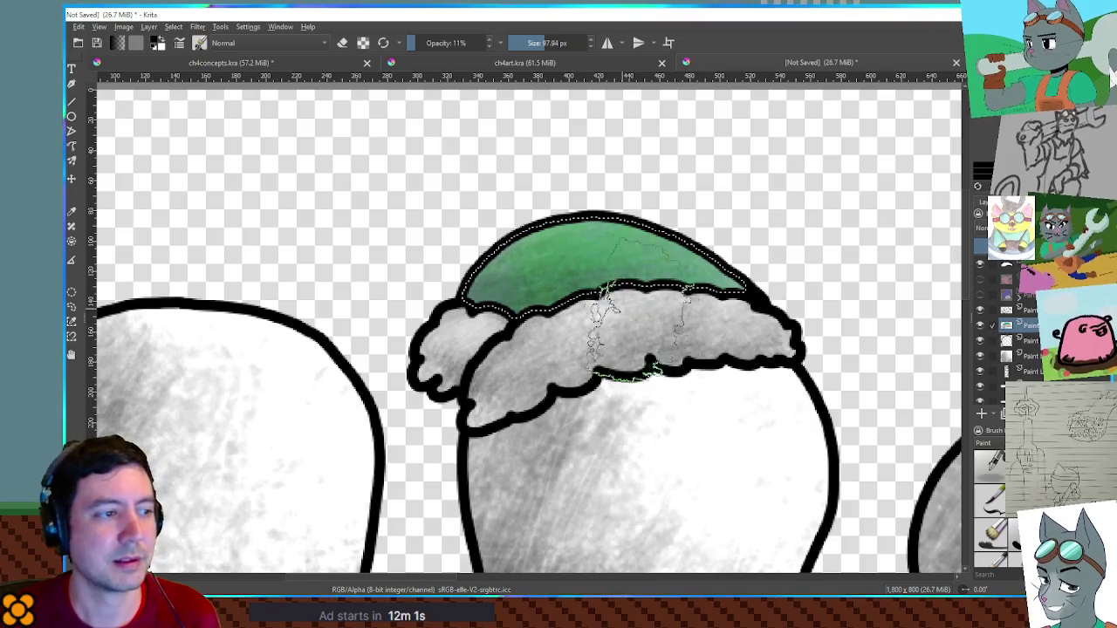
pyautogui.scroll(-5, 659, 323)
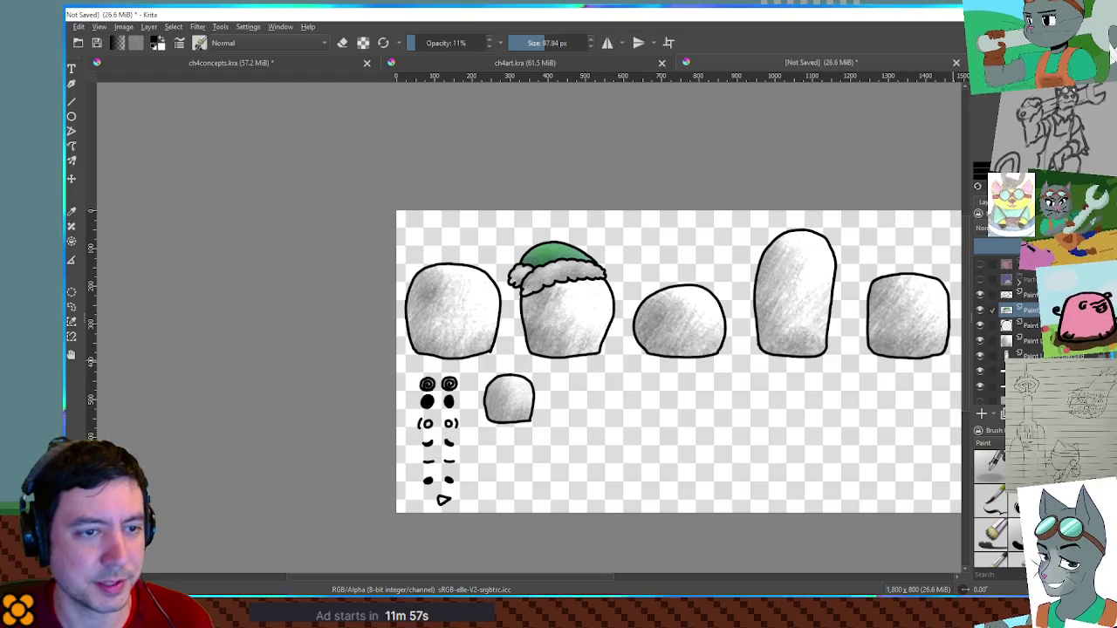
# Move the green hat below the blobs and pick a small 8 px, 100% opacity brush
pyautogui.press('t')
pyautogui.moveTo(575, 283); pyautogui.dragTo(618, 407)
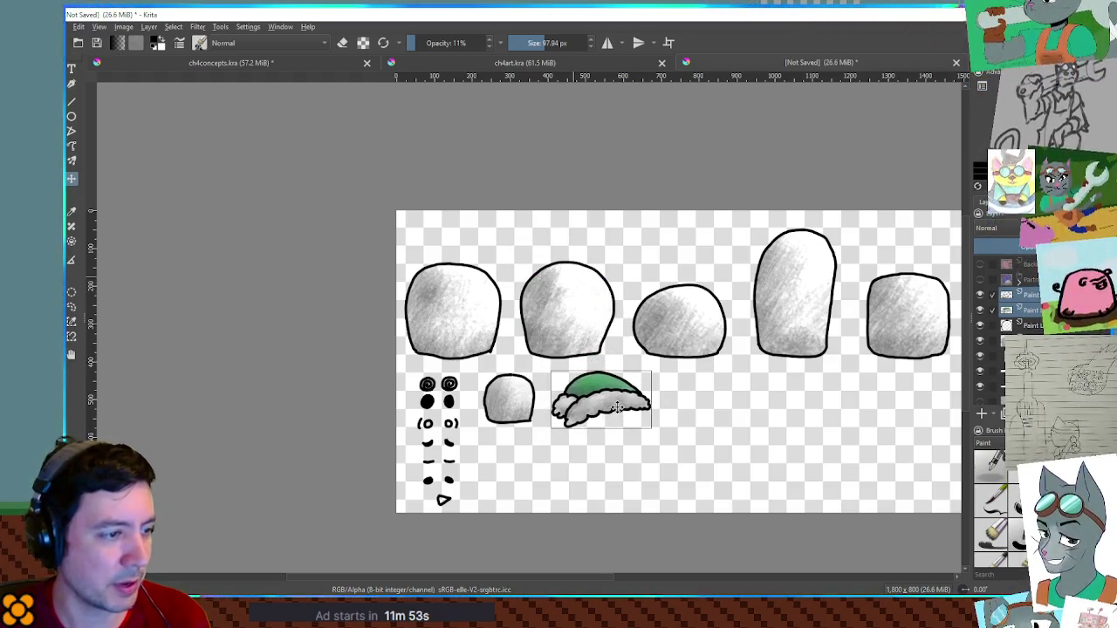
pyautogui.moveTo(734, 411)
pyautogui.mouseDown()
pyautogui.moveTo(630, 379)
pyautogui.moveTo(643, 399)
pyautogui.mouseUp()
pyautogui.scroll(5, 631, 378)
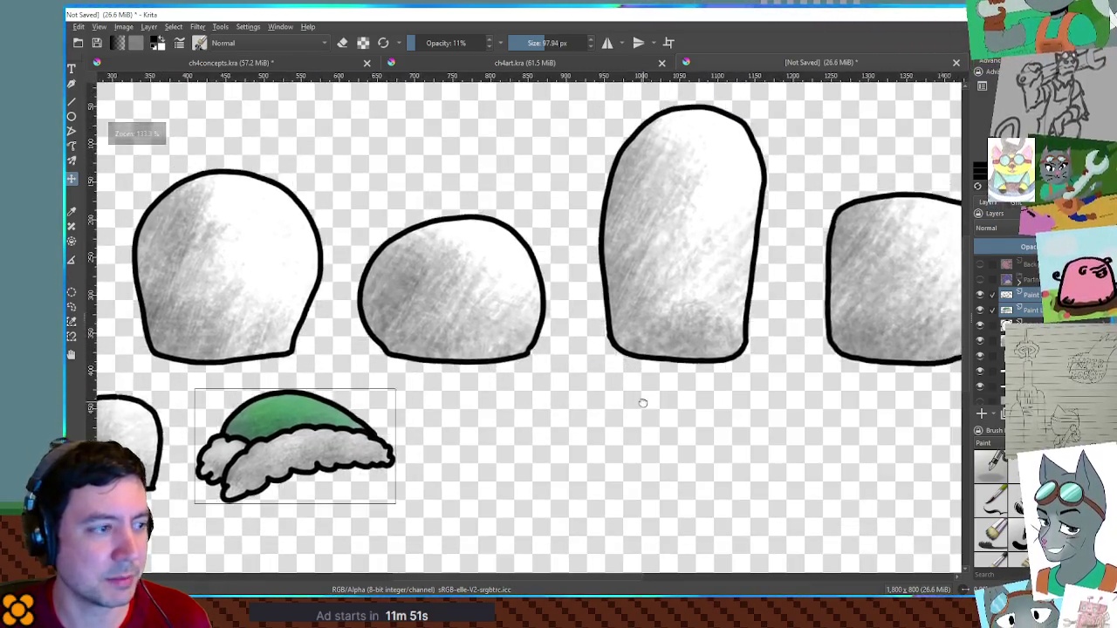
pyautogui.moveTo(888, 294); pyautogui.dragTo(668, 366)
pyautogui.moveTo(483, 366); pyautogui.dragTo(782, 366)
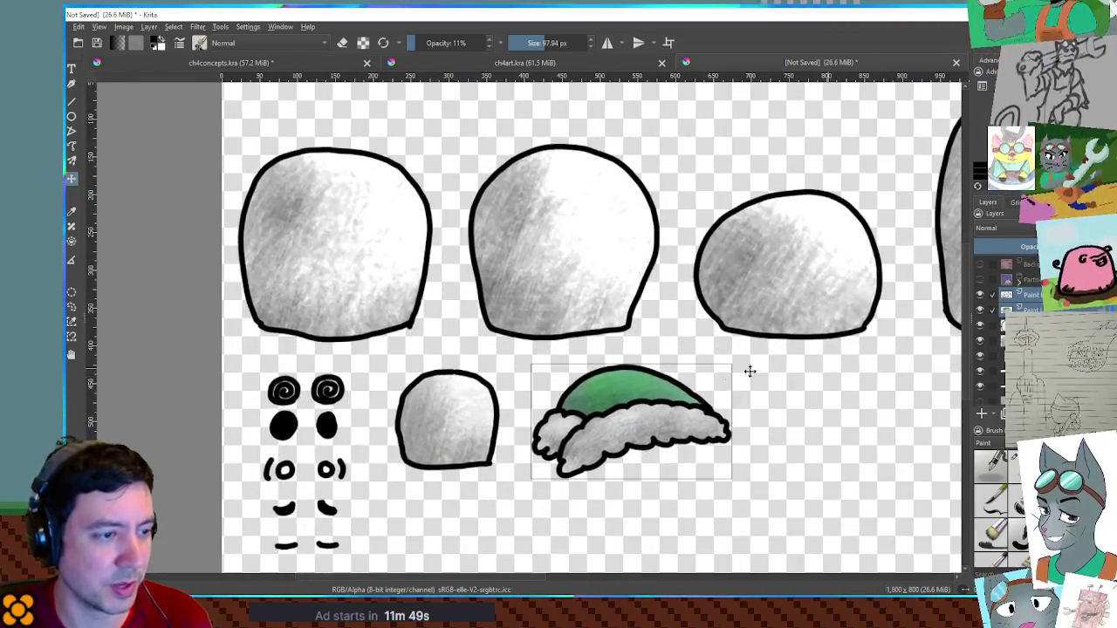
pyautogui.scroll(3, 651, 360)
pyautogui.scroll(1, 588, 311)
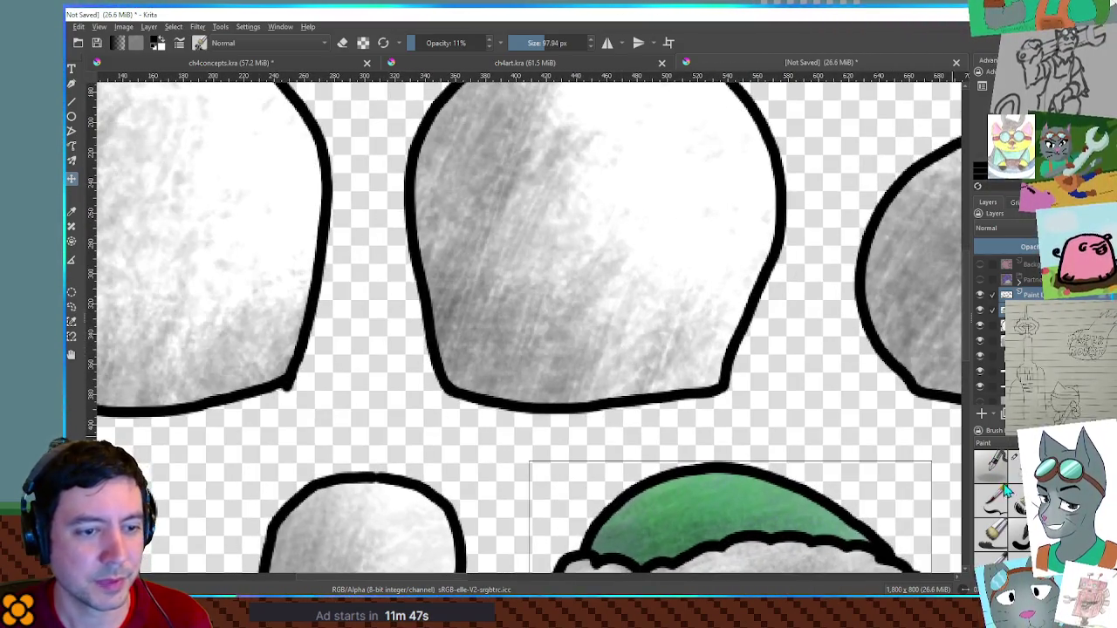
pyautogui.click(1016, 463)
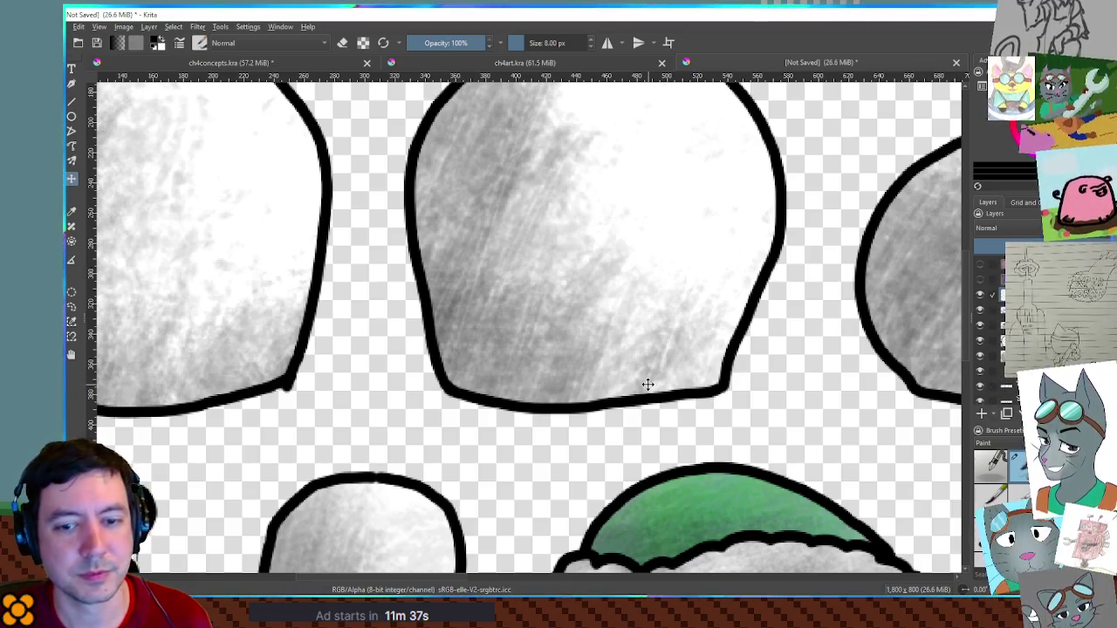
pyautogui.scroll(2, 644, 381)
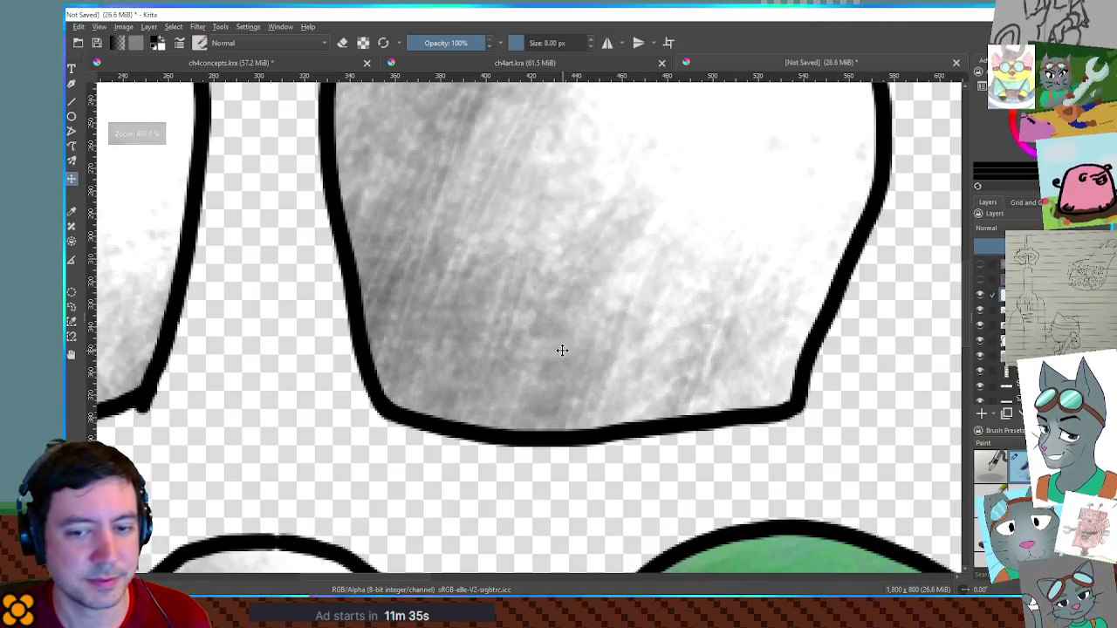
# Sketch trial foot strokes under the middle blob, undoing the ones that miss
pyautogui.scroll(-2, 569, 346)
pyautogui.scroll(-1, 568, 347)
pyautogui.scroll(1, 568, 346)
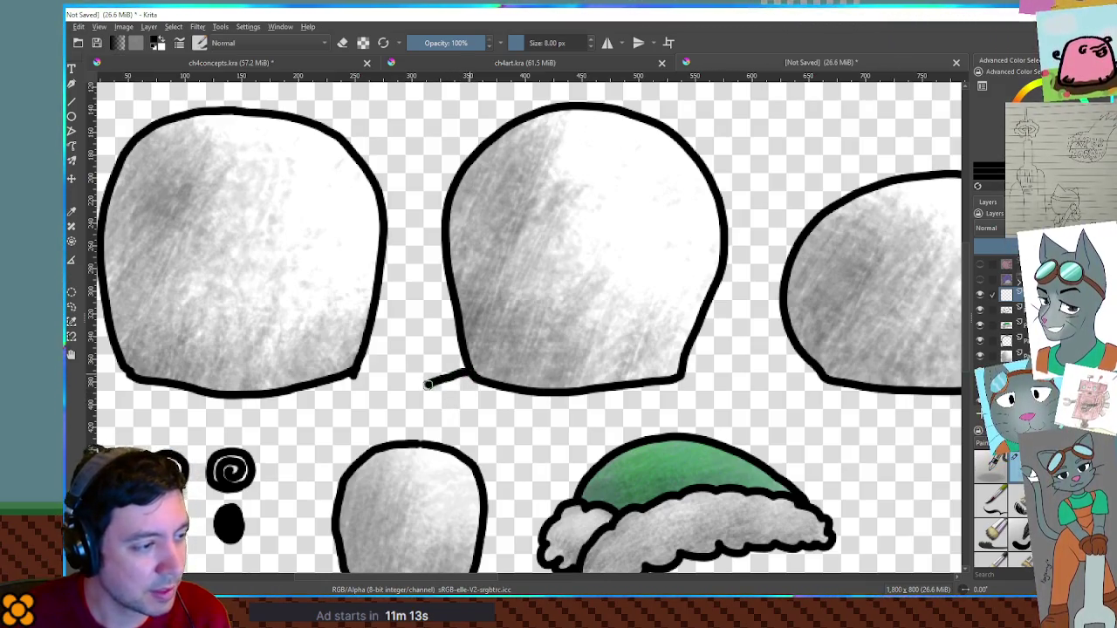
pyautogui.moveTo(455, 409)
pyautogui.mouseDown()
pyautogui.moveTo(462, 417)
pyautogui.moveTo(518, 403)
pyautogui.mouseUp()
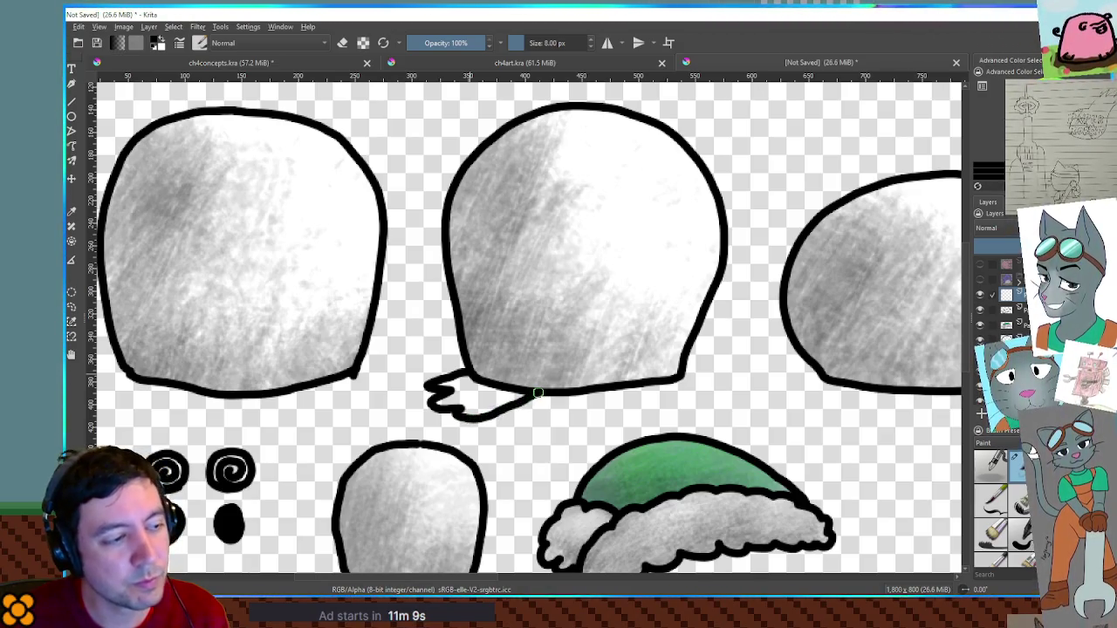
pyautogui.hotkey('ctrl', 'z')
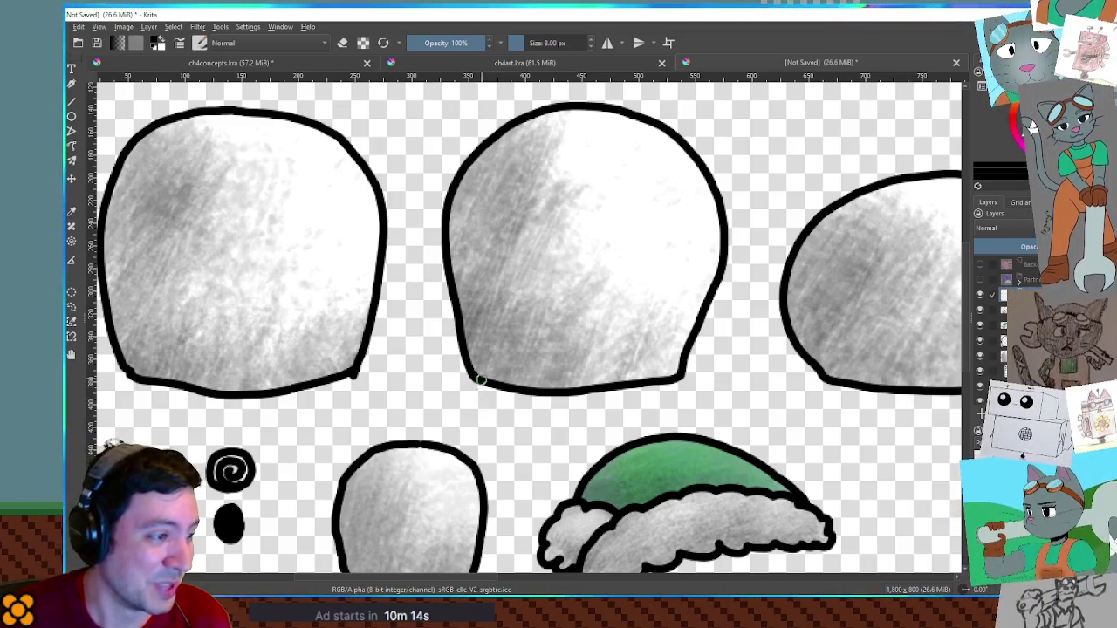
pyautogui.moveTo(477, 361)
pyautogui.mouseDown()
pyautogui.moveTo(443, 389)
pyautogui.moveTo(449, 407)
pyautogui.moveTo(501, 412)
pyautogui.mouseUp()
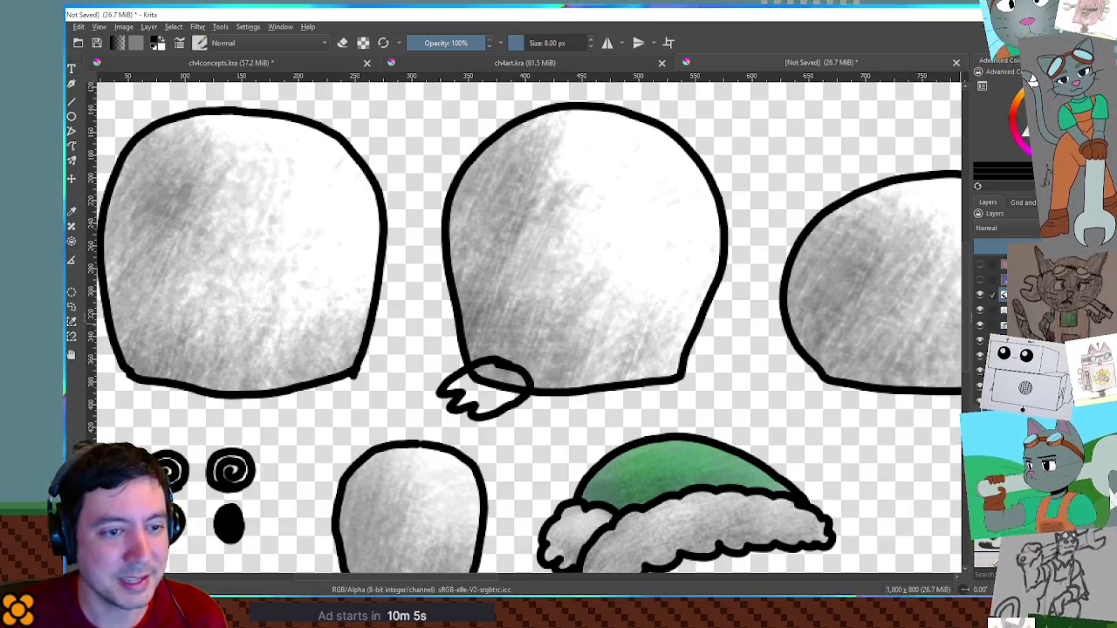
pyautogui.hotkey('ctrl', 'z')
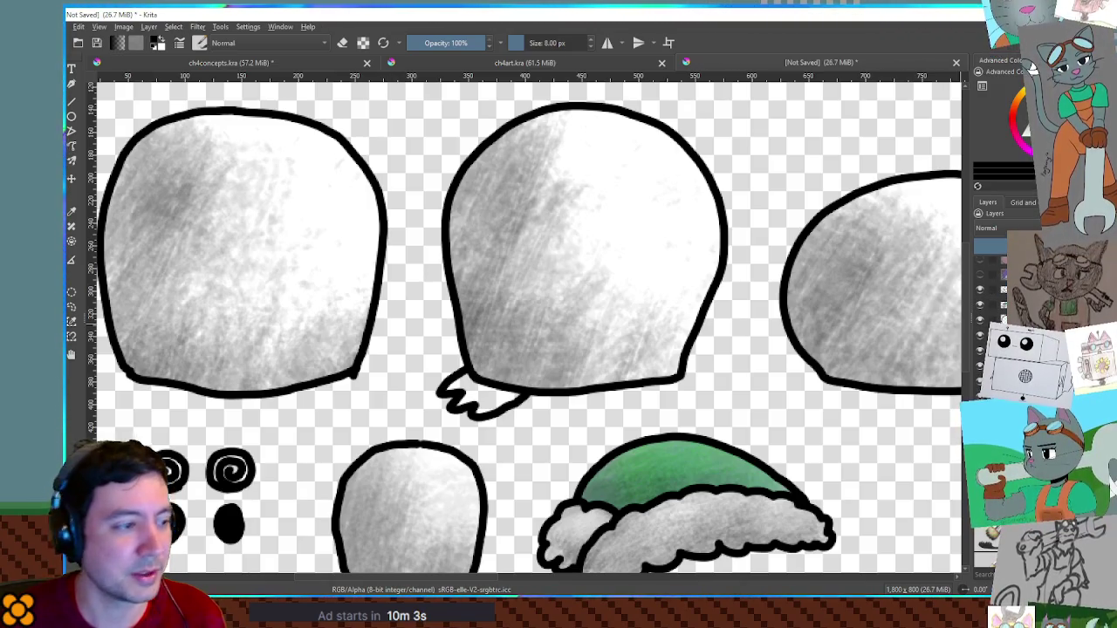
# Move the zigzag foot under the middle blob and mirror it horizontally
pyautogui.press('-')
pyautogui.press('t')
pyautogui.moveTo(665, 398); pyautogui.dragTo(679, 393)
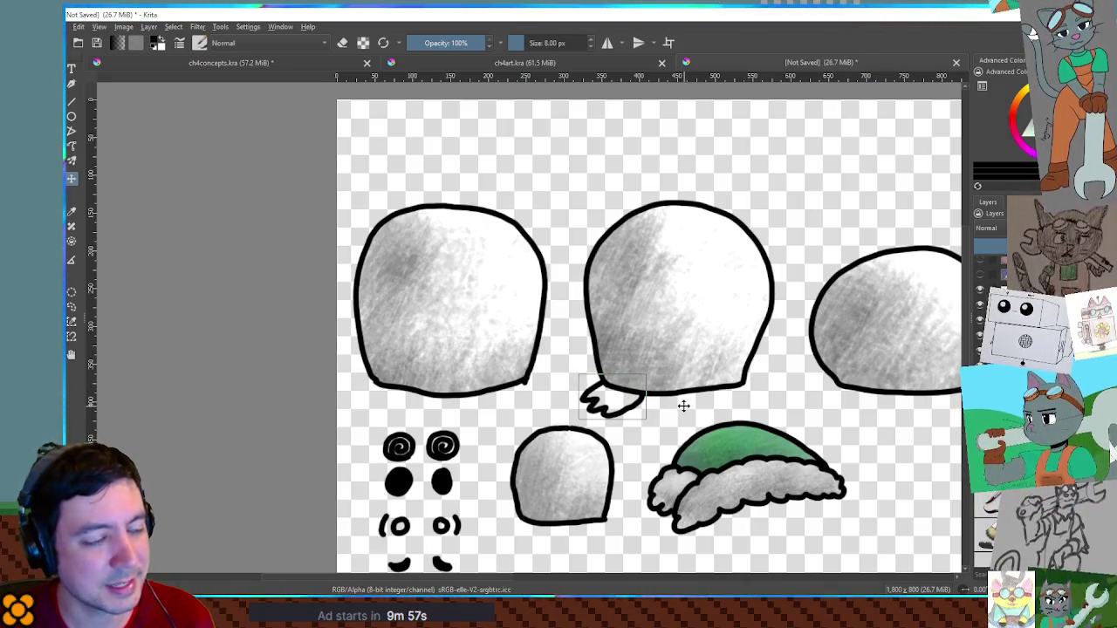
pyautogui.hotkey('ctrl', 'shift', 'z')
pyautogui.hotkey('ctrl', 'z')
pyautogui.hotkey('ctrl', 'shift', 'z')
pyautogui.moveTo(671, 397); pyautogui.dragTo(669, 398)
pyautogui.hotkey('ctrl', 't')
pyautogui.moveTo(617, 397)
pyautogui.mouseDown()
pyautogui.moveTo(752, 394)
pyautogui.moveTo(671, 397)
pyautogui.moveTo(740, 399)
pyautogui.moveTo(755, 387)
pyautogui.mouseUp()
pyautogui.hotkey('ctrl', 't')
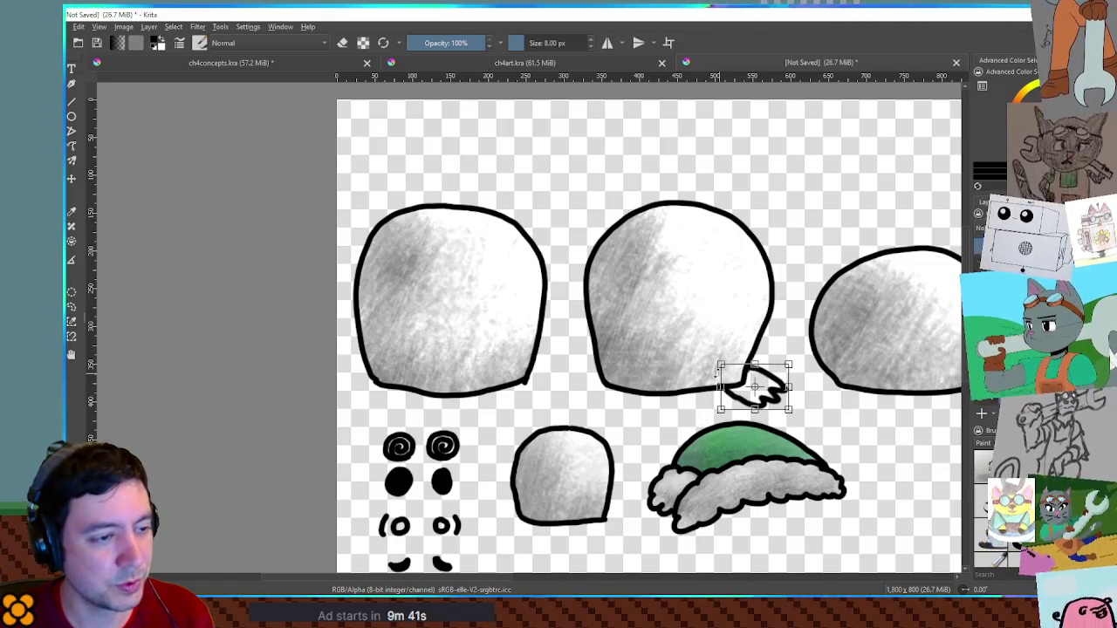
pyautogui.press('Return')
pyautogui.moveTo(759, 400)
pyautogui.mouseDown()
pyautogui.moveTo(761, 385)
pyautogui.moveTo(752, 395)
pyautogui.mouseUp()
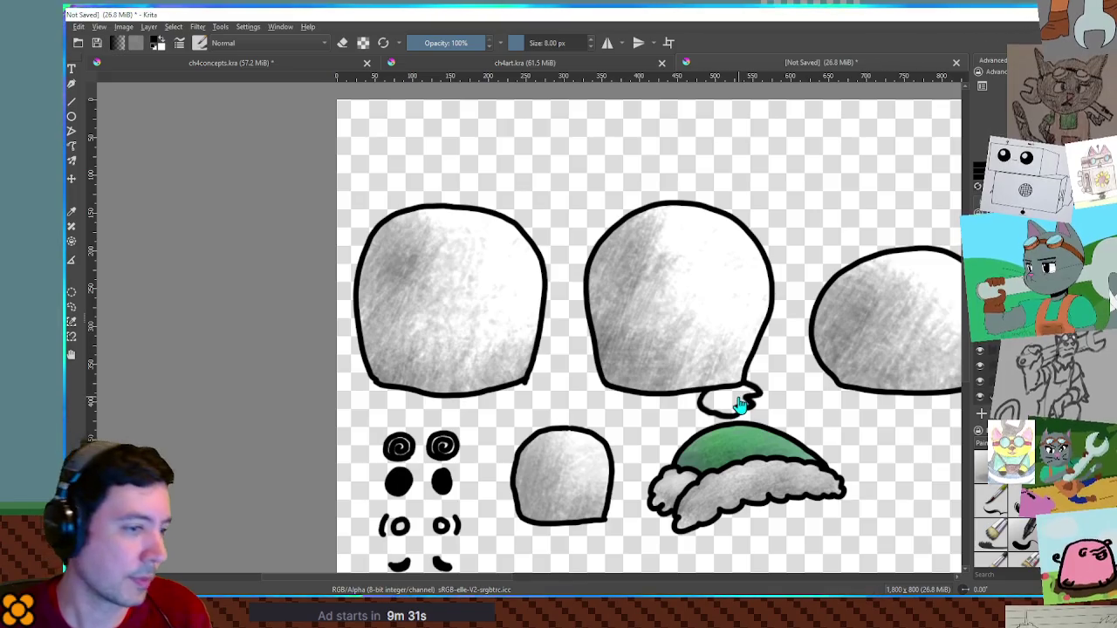
# Rotate the small foot, remove the unwanted foot, and redraw its outline beneath the blob
pyautogui.hotkey('ctrl', 't')
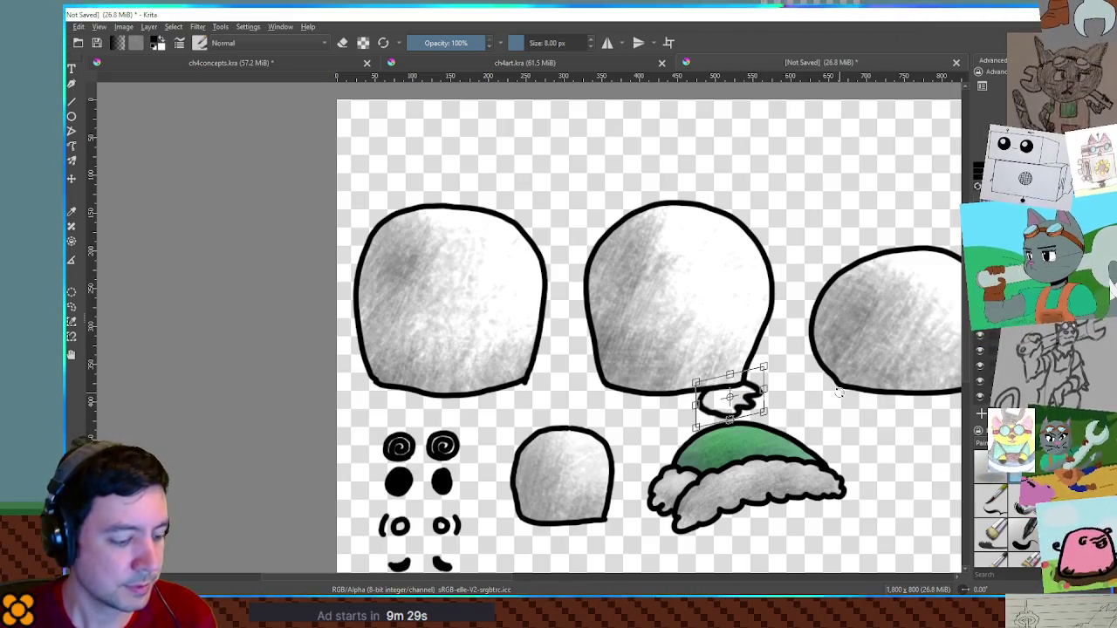
pyautogui.press('Return')
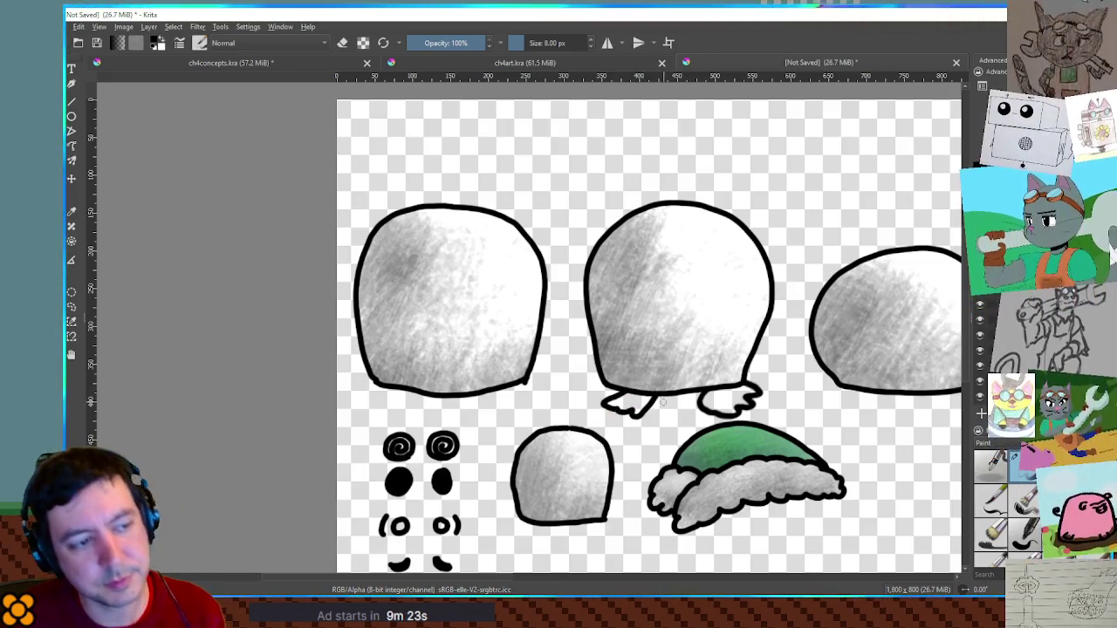
pyautogui.press('Delete')
pyautogui.press('e')
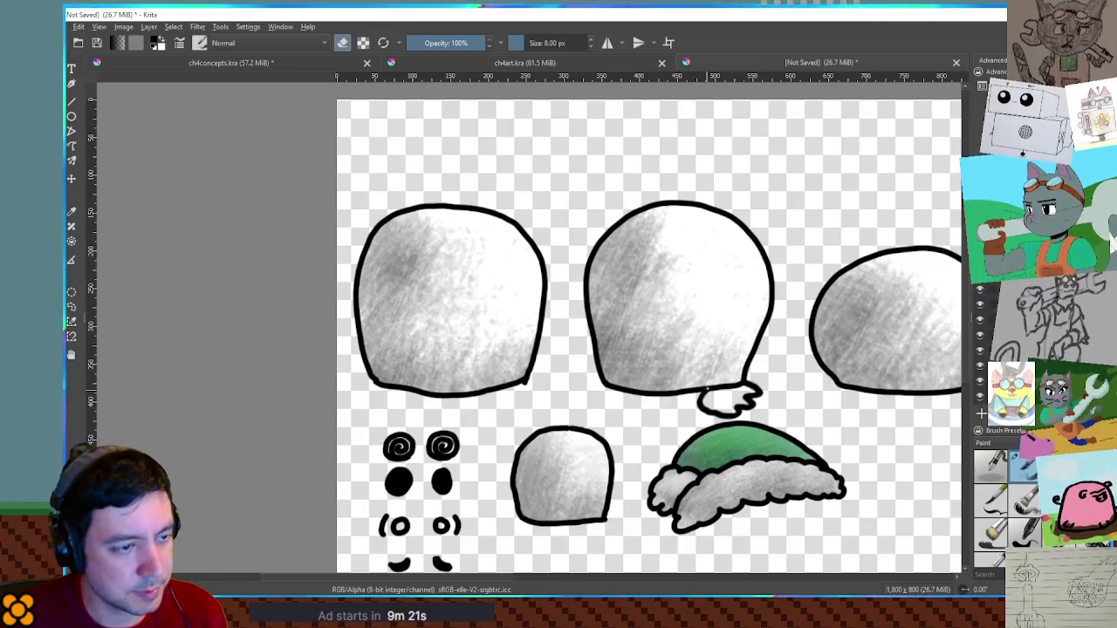
pyautogui.press('e')
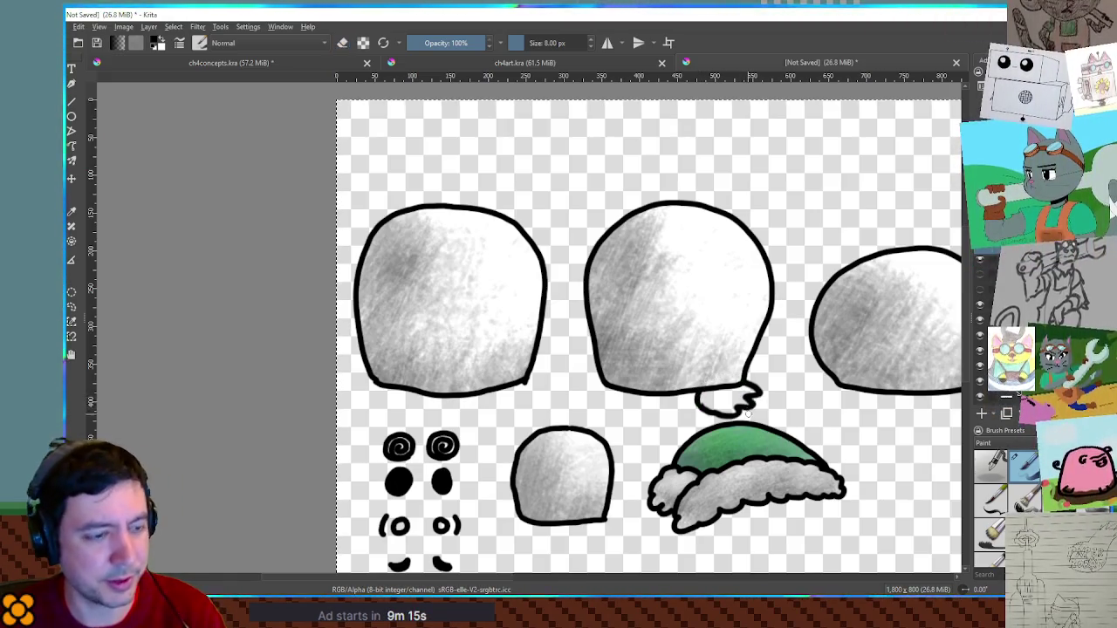
pyautogui.hotkey('ctrl', 'z')
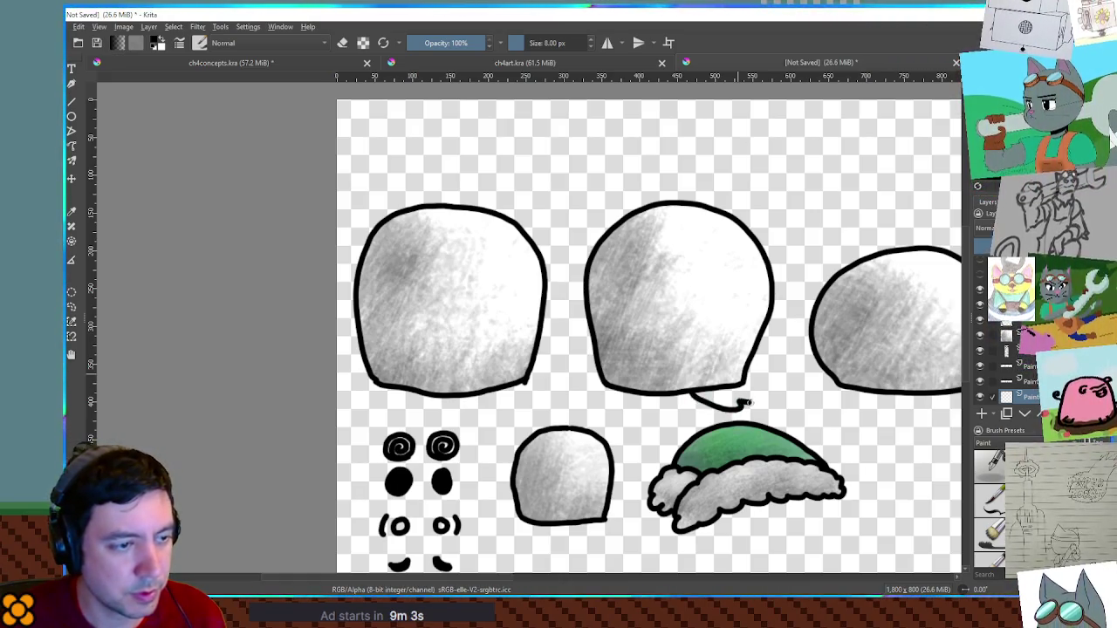
pyautogui.moveTo(766, 389); pyautogui.dragTo(743, 382)
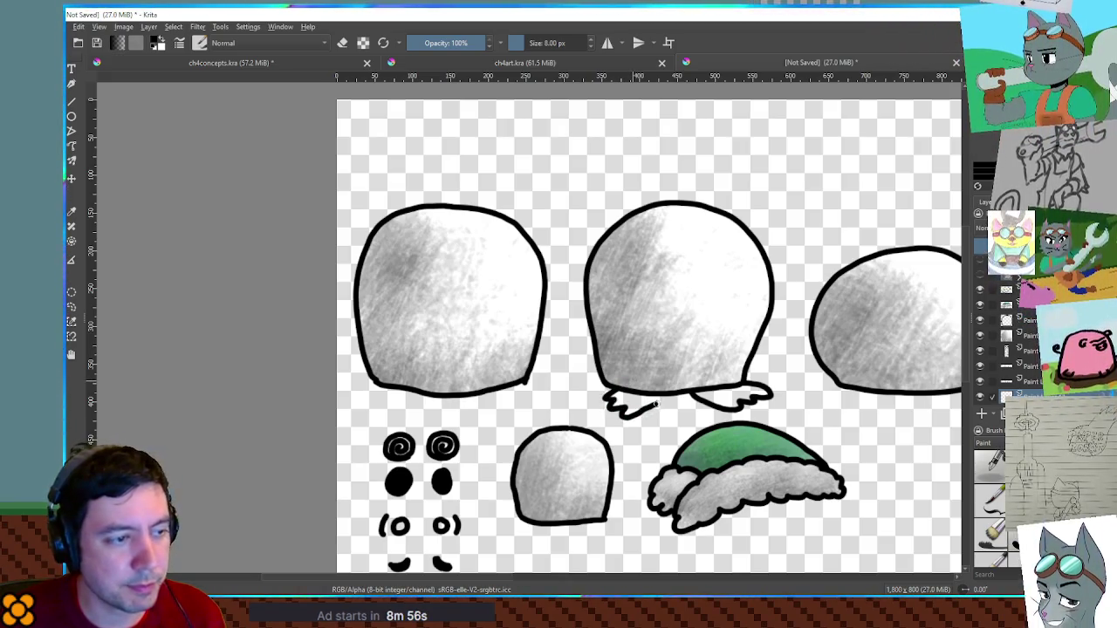
# Redraw the left foot stroke under the middle blob, undoing failed attempts
pyautogui.hotkey('ctrl', 'z')
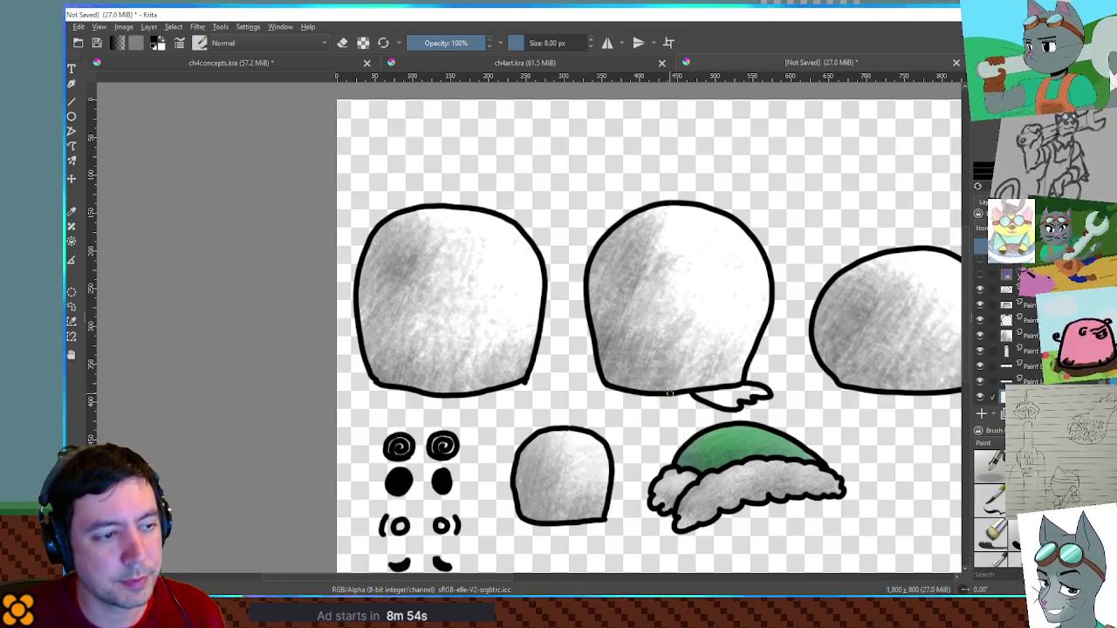
pyautogui.moveTo(643, 409)
pyautogui.mouseDown()
pyautogui.moveTo(663, 405)
pyautogui.moveTo(613, 409)
pyautogui.mouseUp()
pyautogui.hotkey('ctrl', 'z')
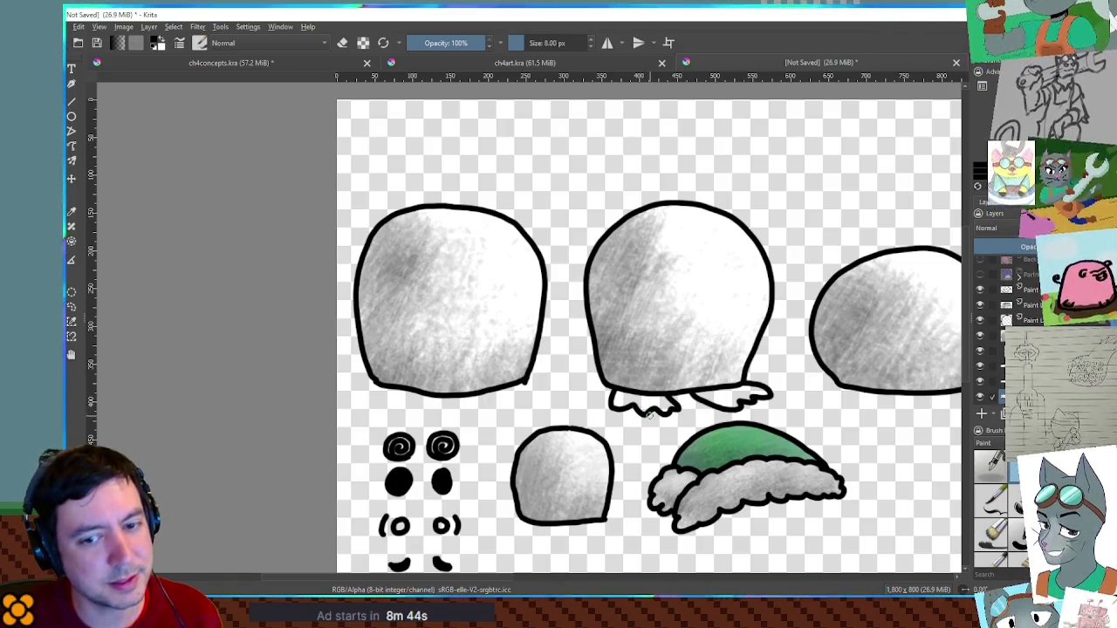
pyautogui.hotkey('ctrl', 'z')
pyautogui.moveTo(611, 398); pyautogui.dragTo(659, 415)
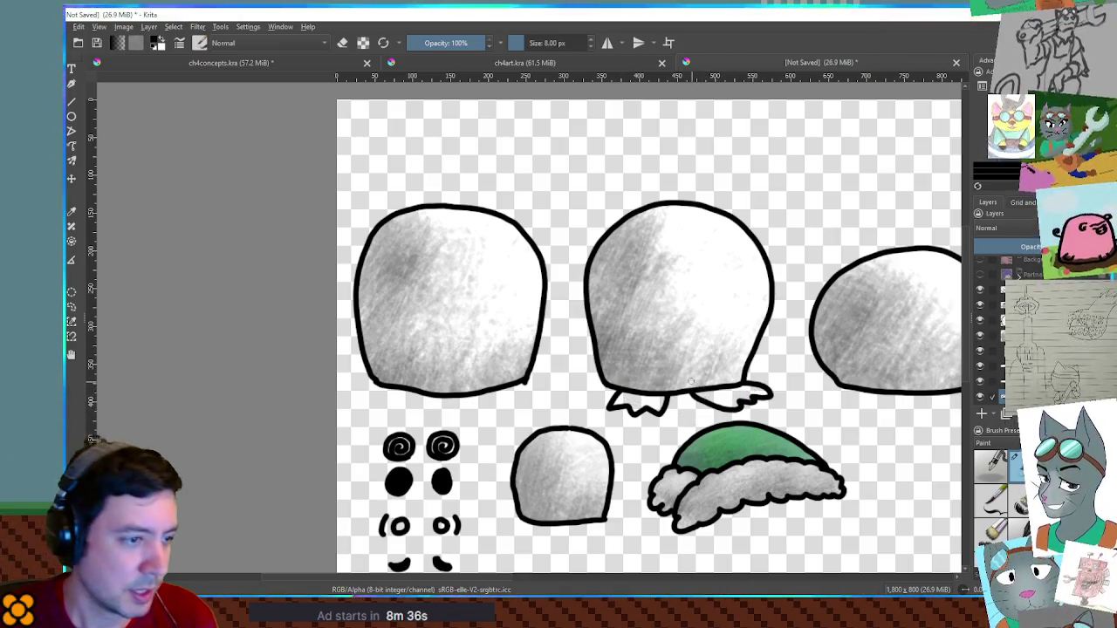
# Replace the right-hand foot by rectangle-selecting, deleting and redrawing it, then duplicate the feet
pyautogui.hotkey('ctrl', 'r')
pyautogui.moveTo(676, 357); pyautogui.dragTo(797, 423)
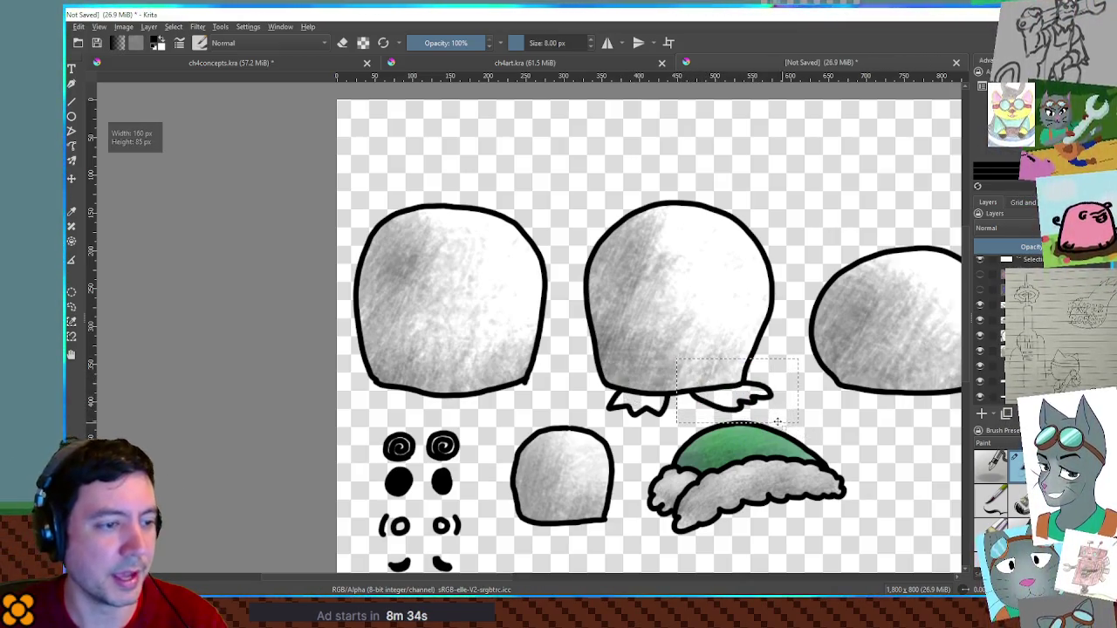
pyautogui.press('Delete')
pyautogui.hotkey('ctrl', 'shift', 'a')
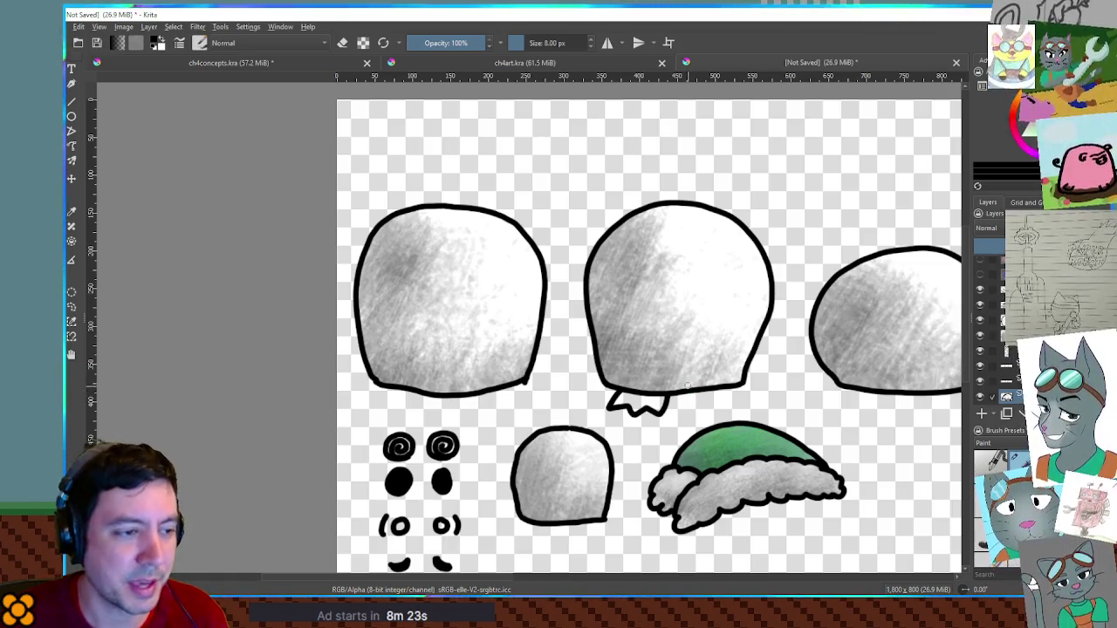
pyautogui.moveTo(686, 391); pyautogui.dragTo(692, 403)
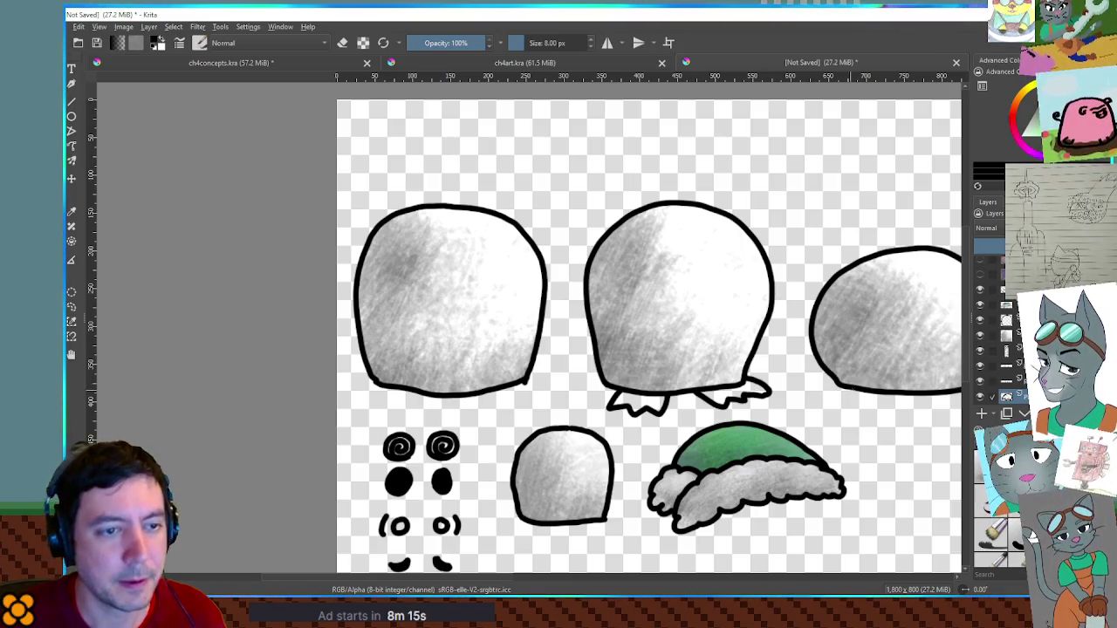
pyautogui.hotkey('ctrl', 'v')
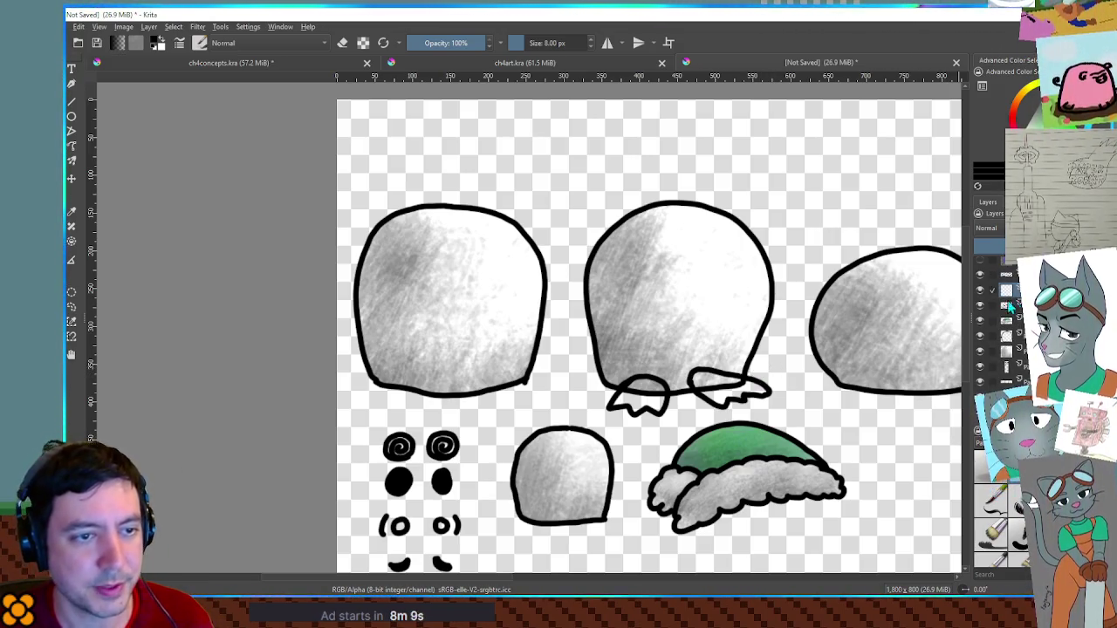
# Fill the duplicated feet's grown selection solid orange, then reset the paint colour to black
pyautogui.keyDown('ctrl'); pyautogui.click(1006, 289); pyautogui.keyUp('ctrl')
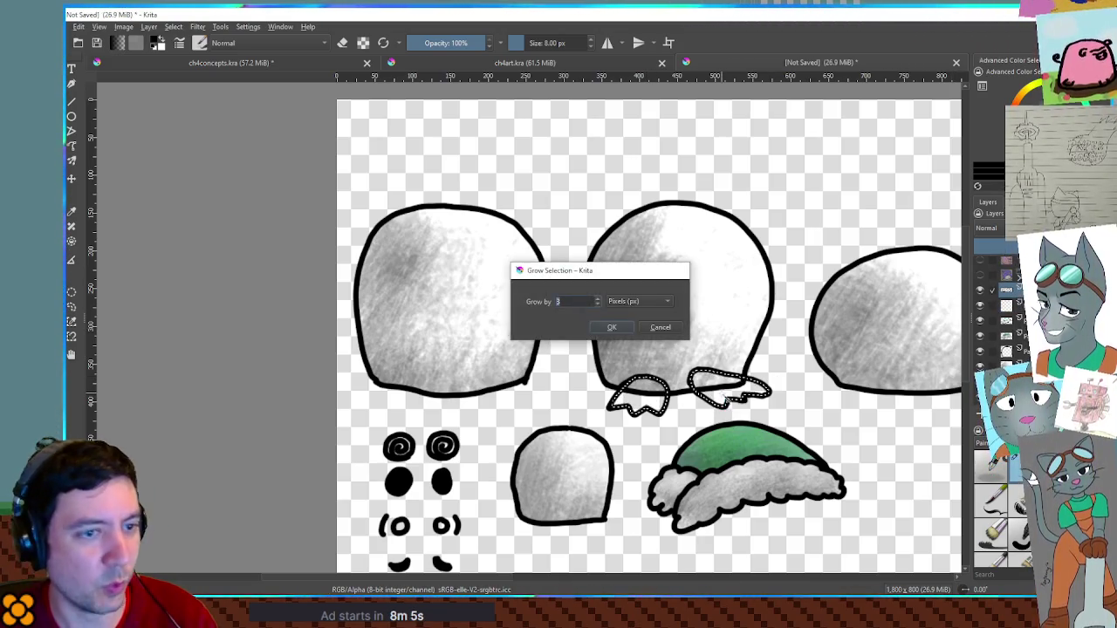
pyautogui.press('Return')
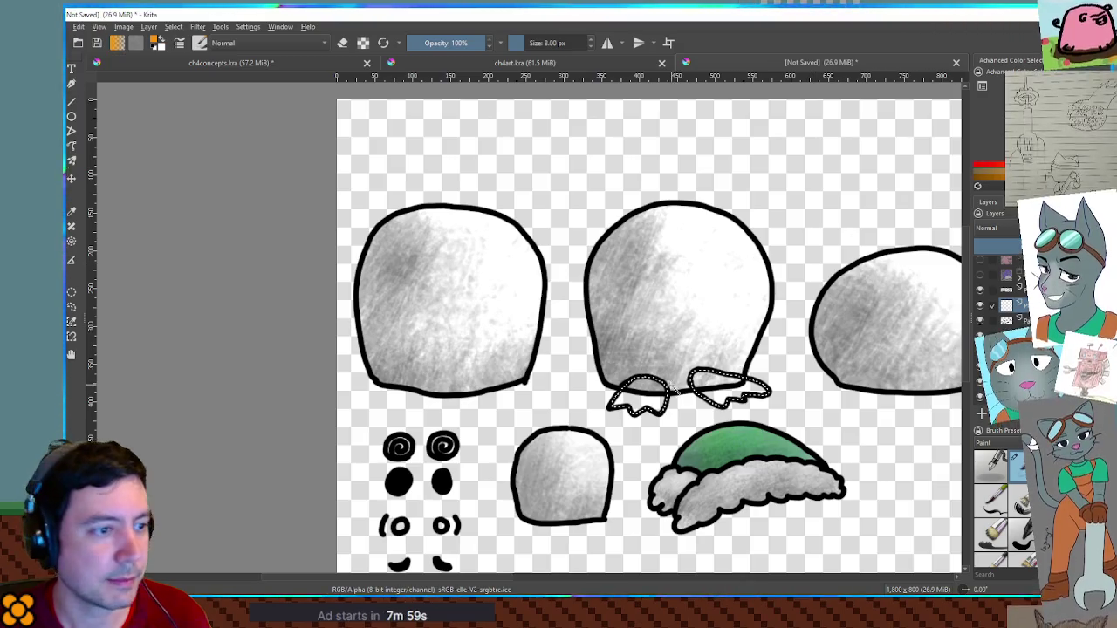
pyautogui.hotkey('shift', 'BackSpace')
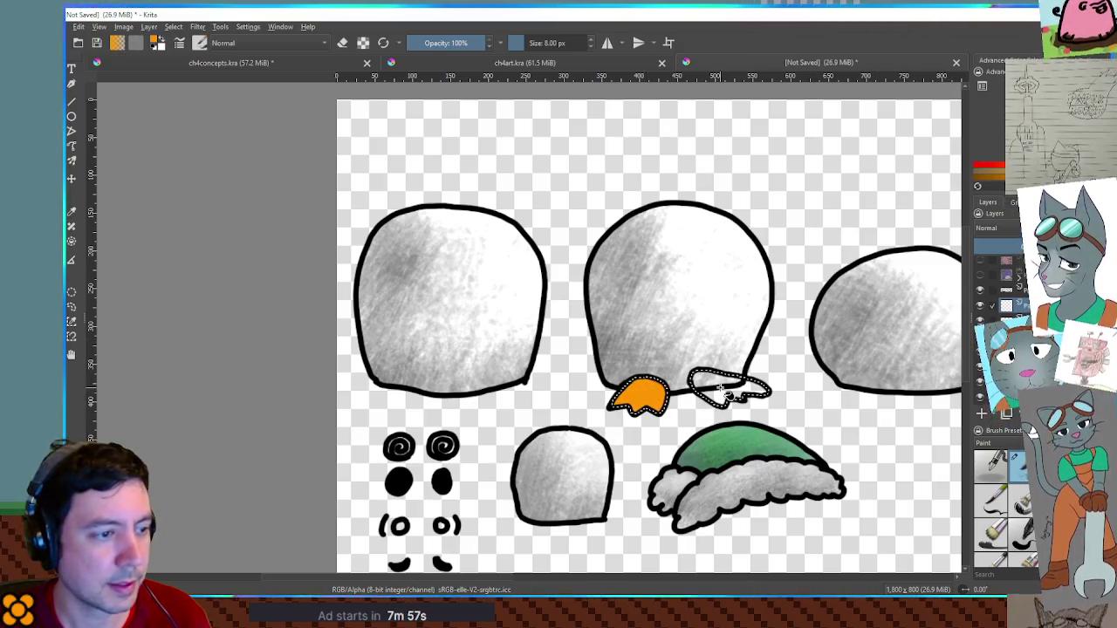
pyautogui.press('d')
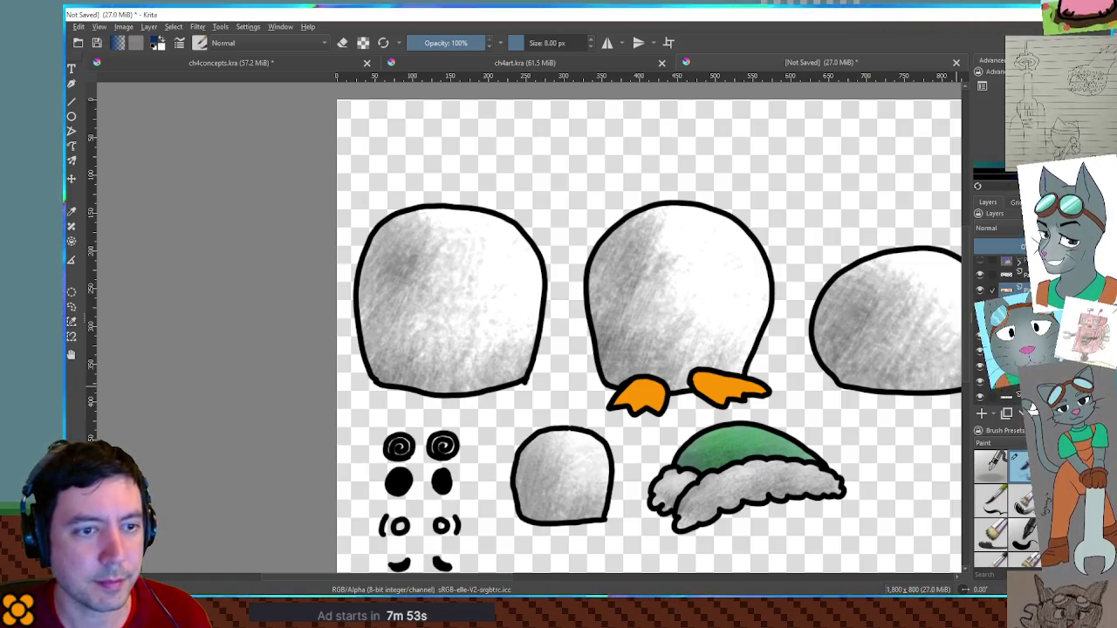
pyautogui.press('/')
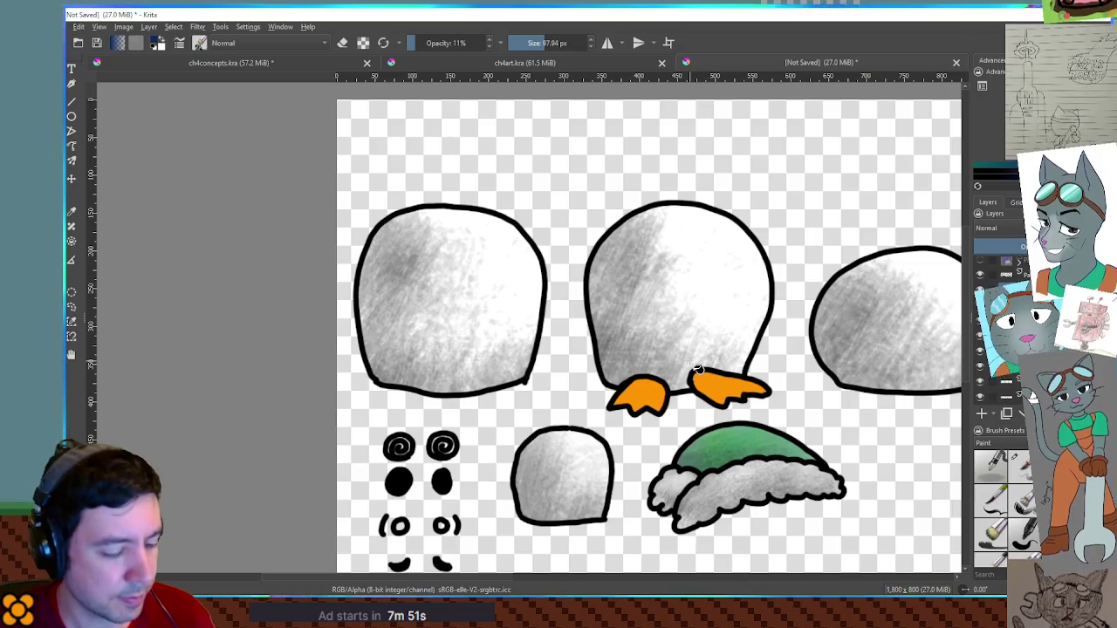
# Shade both orange feet with a smaller low-opacity brush, then zoom back out
pyautogui.scroll(2, 792, 388)
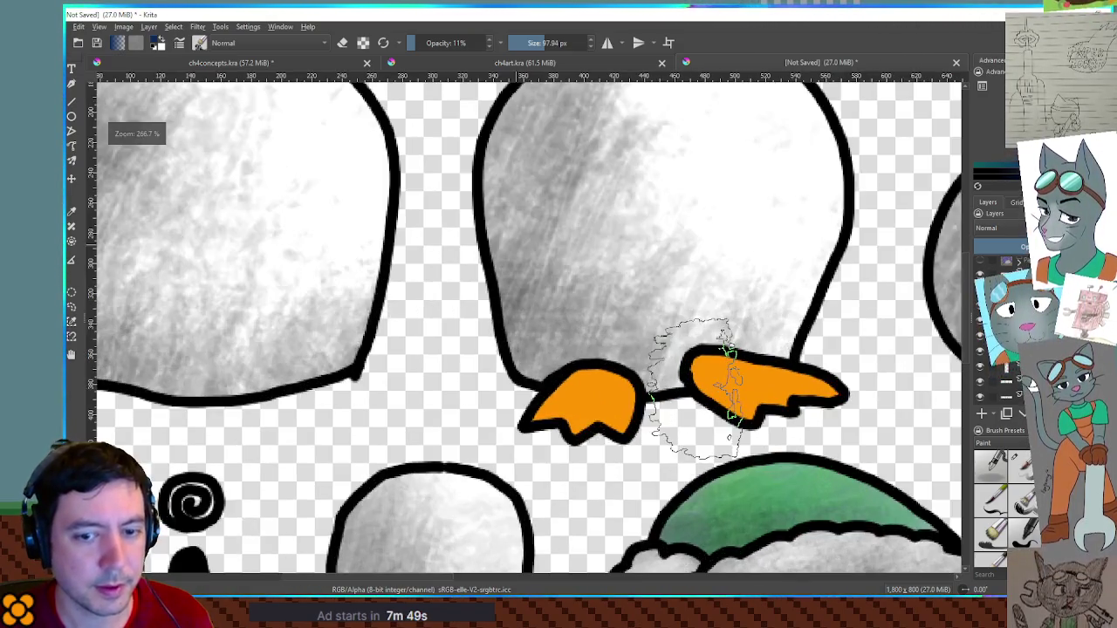
pyautogui.scroll(2, 723, 361)
pyautogui.press('[')
pyautogui.moveTo(489, 424)
pyautogui.mouseDown()
pyautogui.moveTo(474, 384)
pyautogui.moveTo(533, 458)
pyautogui.moveTo(589, 462)
pyautogui.moveTo(462, 444)
pyautogui.moveTo(515, 357)
pyautogui.moveTo(610, 391)
pyautogui.mouseUp()
pyautogui.moveTo(711, 401)
pyautogui.mouseDown()
pyautogui.moveTo(768, 436)
pyautogui.moveTo(878, 379)
pyautogui.moveTo(759, 419)
pyautogui.moveTo(705, 330)
pyautogui.moveTo(673, 378)
pyautogui.moveTo(678, 361)
pyautogui.moveTo(685, 384)
pyautogui.mouseUp()
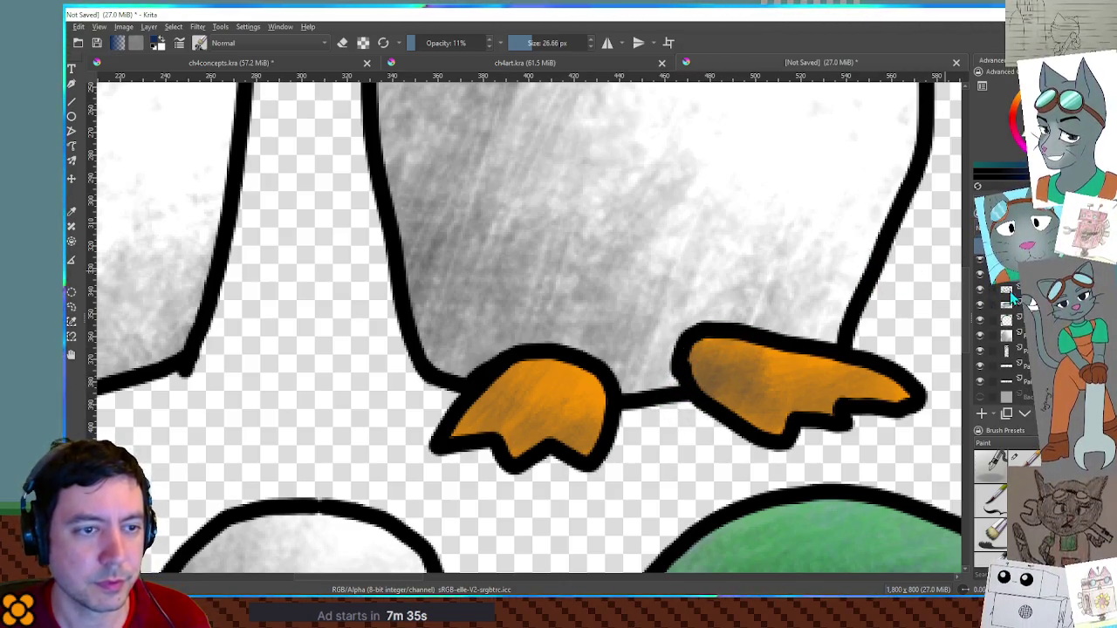
pyautogui.scroll(-4, 698, 418)
pyautogui.scroll(-1, 698, 419)
pyautogui.press('t')
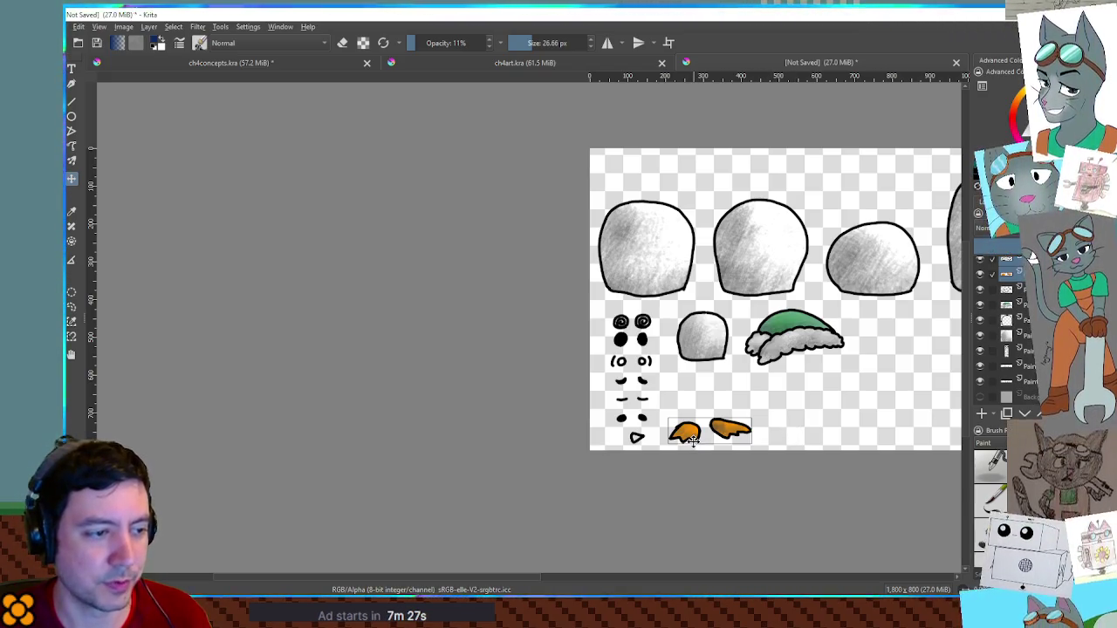
# Frame the top row of grey blobs and add a new blank paint layer
pyautogui.scroll(1, 803, 363)
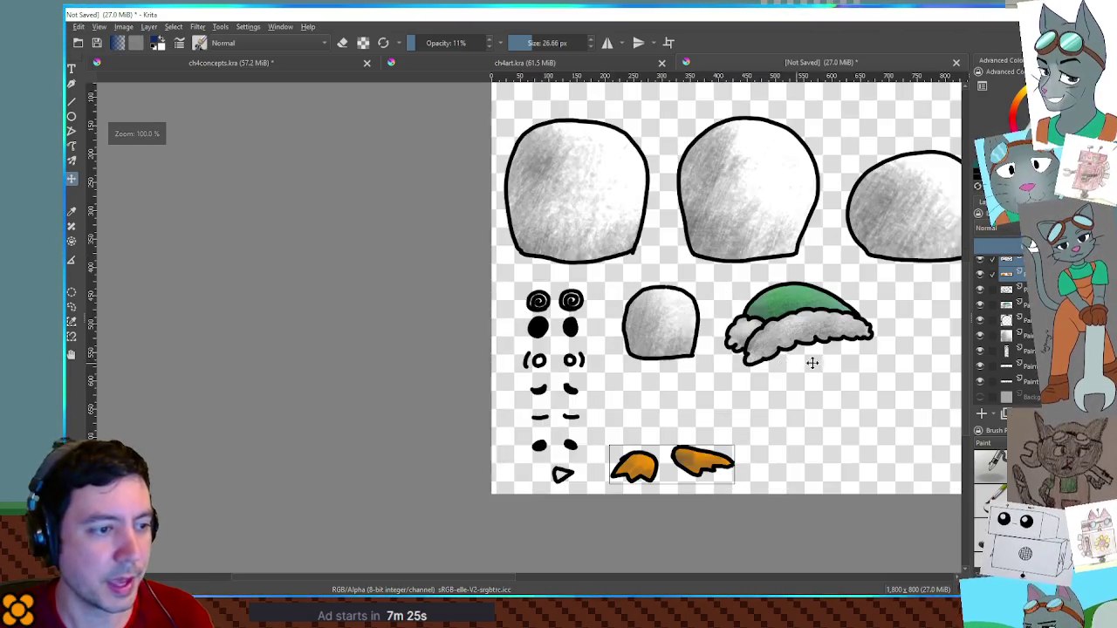
pyautogui.moveTo(804, 363); pyautogui.dragTo(552, 392)
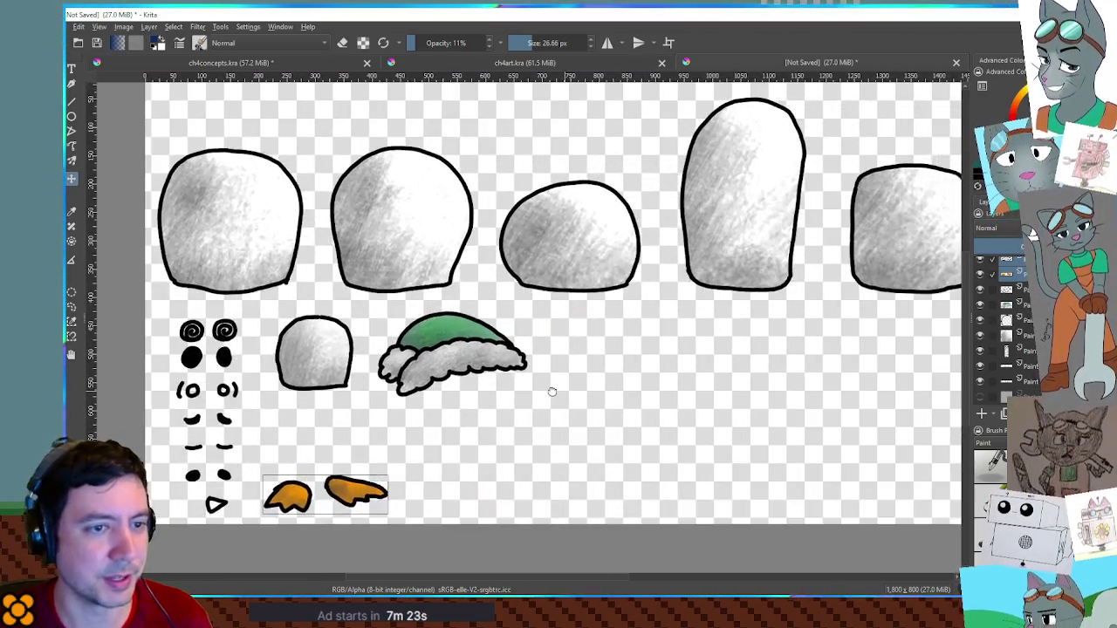
pyautogui.scroll(1, 641, 334)
pyautogui.moveTo(640, 334); pyautogui.dragTo(841, 413)
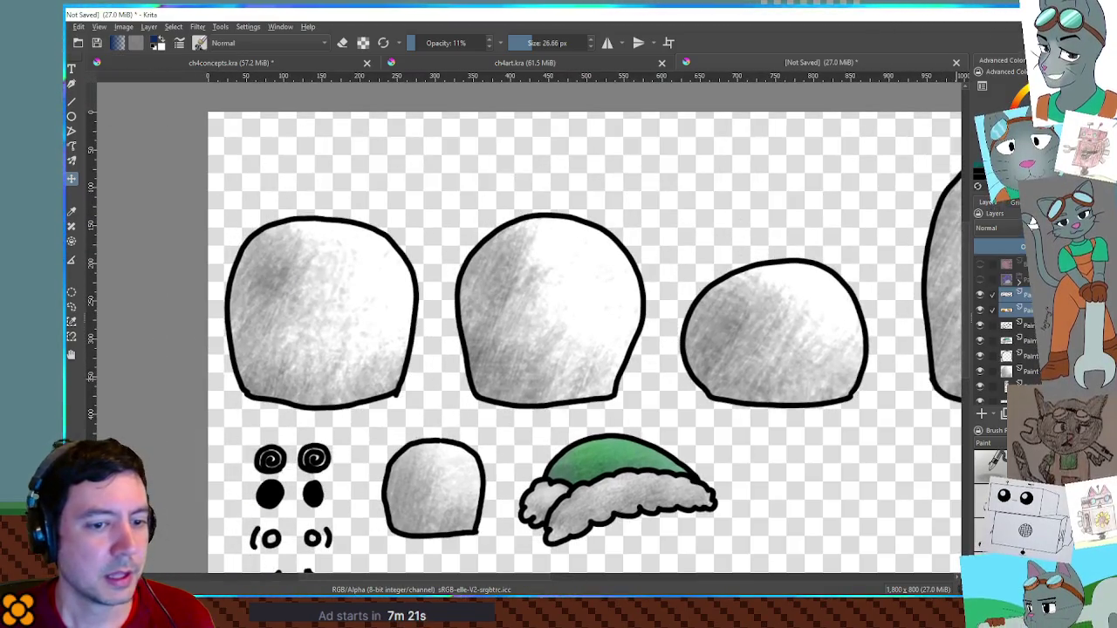
pyautogui.click(982, 412)
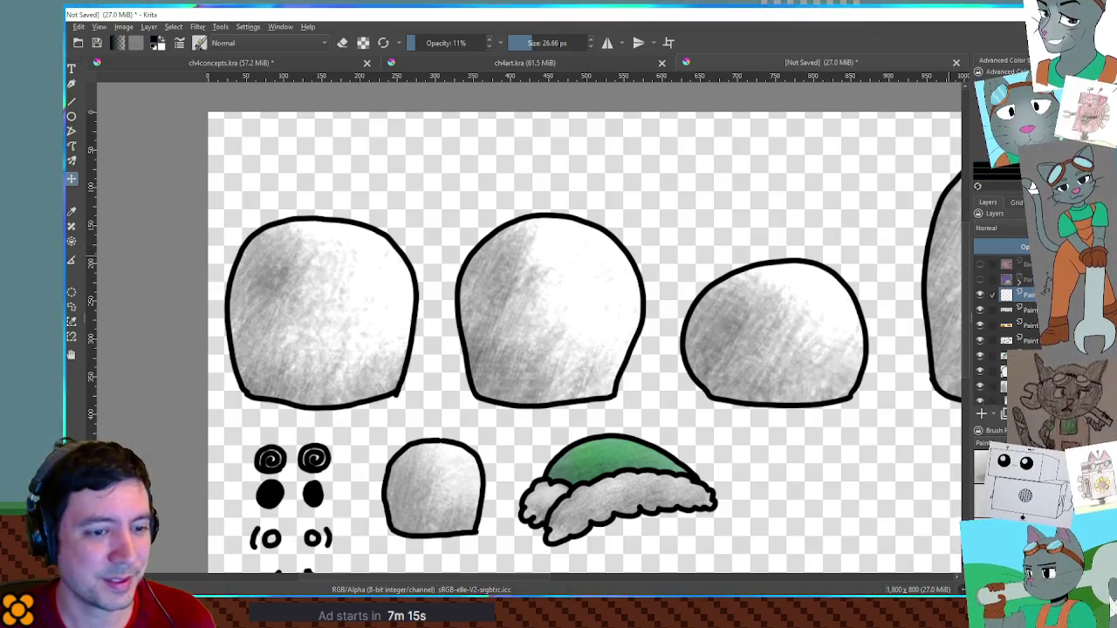
pyautogui.press('/')
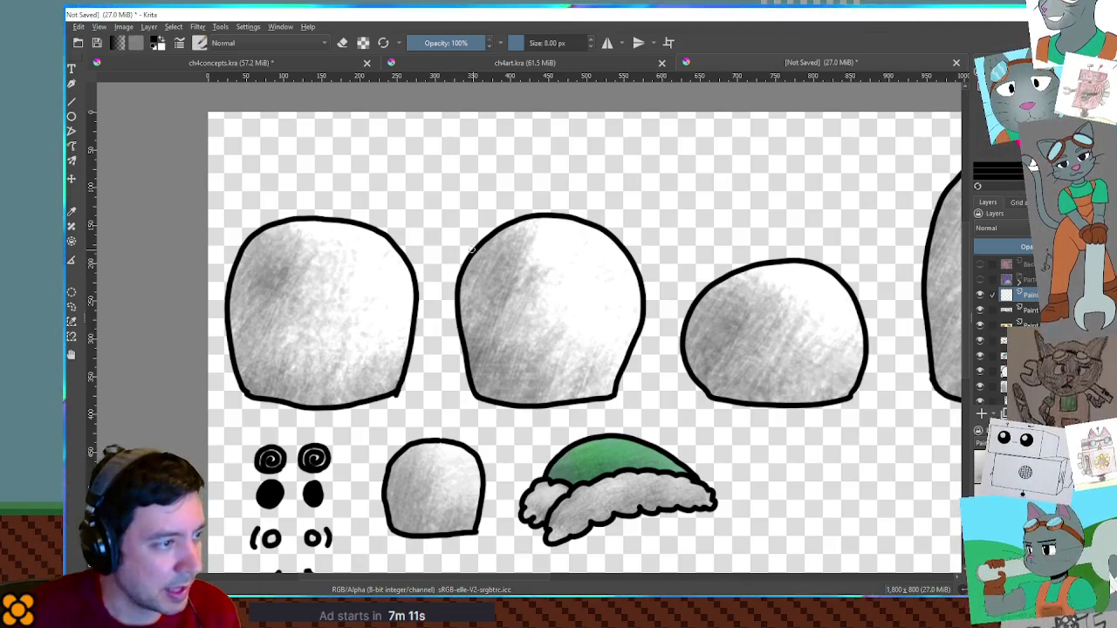
# Draw a bumpy cloud tuft on the middle blob's upper left, nudge it, and undo a stray mark
pyautogui.moveTo(452, 247)
pyautogui.mouseDown()
pyautogui.moveTo(467, 241)
pyautogui.moveTo(470, 295)
pyautogui.mouseUp()
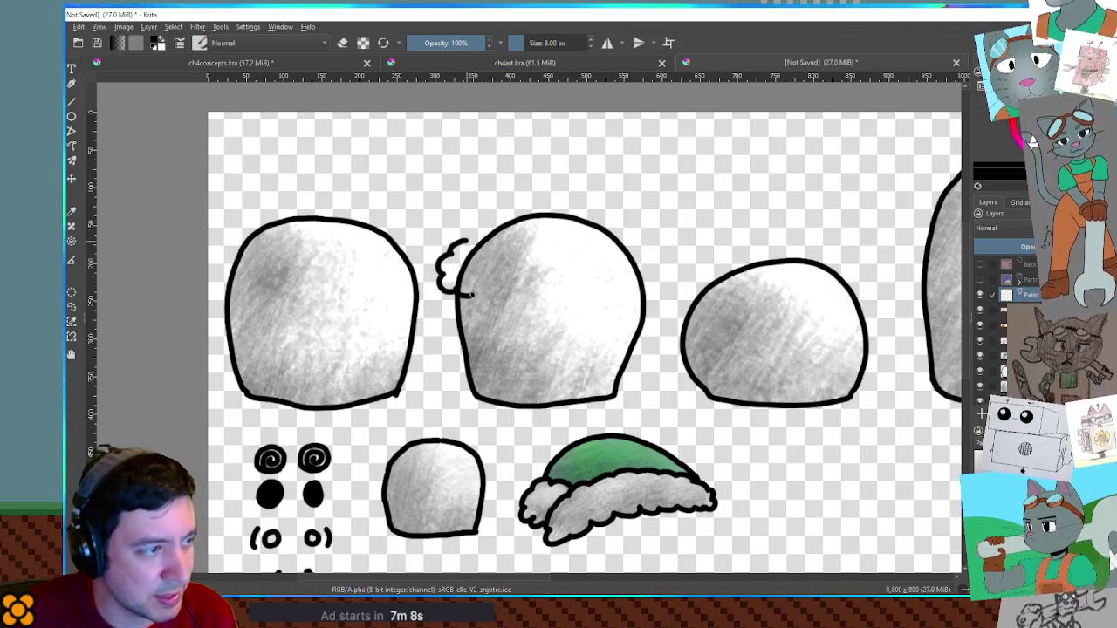
pyautogui.moveTo(470, 295)
pyautogui.mouseDown()
pyautogui.moveTo(477, 239)
pyautogui.moveTo(484, 268)
pyautogui.mouseUp()
pyautogui.press('t')
pyautogui.press('b')
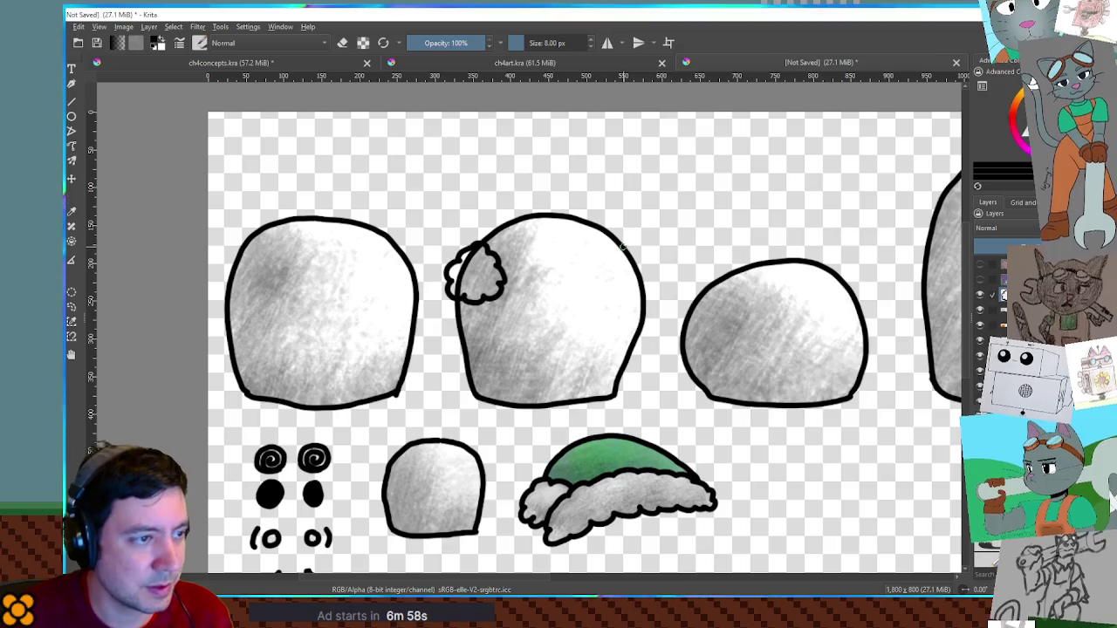
pyautogui.hotkey('ctrl', 'z')
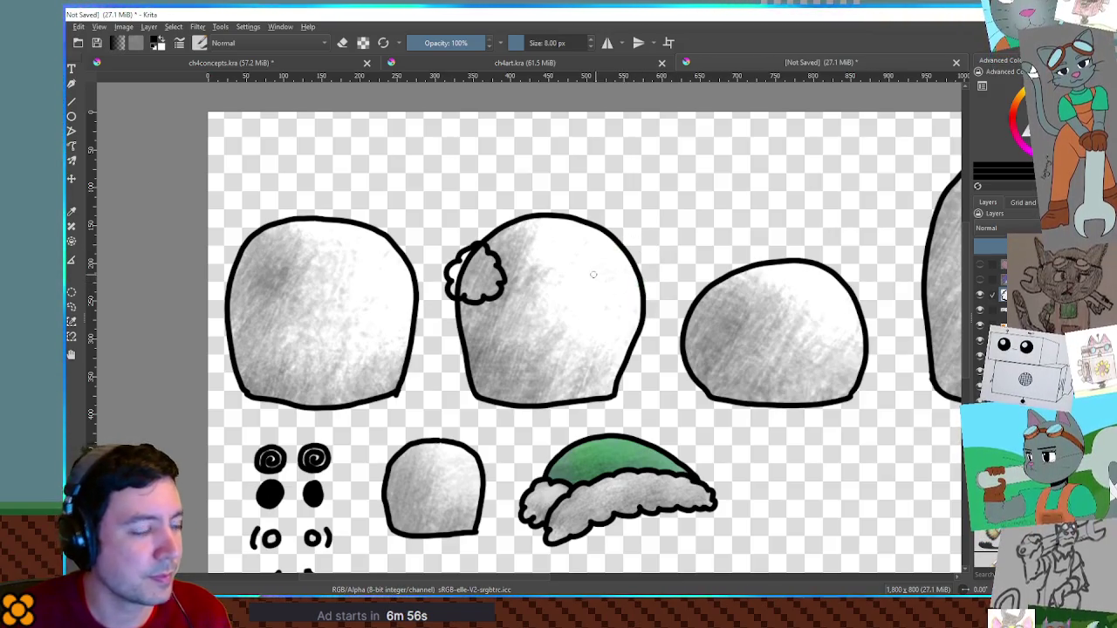
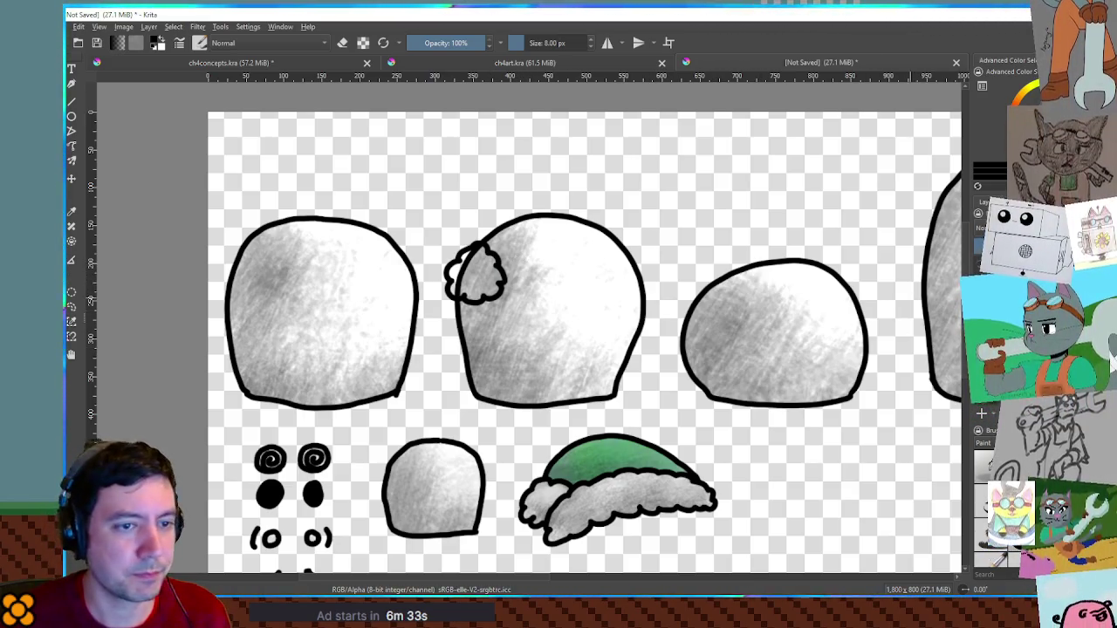
# Grow the puff selection, reset default colours, and set an 11%-opacity brush of about 50 px
pyautogui.hotkey('shift', 'F6')
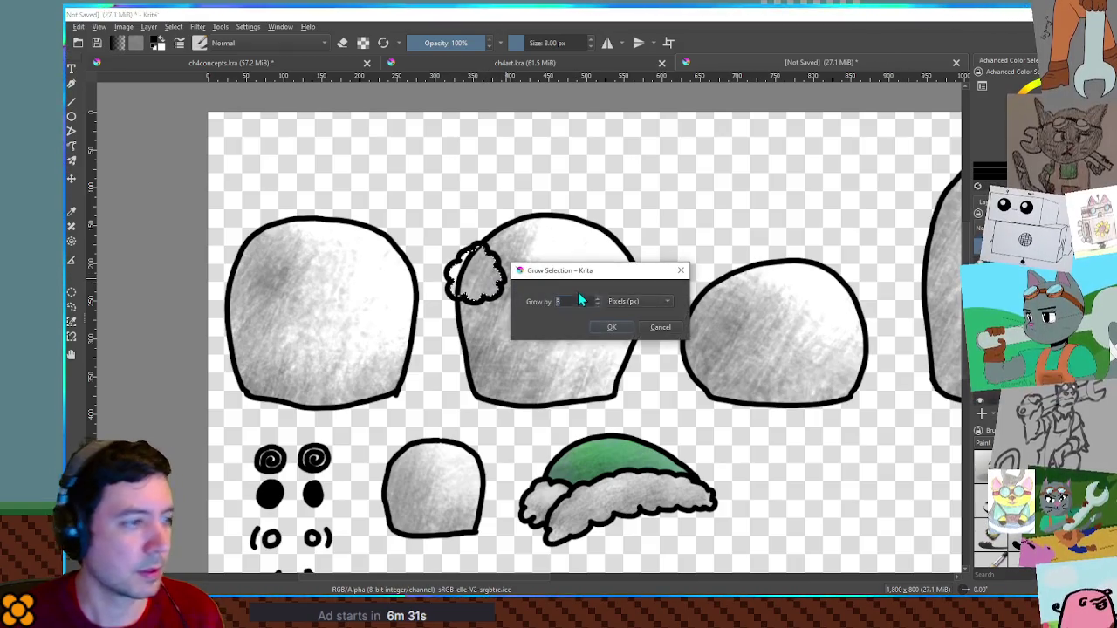
pyautogui.click(659, 310)
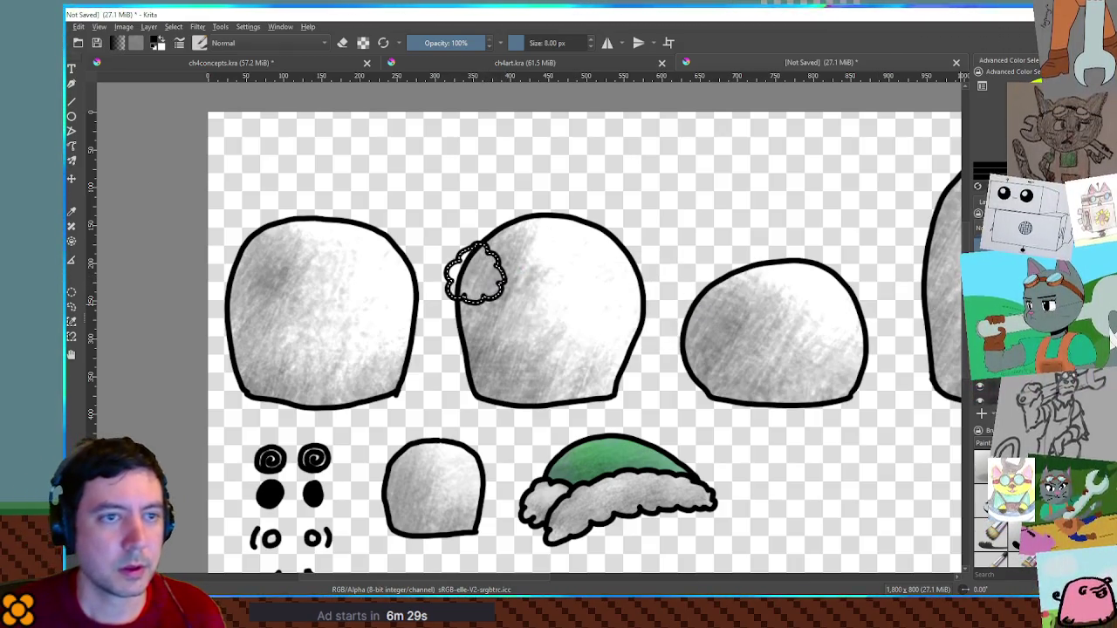
pyautogui.press('d')
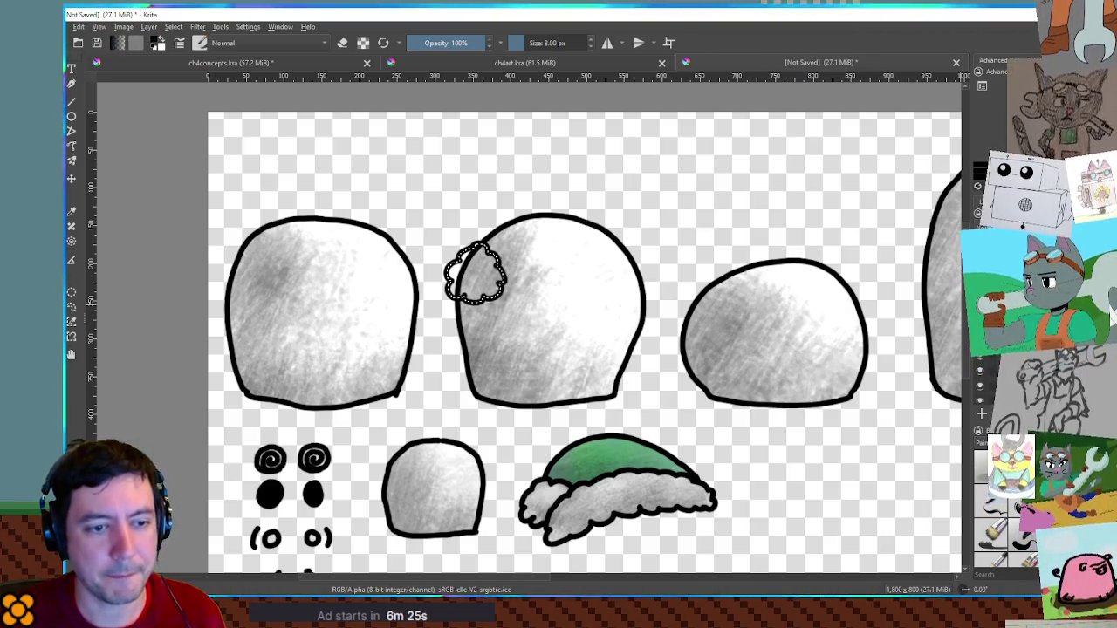
pyautogui.press('/')
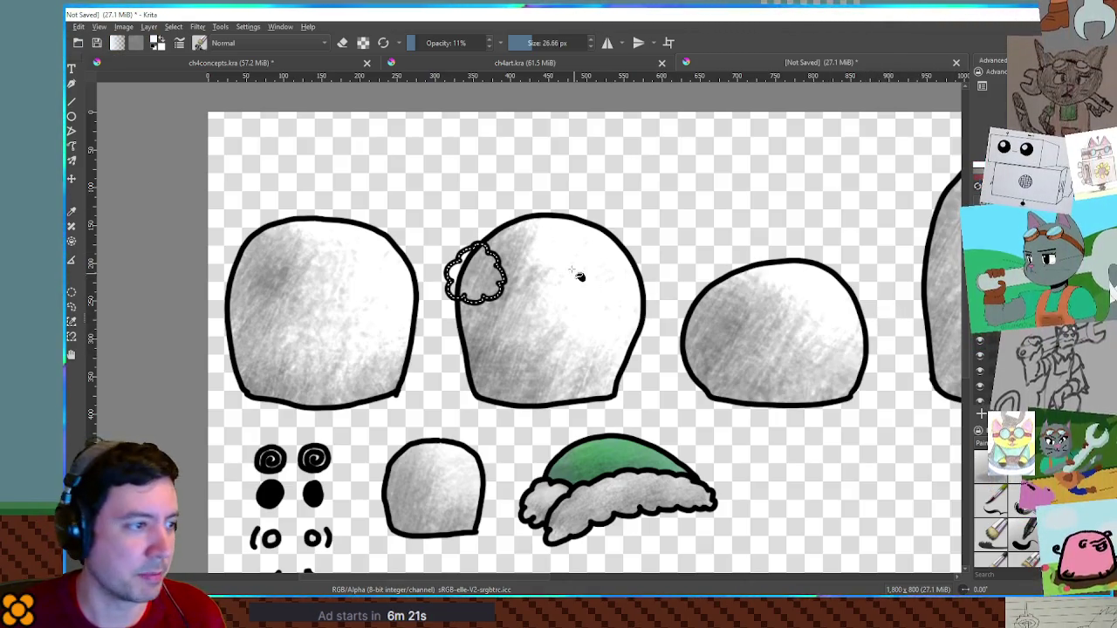
pyautogui.press('o')
pyautogui.press('o')
pyautogui.press('o')
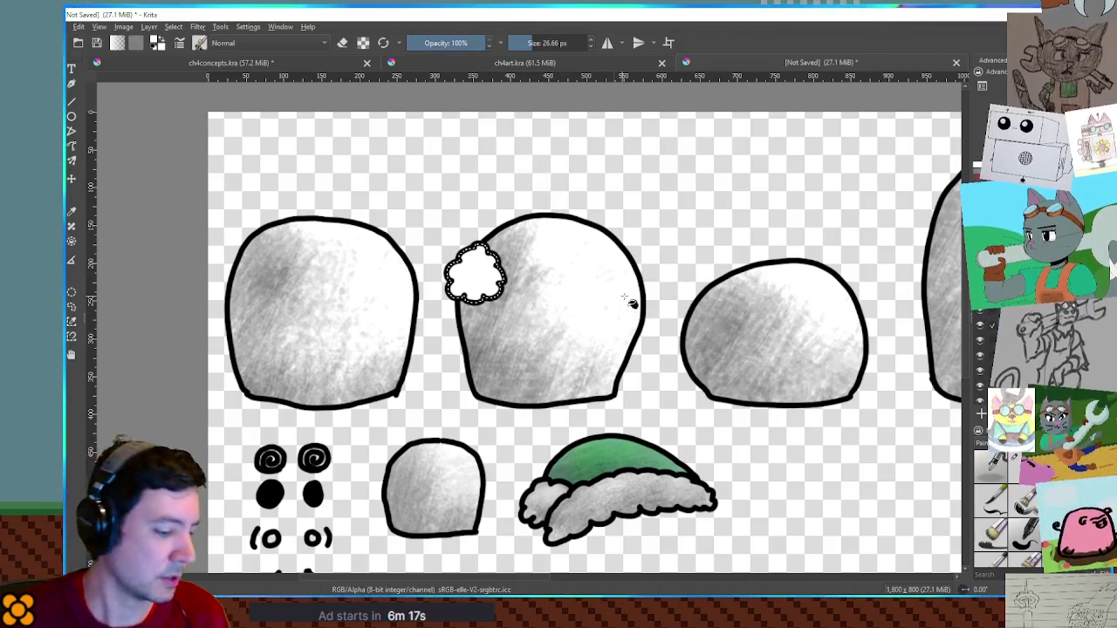
pyautogui.press('i')
pyautogui.press('i')
pyautogui.press('i')
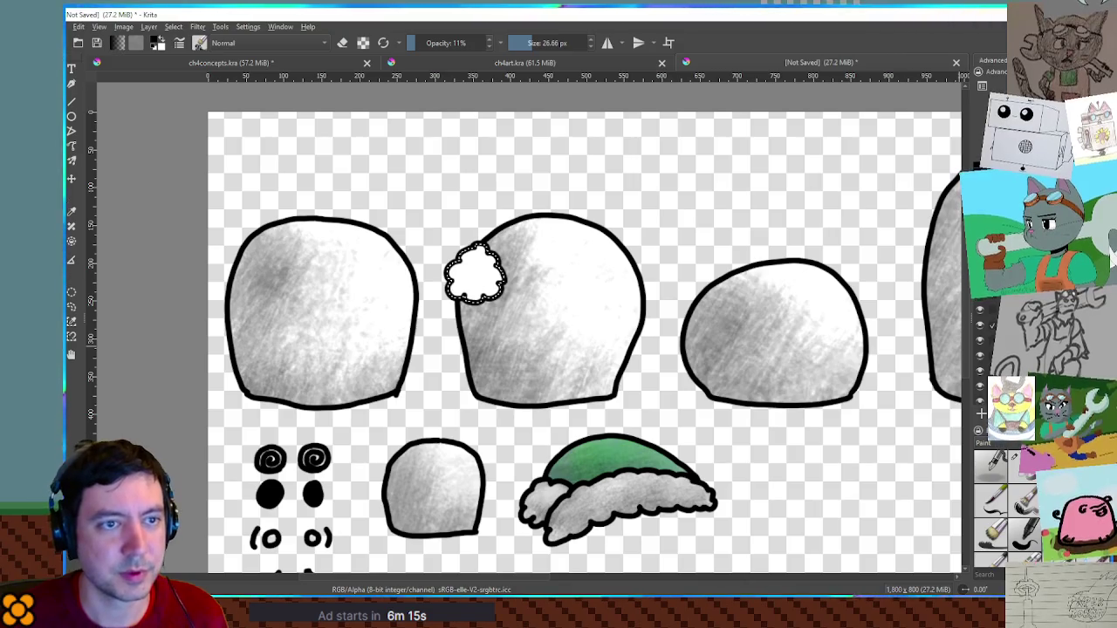
pyautogui.press(']')
pyautogui.press(']')
pyautogui.press(']')
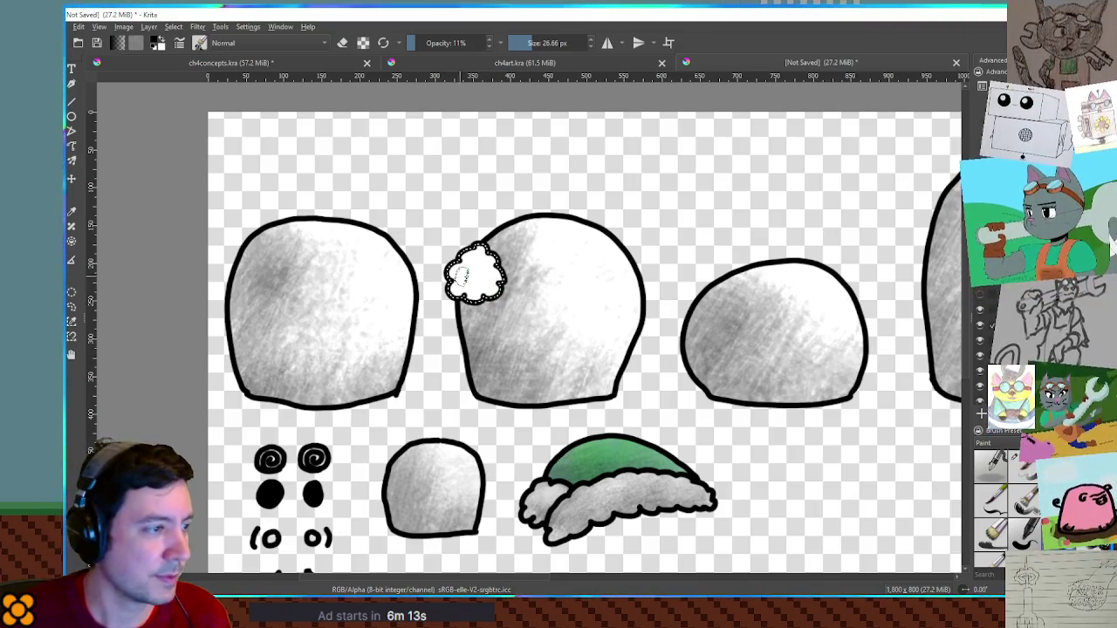
# Shade the inside of the fluff puff light grey
pyautogui.moveTo(476, 272); pyautogui.dragTo(440, 264)
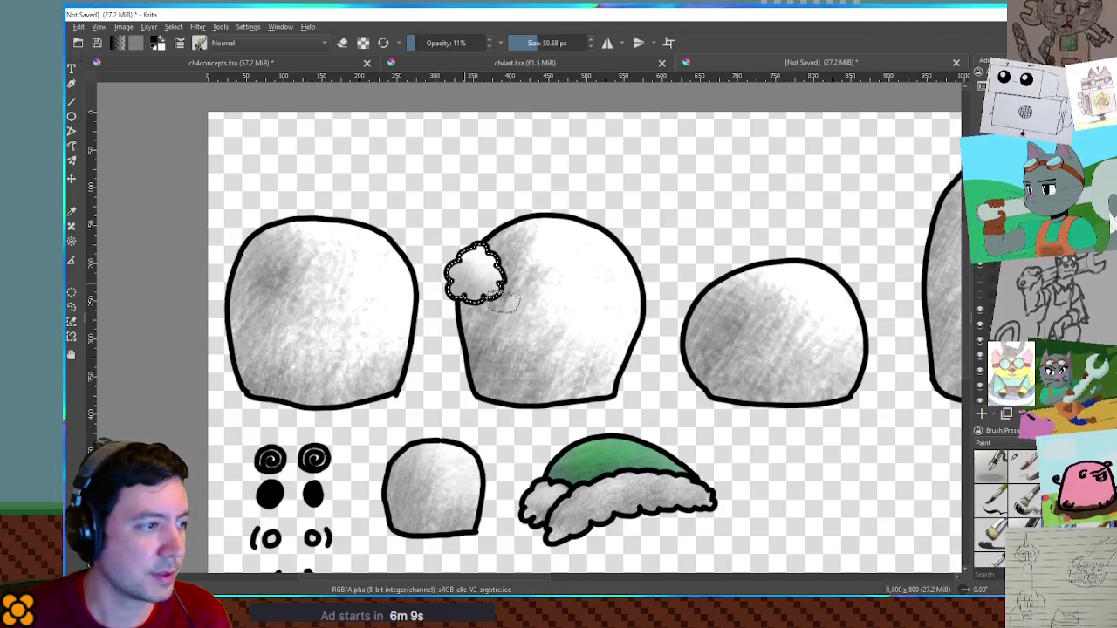
pyautogui.hotkey('ctrl', 'z')
pyautogui.moveTo(475, 272); pyautogui.dragTo(489, 279)
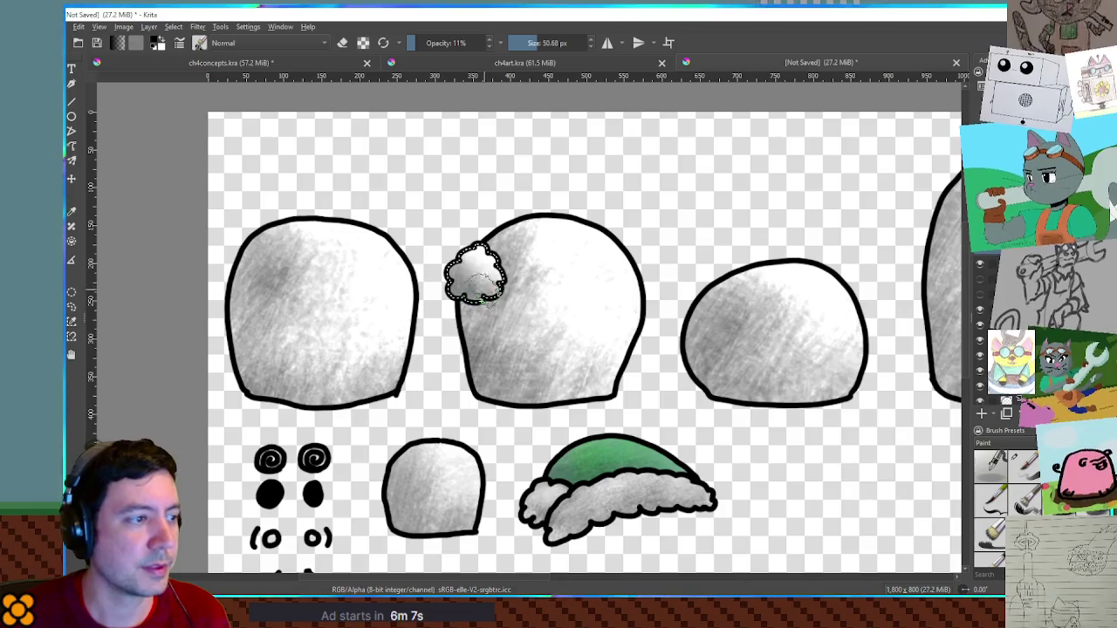
pyautogui.moveTo(475, 272); pyautogui.dragTo(500, 278)
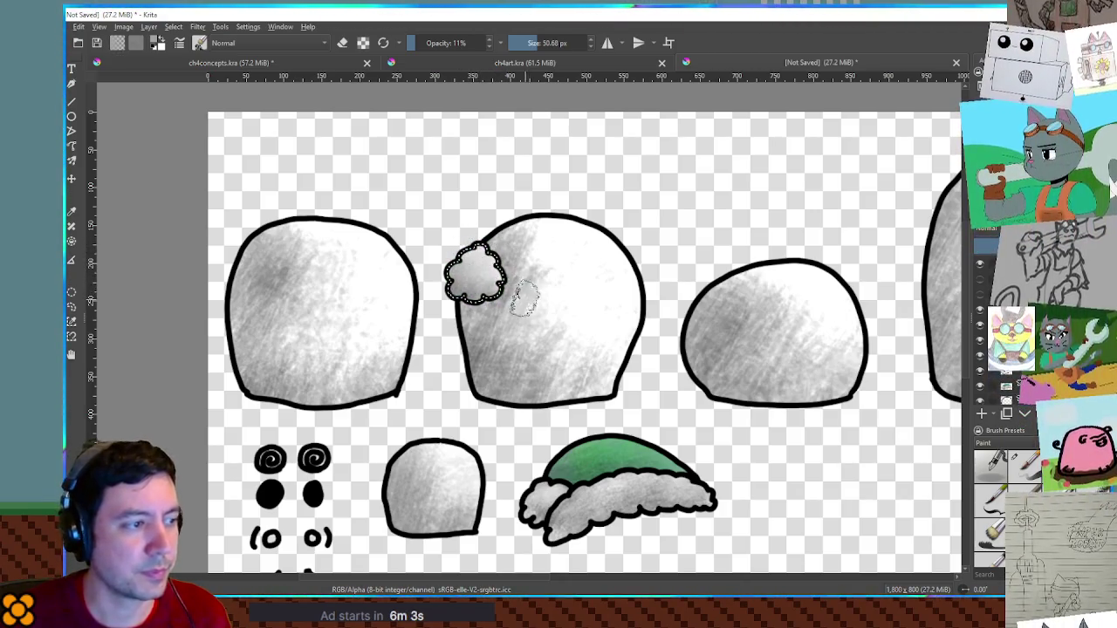
pyautogui.scroll(-2, 559, 288)
pyautogui.scroll(-2, 575, 288)
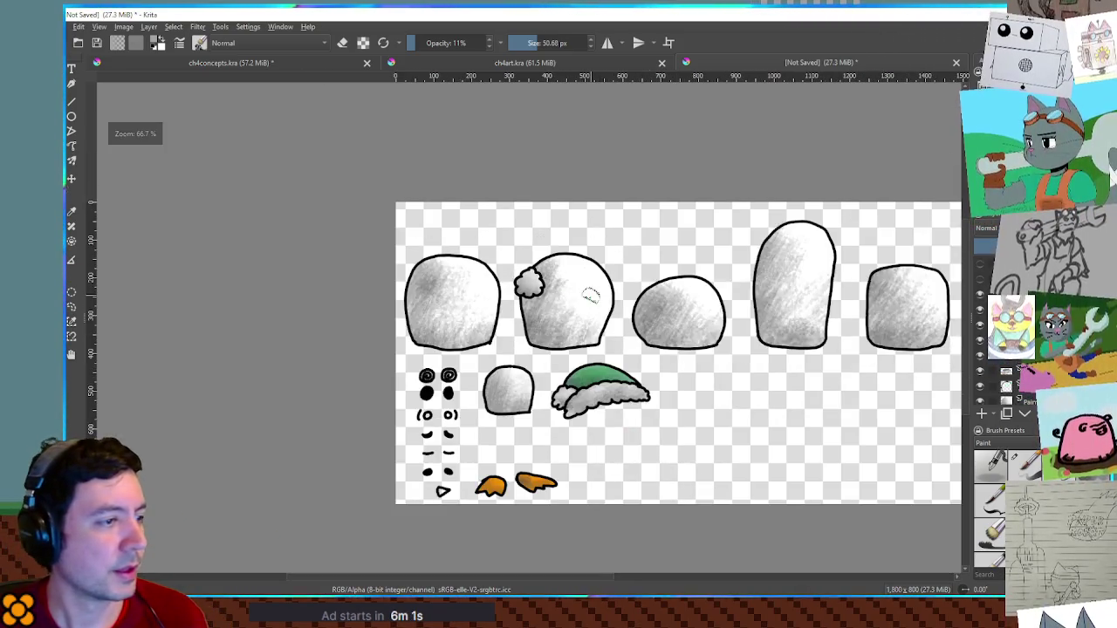
# With the 8 px ink brush, draw a thick black arc from the puff over the second head
pyautogui.scroll(3, 535, 232)
pyautogui.scroll(3, 535, 231)
pyautogui.scroll(-1, 534, 232)
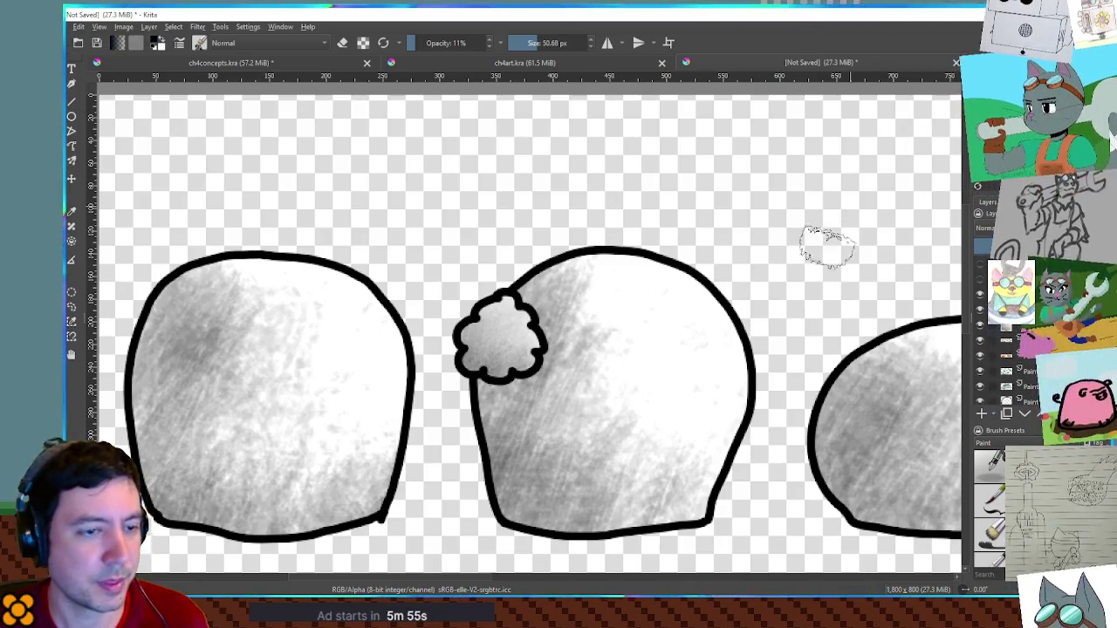
pyautogui.press('/')
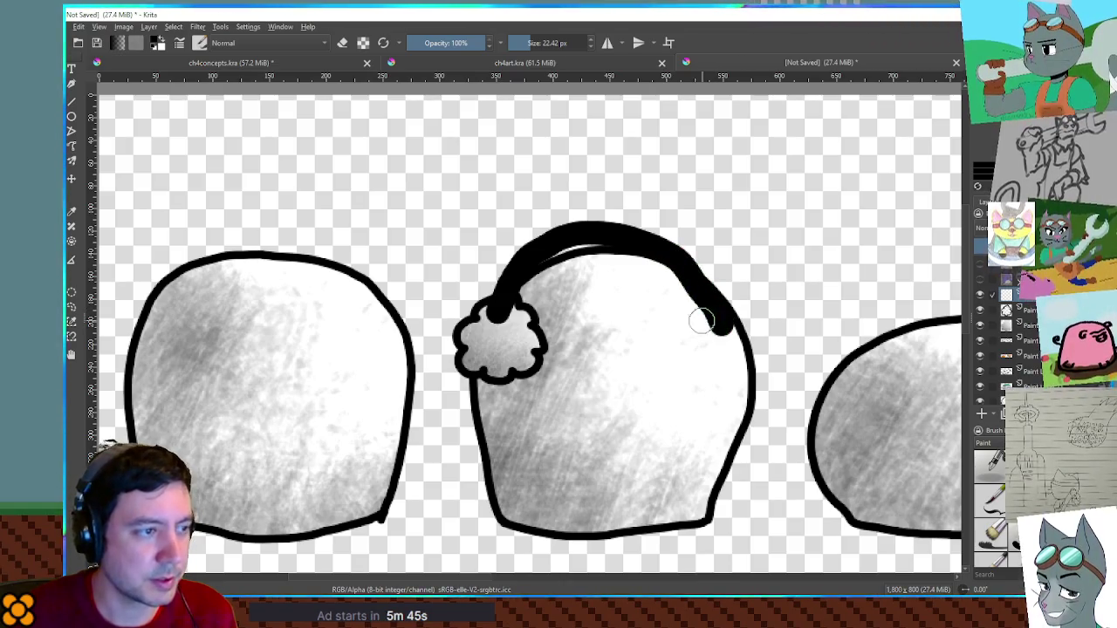
pyautogui.hotkey('ctrl', 'z')
pyautogui.moveTo(495, 299); pyautogui.dragTo(708, 270)
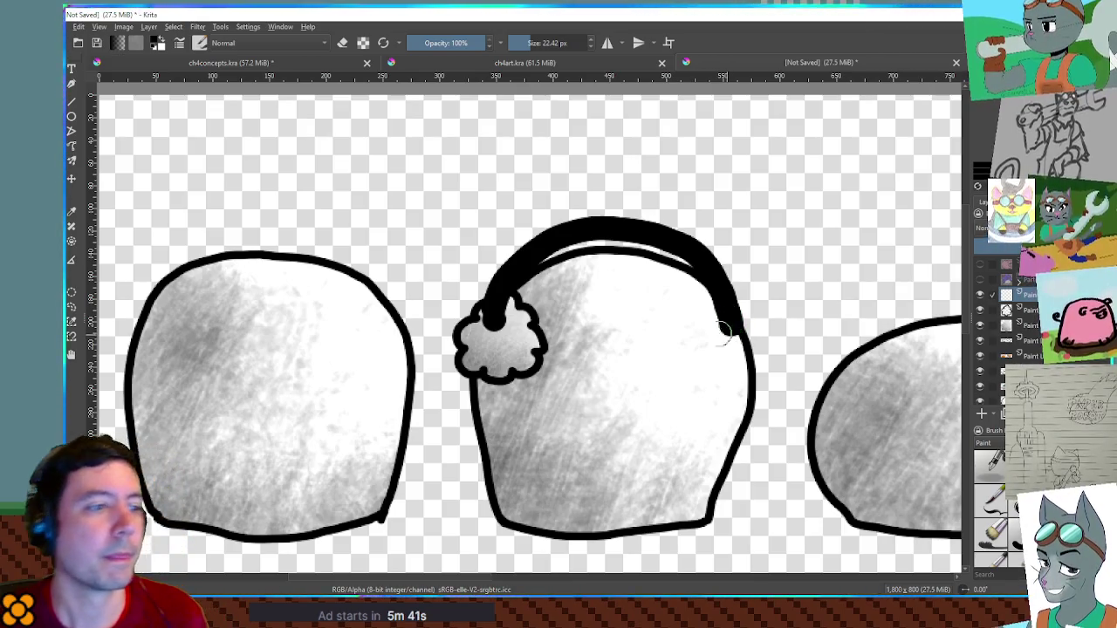
pyautogui.scroll(-5, 615, 301)
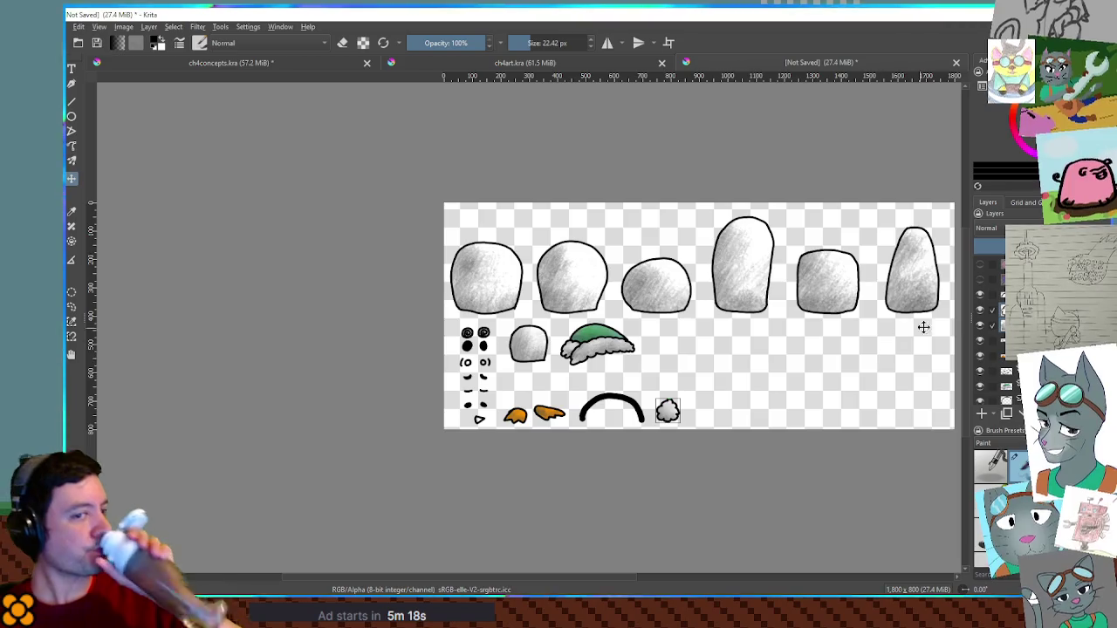
# Thin the brush and ink round black glasses over the purple penguin's eyes
pyautogui.scroll(5, 574, 292)
pyautogui.scroll(-1, 574, 292)
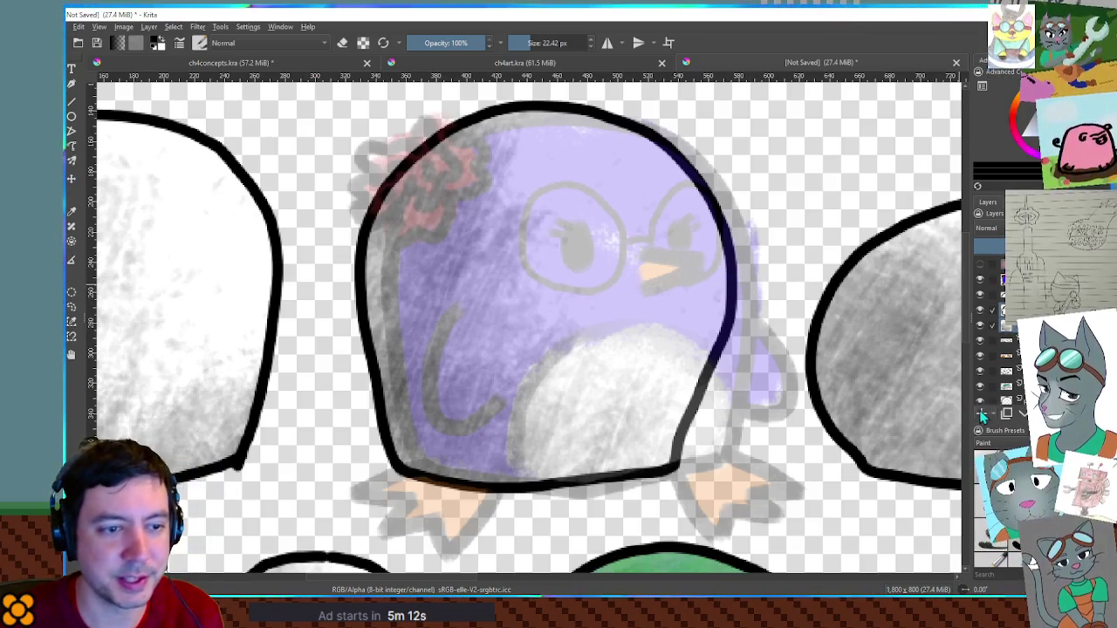
pyautogui.scroll(-1, 1004, 366)
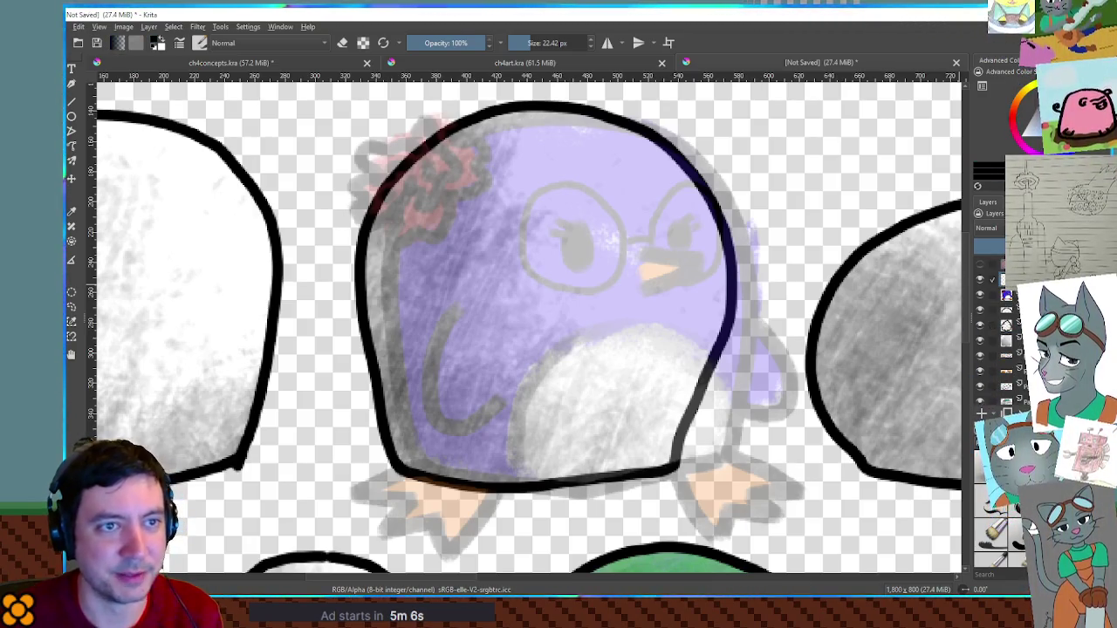
pyautogui.moveTo(529, 236); pyautogui.dragTo(541, 214)
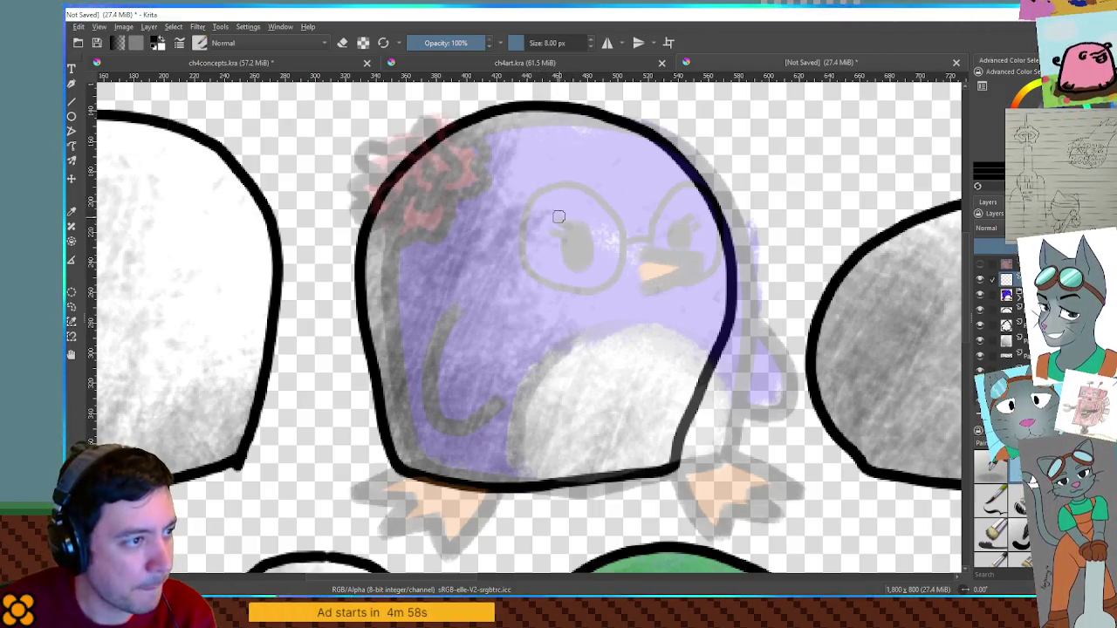
pyautogui.moveTo(557, 187); pyautogui.dragTo(515, 258)
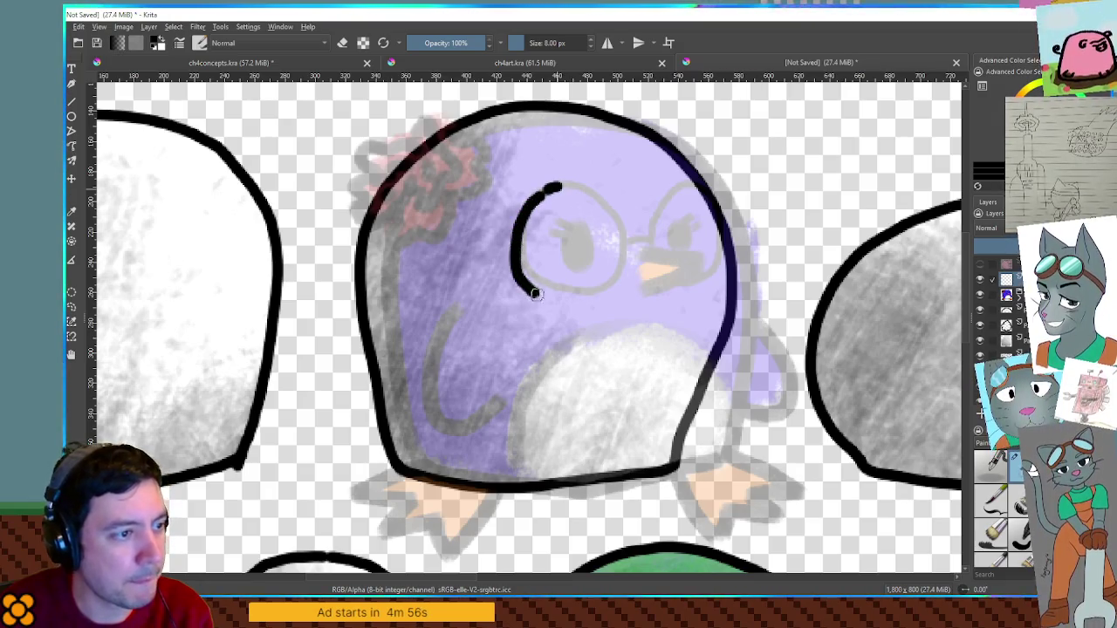
pyautogui.hotkey('ctrl', 'z')
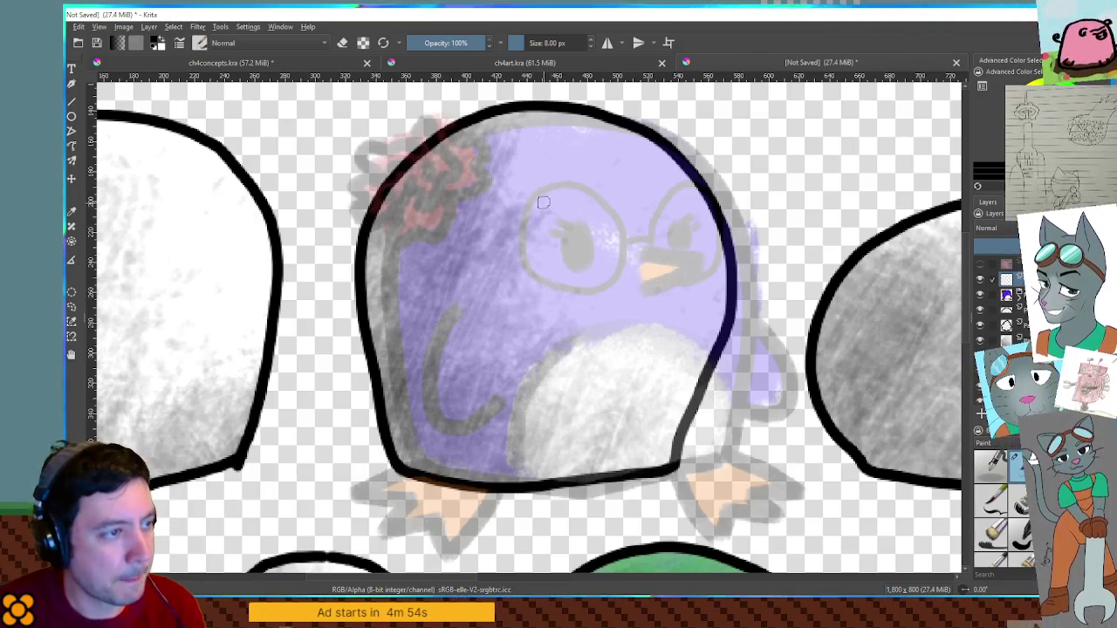
pyautogui.moveTo(550, 186); pyautogui.dragTo(535, 196)
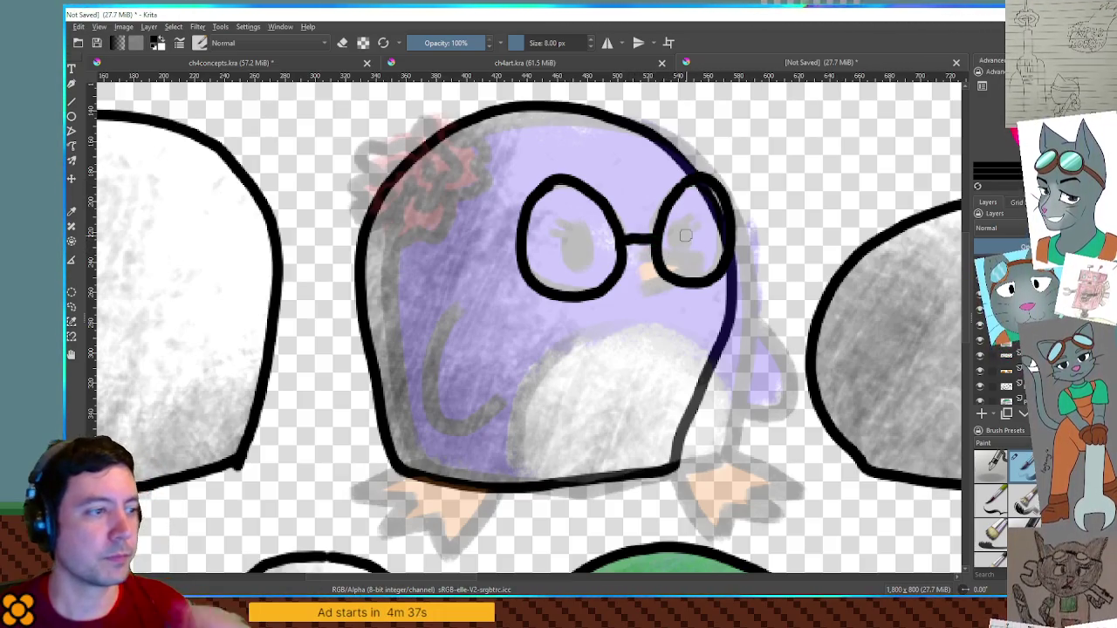
pyautogui.scroll(-5, 685, 234)
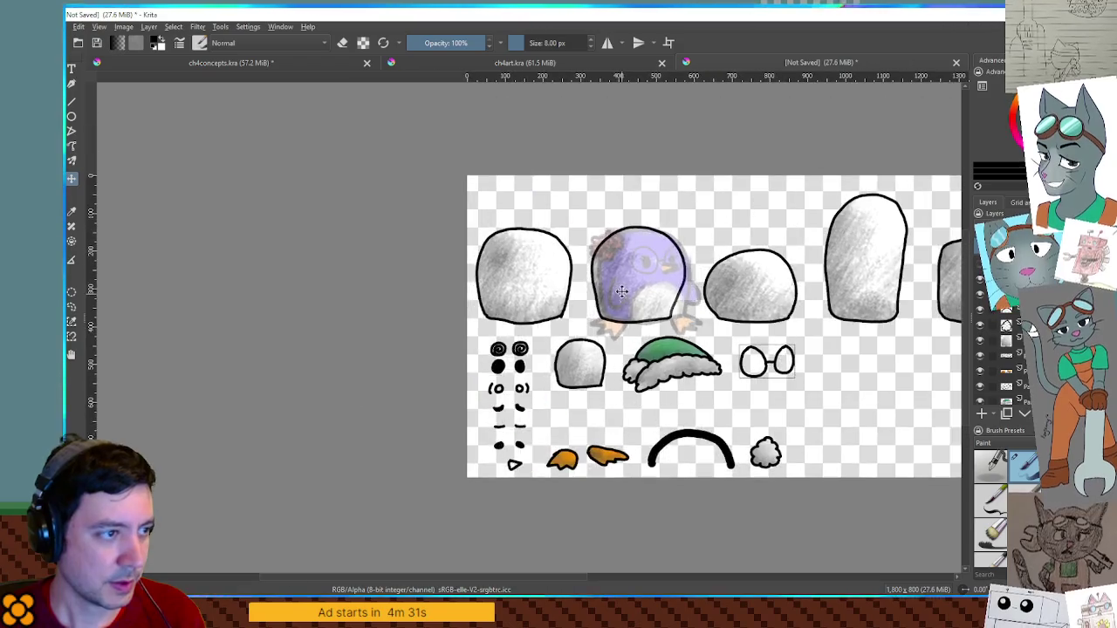
# Select the nose triangle's layer in the Layers docker
pyautogui.scroll(3, 536, 239)
pyautogui.scroll(1, 623, 274)
pyautogui.scroll(1, 627, 276)
pyautogui.scroll(-1, 625, 272)
pyautogui.scroll(2, 593, 274)
pyautogui.scroll(2, 611, 283)
pyautogui.scroll(-3, 618, 290)
pyautogui.scroll(-3, 618, 291)
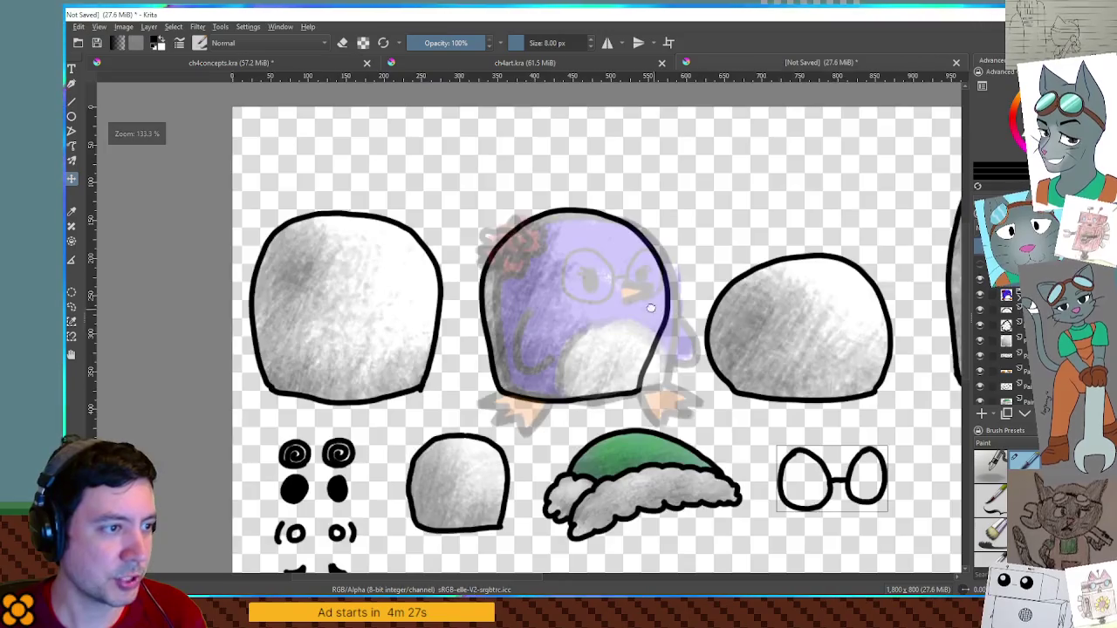
pyautogui.scroll(-3, 586, 252)
pyautogui.scroll(-1, 576, 238)
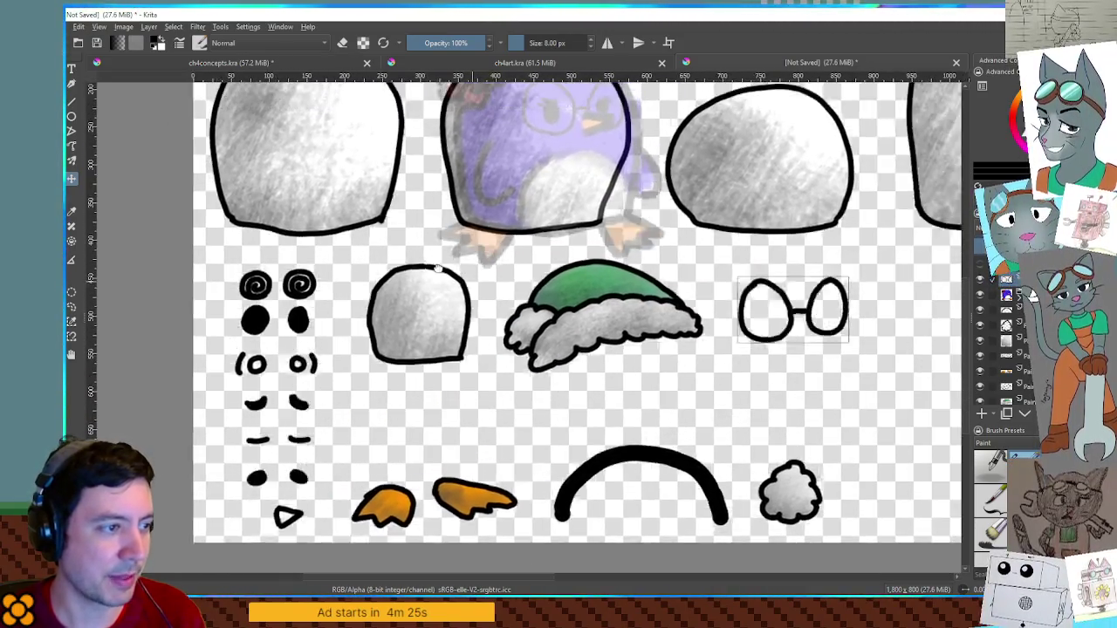
pyautogui.scroll(2, 698, 288)
pyautogui.scroll(-1, 796, 332)
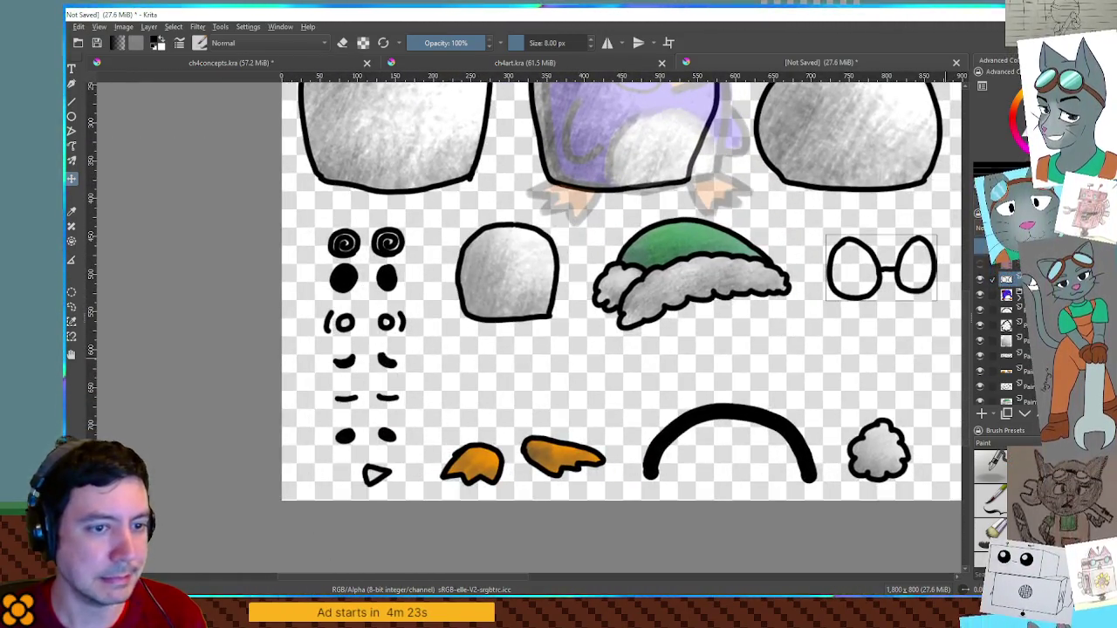
pyautogui.click(1012, 351)
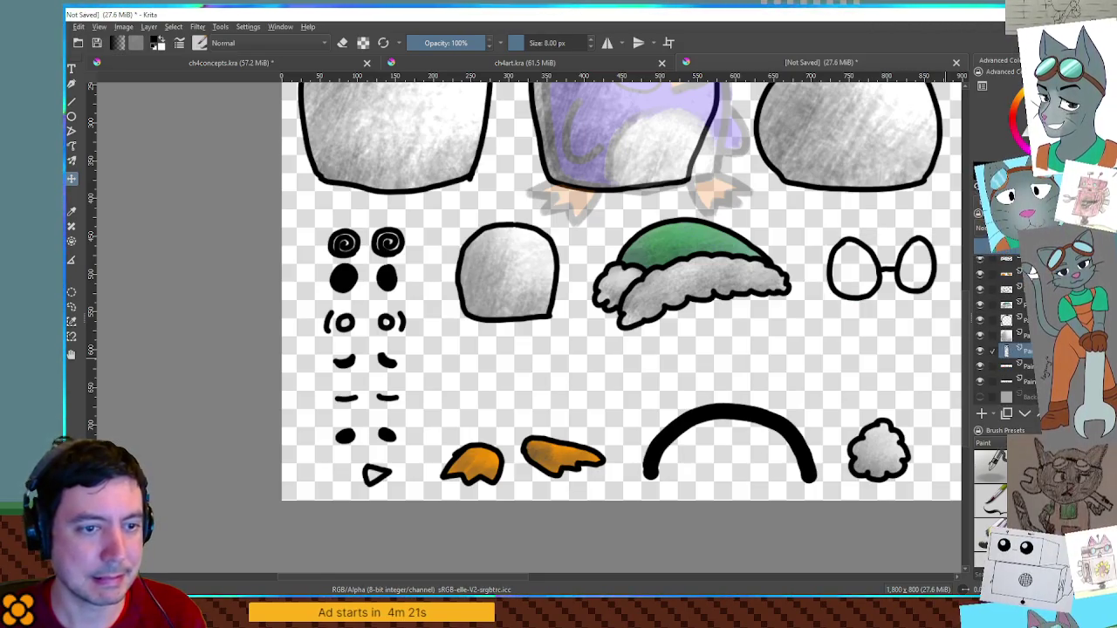
pyautogui.press('pagedown')
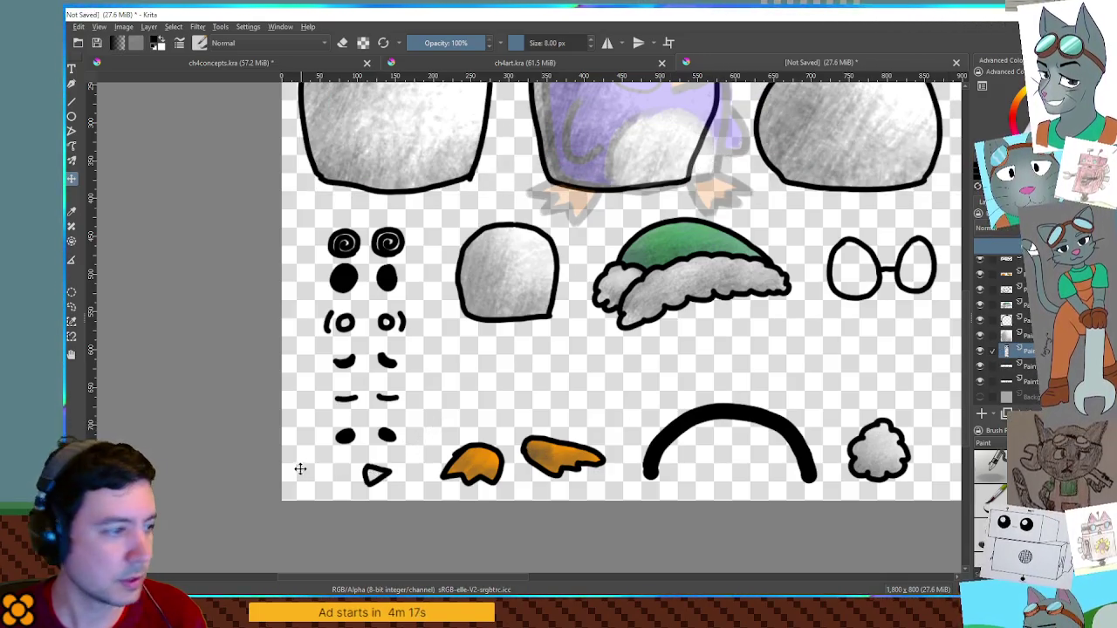
pyautogui.press('pagedown')
# Move the nose triangle up and right into the empty space beside the eyes
pyautogui.moveTo(431, 437); pyautogui.dragTo(523, 347)
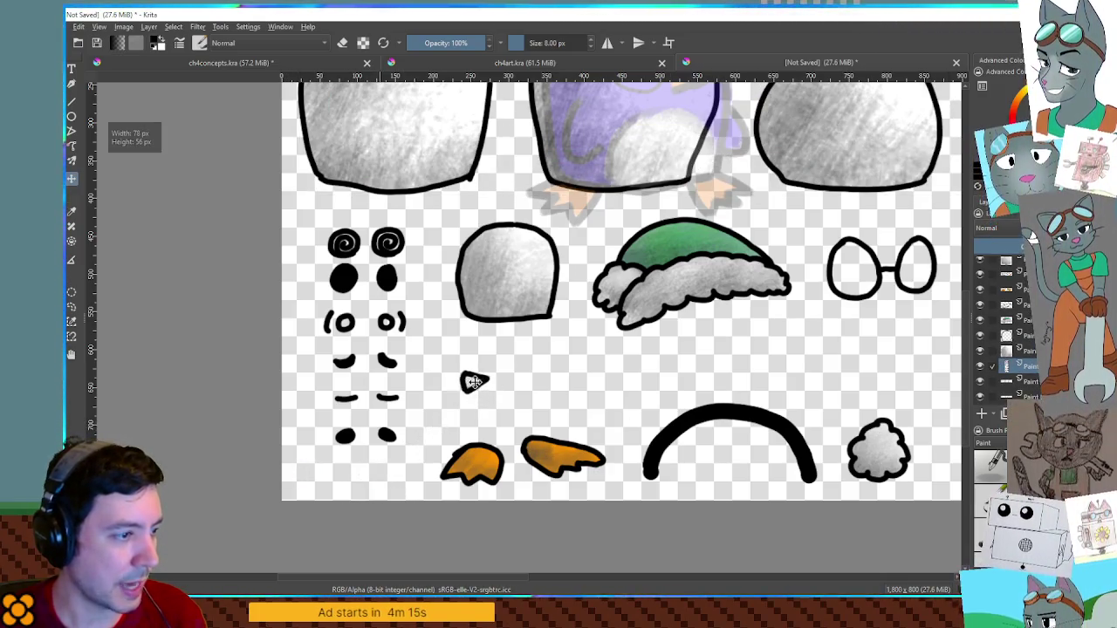
pyautogui.scroll(1, 470, 399)
pyautogui.scroll(4, 488, 393)
pyautogui.scroll(1, 512, 388)
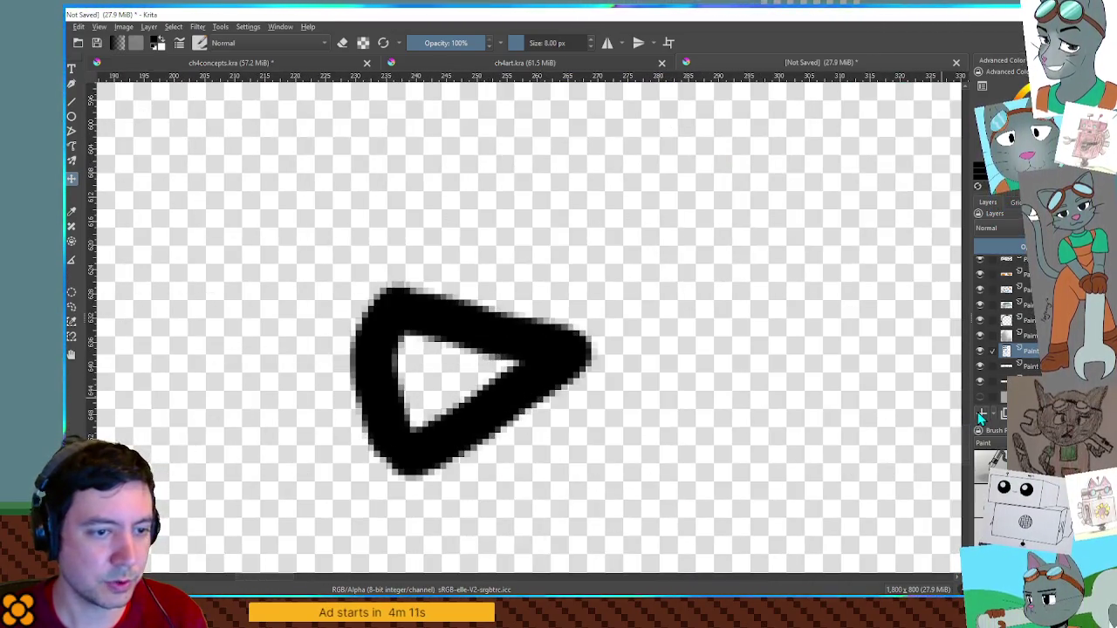
# Paint orange inside the small black beak triangle, redoing the stroke once
pyautogui.click(1014, 365)
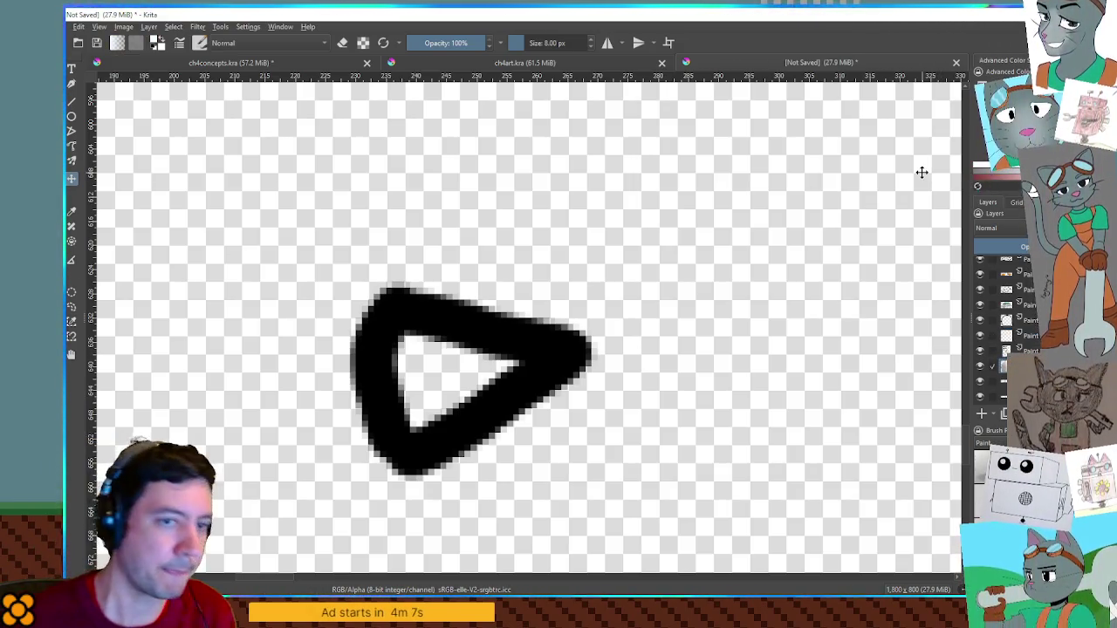
pyautogui.scroll(-3, 750, 192)
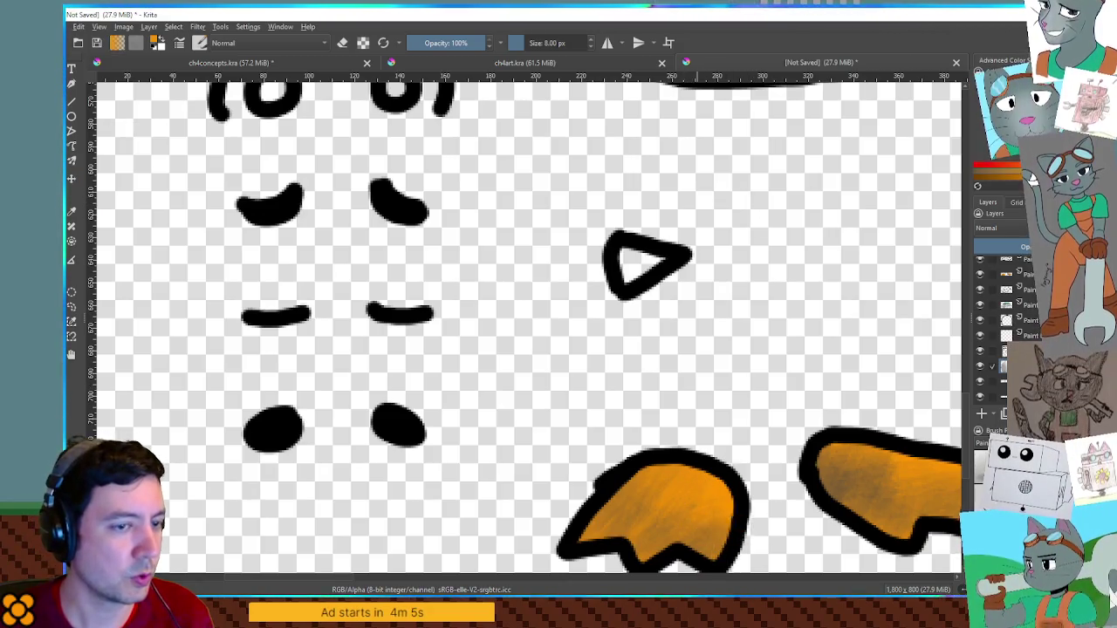
pyautogui.scroll(2, 605, 209)
pyautogui.scroll(1, 626, 217)
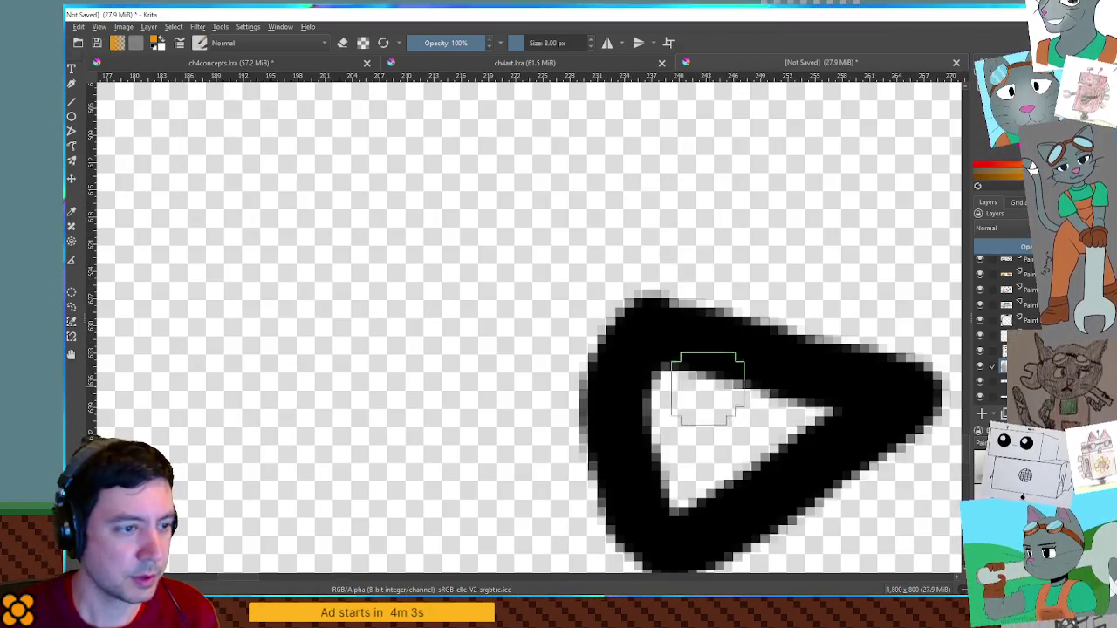
pyautogui.moveTo(724, 397)
pyautogui.mouseDown()
pyautogui.moveTo(644, 401)
pyautogui.moveTo(679, 397)
pyautogui.moveTo(685, 454)
pyautogui.moveTo(672, 474)
pyautogui.moveTo(773, 448)
pyautogui.moveTo(801, 419)
pyautogui.mouseUp()
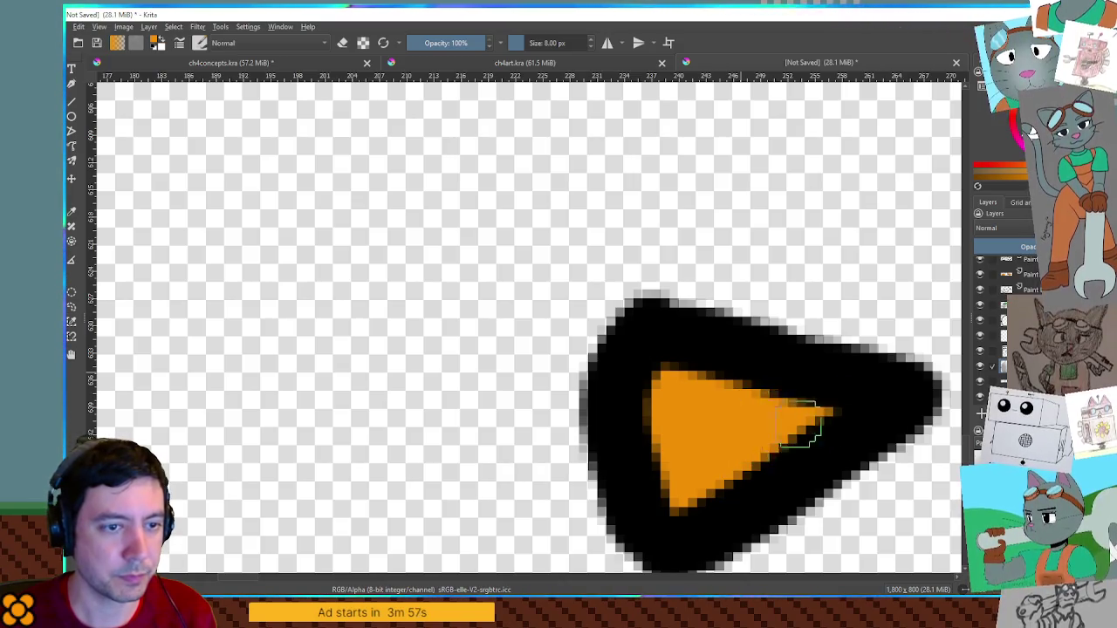
pyautogui.hotkey('ctrl', 'z')
pyautogui.moveTo(694, 405)
pyautogui.mouseDown()
pyautogui.moveTo(660, 421)
pyautogui.moveTo(686, 473)
pyautogui.moveTo(724, 492)
pyautogui.moveTo(790, 431)
pyautogui.moveTo(748, 427)
pyautogui.mouseUp()
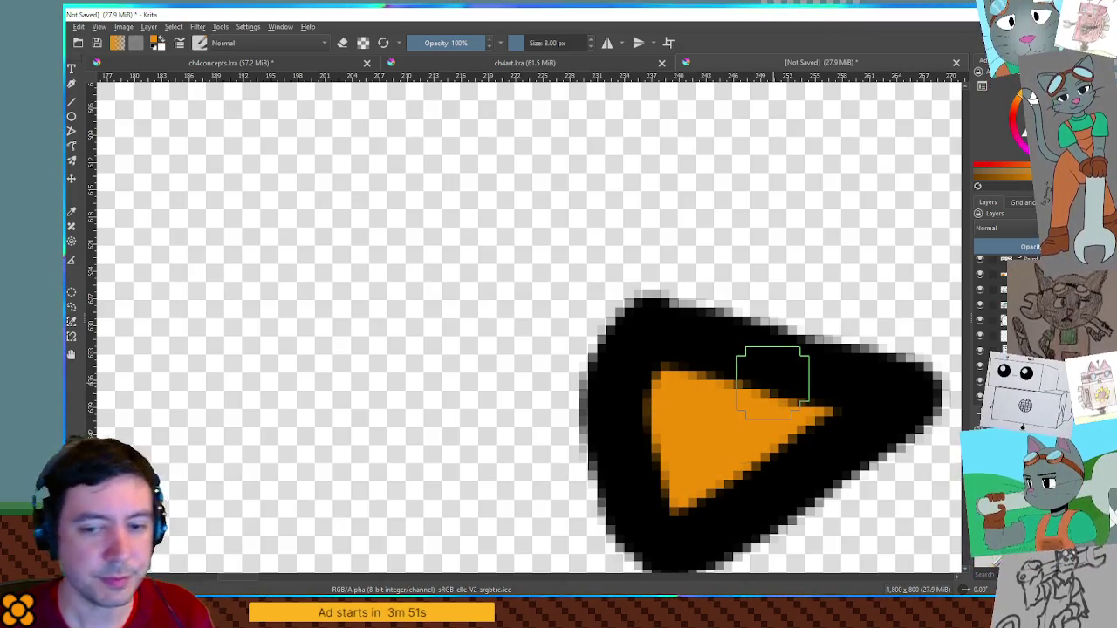
pyautogui.scroll(-2, 772, 382)
pyautogui.scroll(-2, 771, 377)
pyautogui.moveTo(773, 375); pyautogui.dragTo(727, 305)
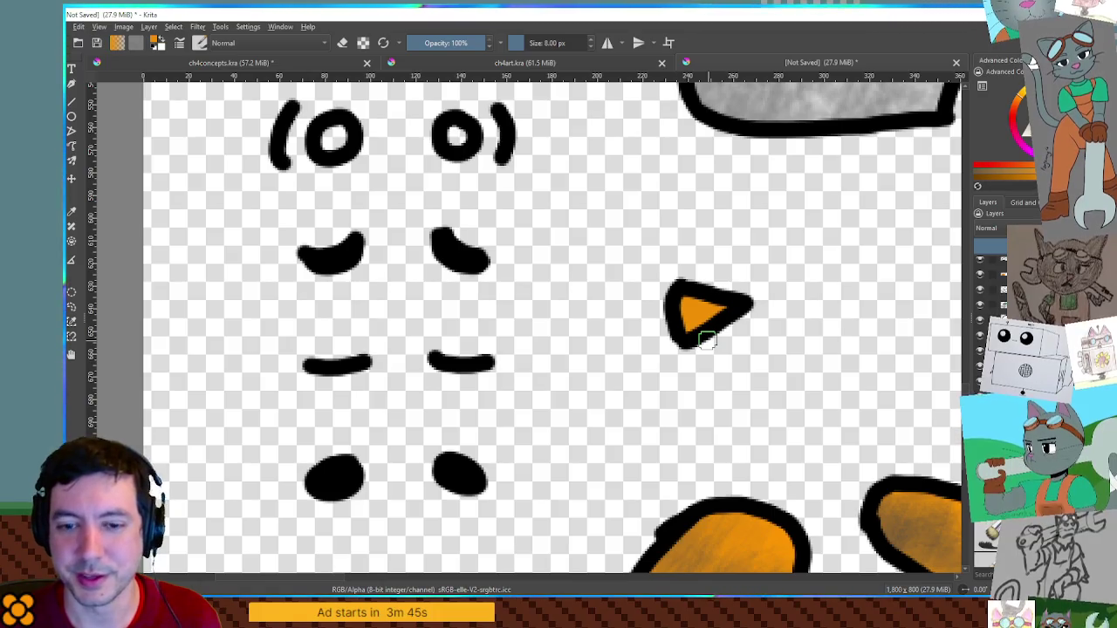
pyautogui.scroll(-2, 741, 252)
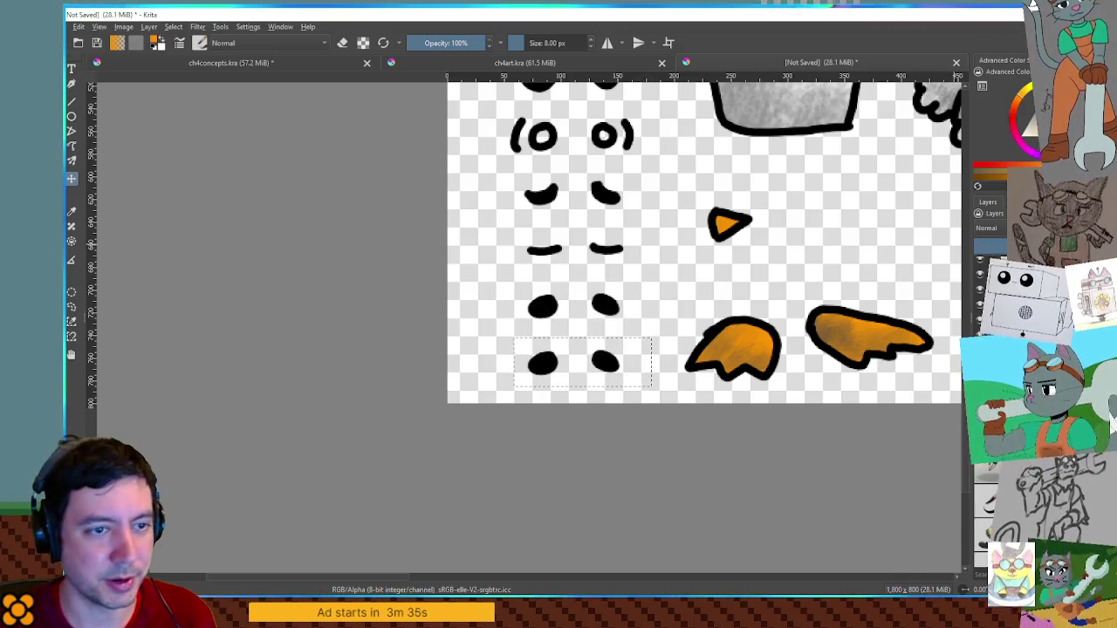
# Line up the purple penguin under the eye pieces and erase the old pupils in the selection
pyautogui.moveTo(822, 154)
pyautogui.mouseDown()
pyautogui.moveTo(649, 356)
pyautogui.moveTo(884, 371)
pyautogui.moveTo(607, 365)
pyautogui.mouseUp()
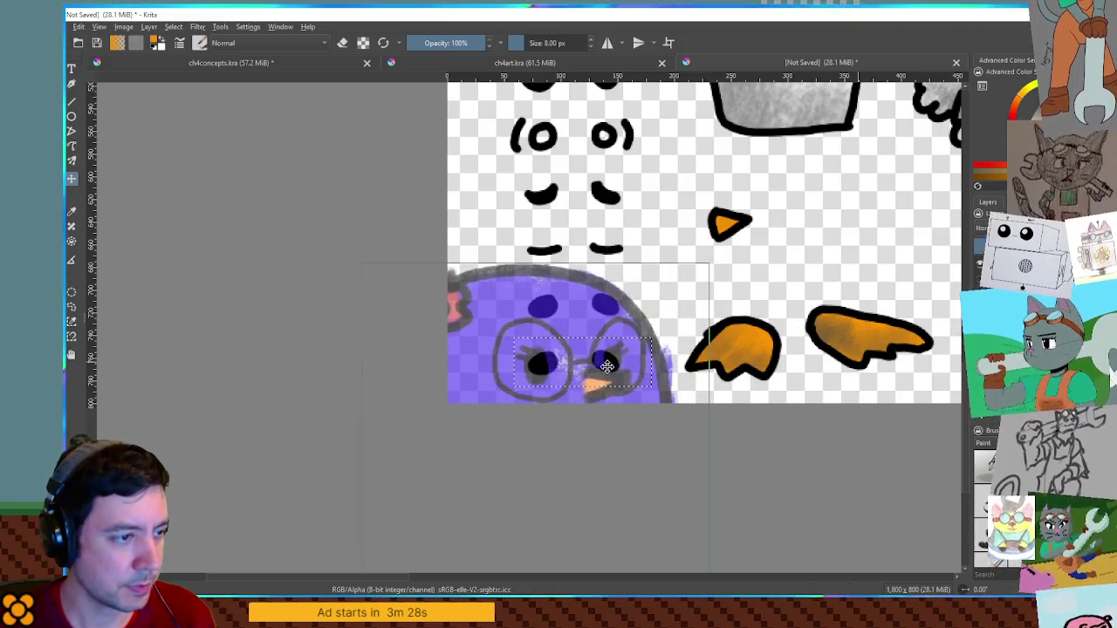
pyautogui.scroll(1, 602, 365)
pyautogui.scroll(2, 613, 368)
pyautogui.scroll(1, 689, 367)
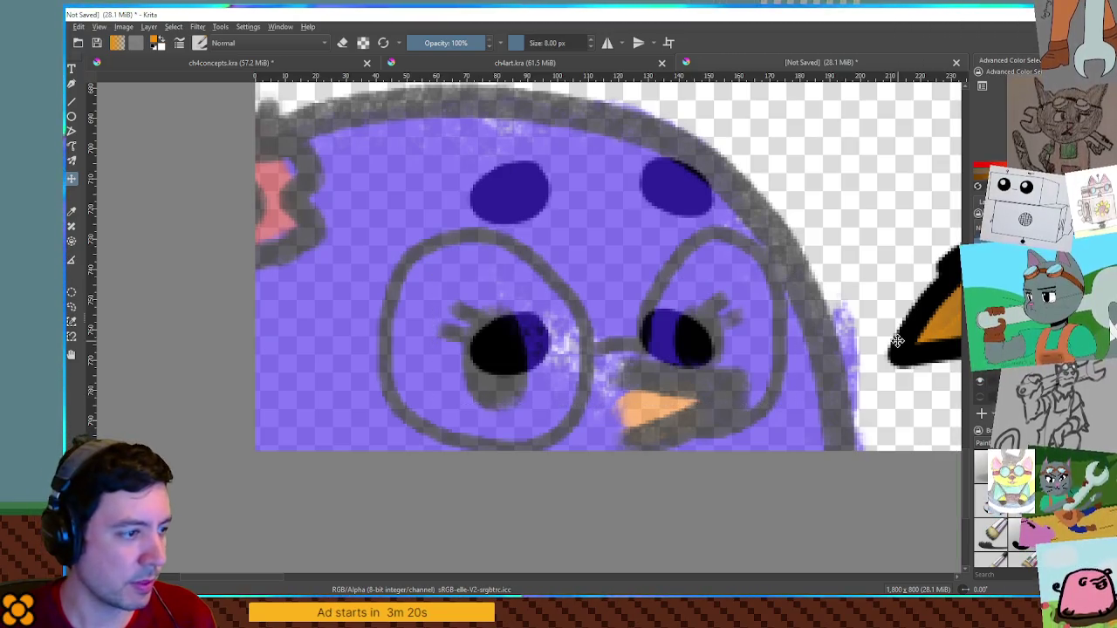
pyautogui.moveTo(536, 304); pyautogui.dragTo(589, 330)
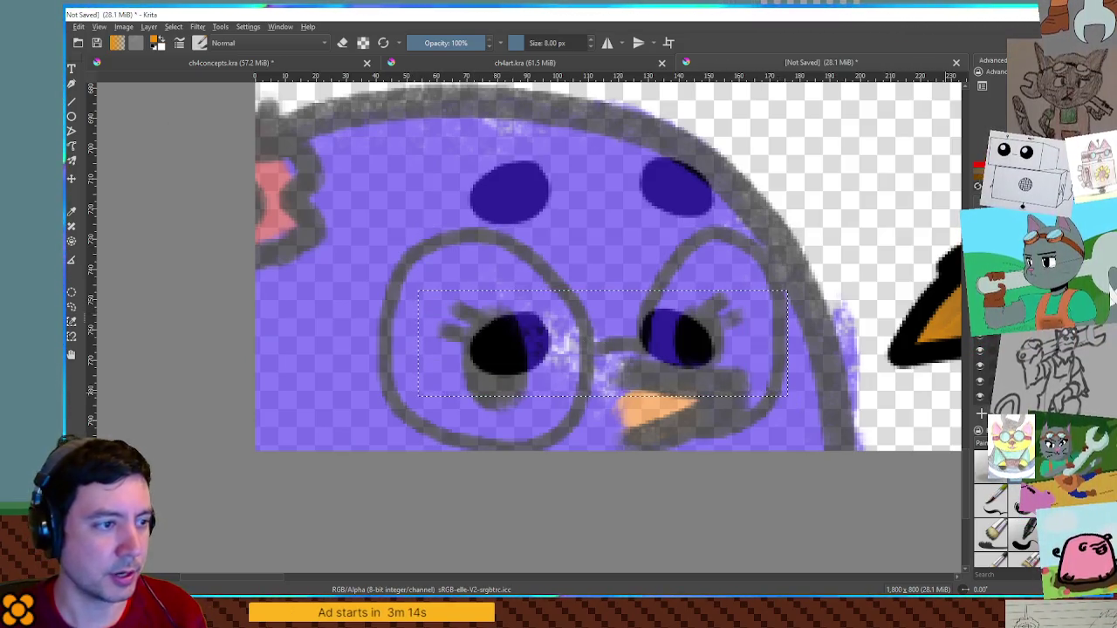
pyautogui.press('Delete')
pyautogui.hotkey('ctrl', 'shift', 'a')
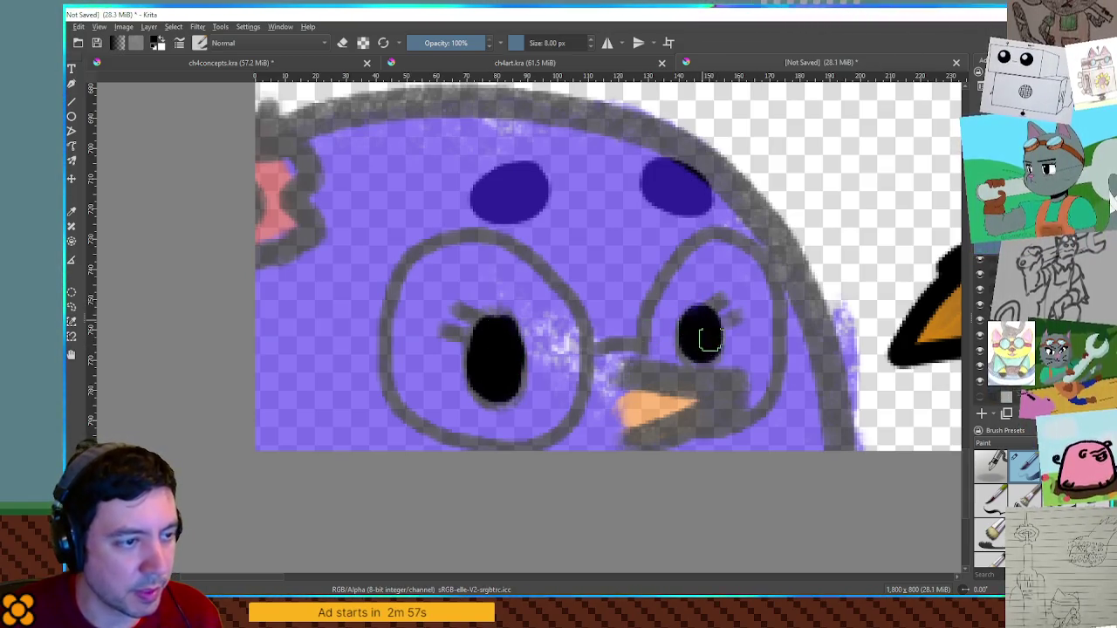
# Paint eyelashes on the right and left eyes with a smaller brush
pyautogui.press('[')
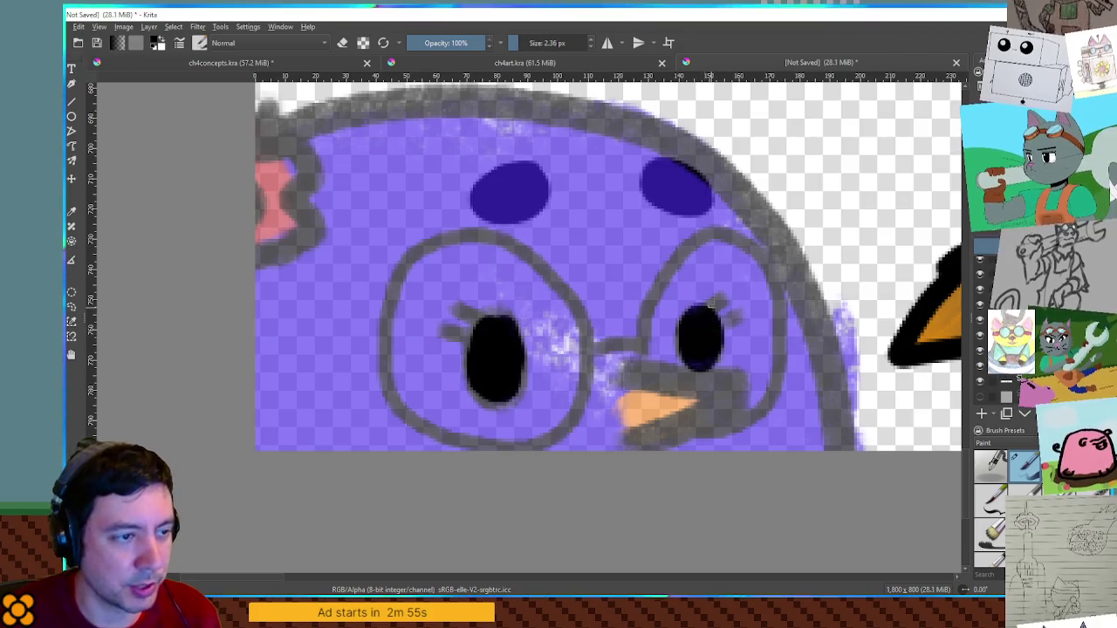
pyautogui.moveTo(713, 305)
pyautogui.mouseDown()
pyautogui.moveTo(724, 297)
pyautogui.moveTo(737, 316)
pyautogui.mouseUp()
pyautogui.moveTo(458, 307); pyautogui.dragTo(483, 322)
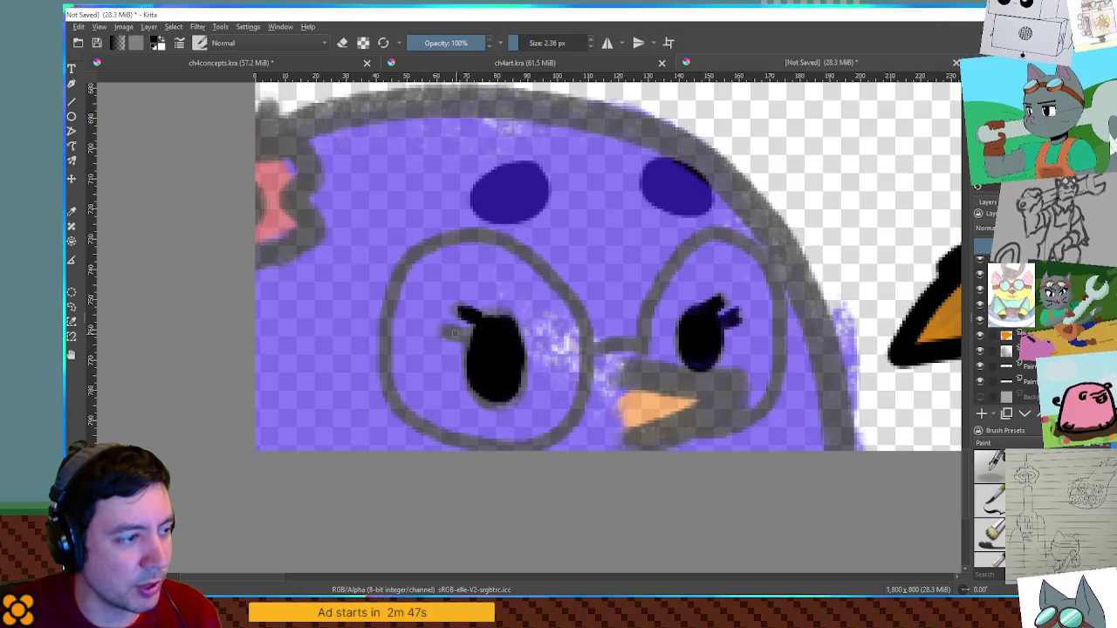
pyautogui.moveTo(472, 337); pyautogui.dragTo(446, 330)
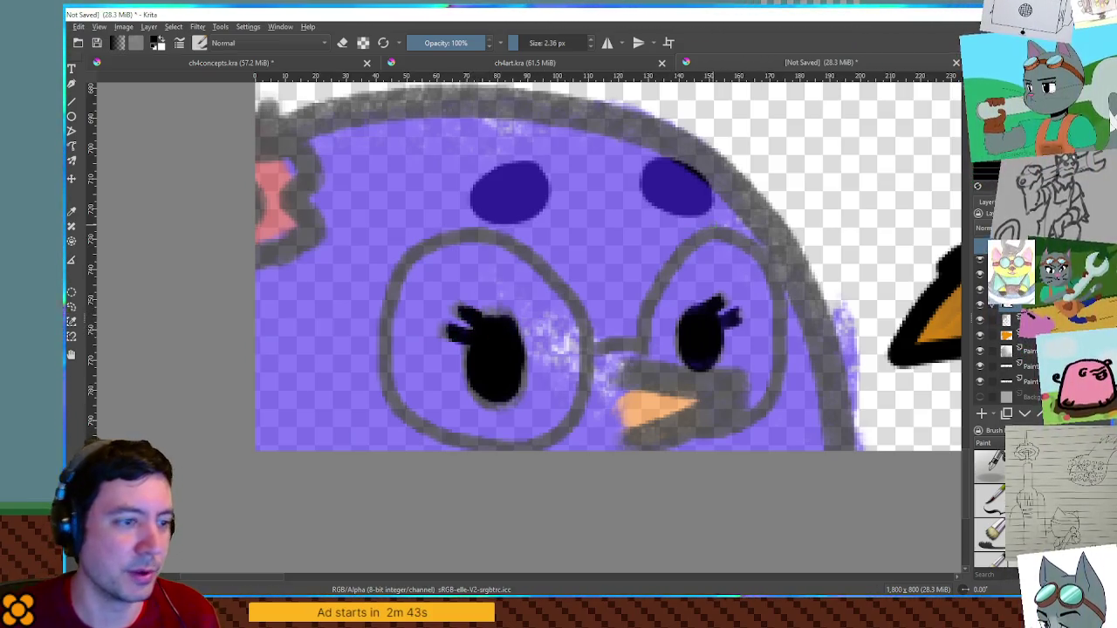
# Move the penguin reference to the sheet's lower right, beside the fluff puff
pyautogui.click(1006, 318)
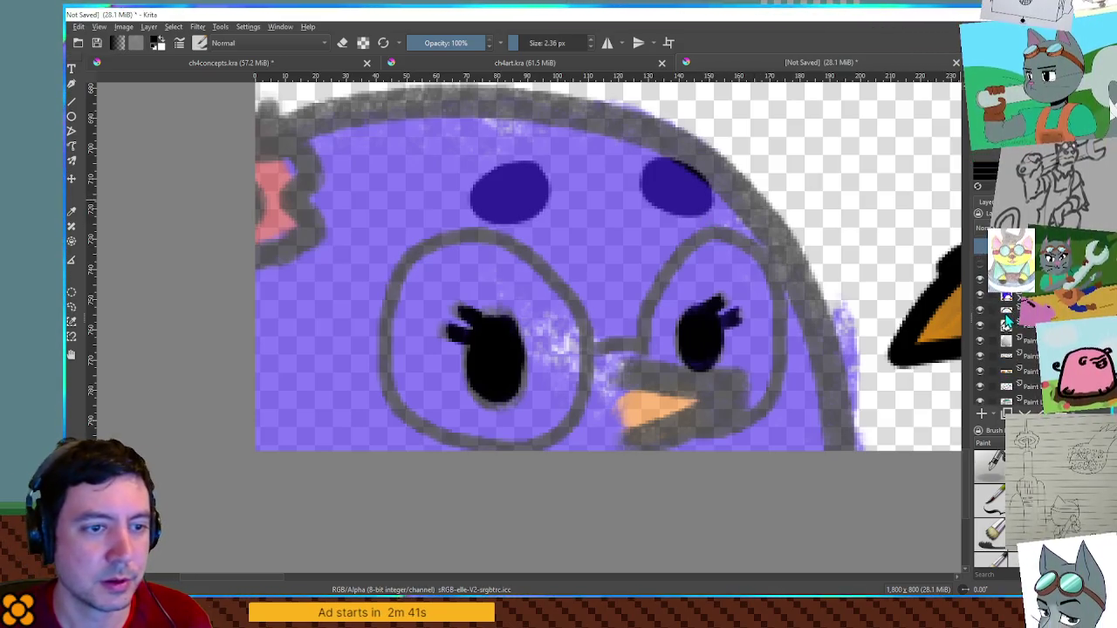
pyautogui.press('-')
pyautogui.press('-')
pyautogui.press('-')
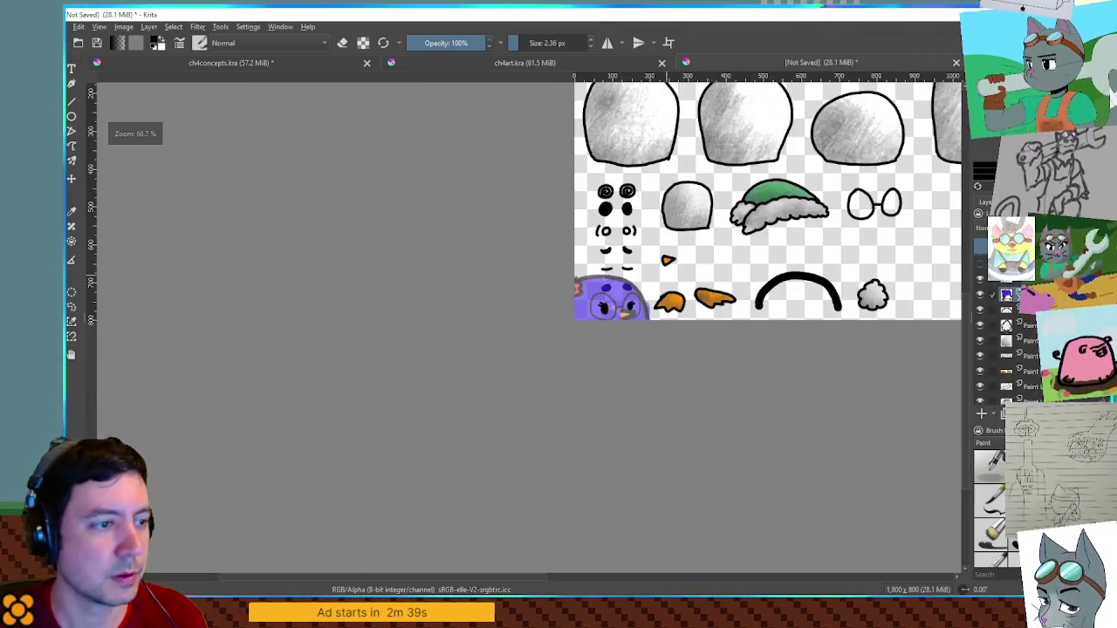
pyautogui.press('t')
pyautogui.moveTo(587, 369); pyautogui.dragTo(866, 343)
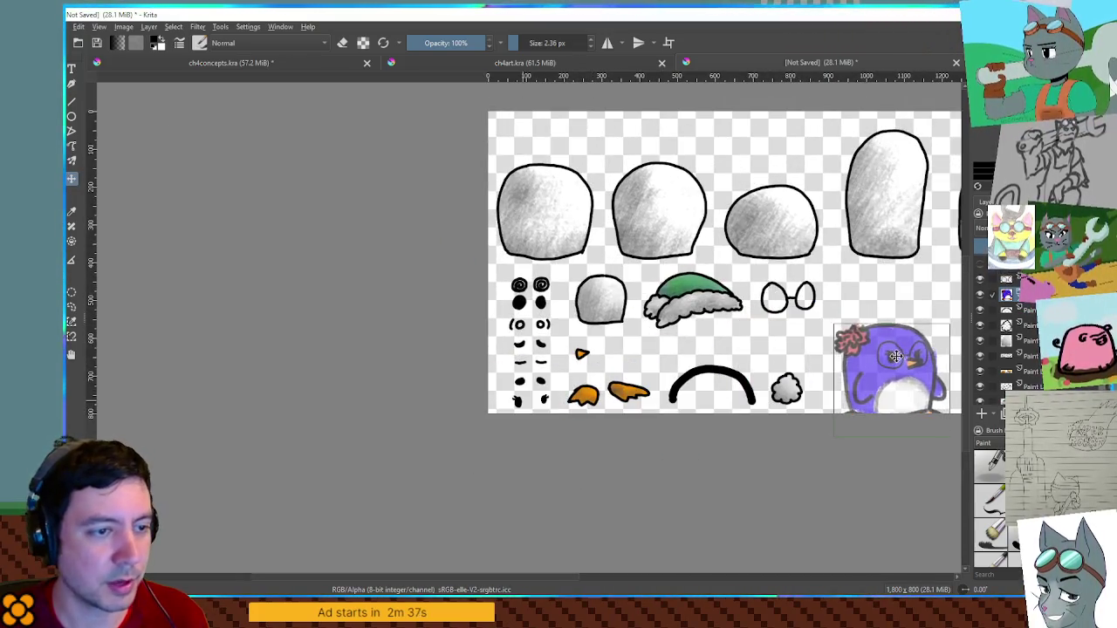
pyautogui.scroll(2, 867, 343)
pyautogui.scroll(2, 785, 344)
pyautogui.moveTo(706, 345); pyautogui.dragTo(516, 344)
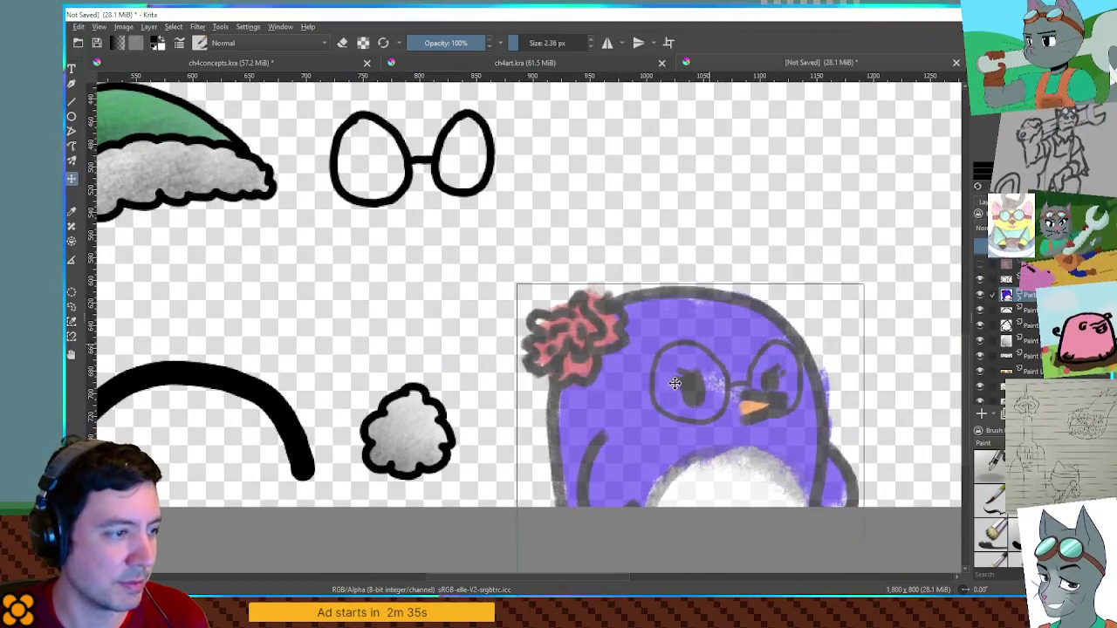
pyautogui.scroll(3, 323, 251)
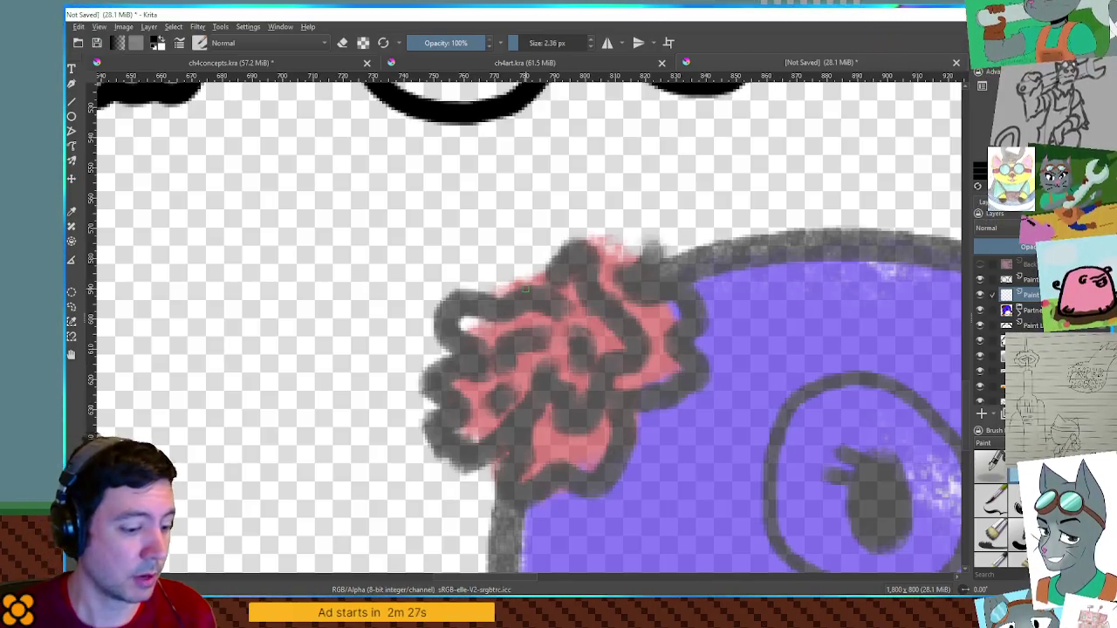
# Trace the flower in thick 8 px black lines, then choose red and hide the penguin layer
pyautogui.press(']')
pyautogui.press(']')
pyautogui.press(']')
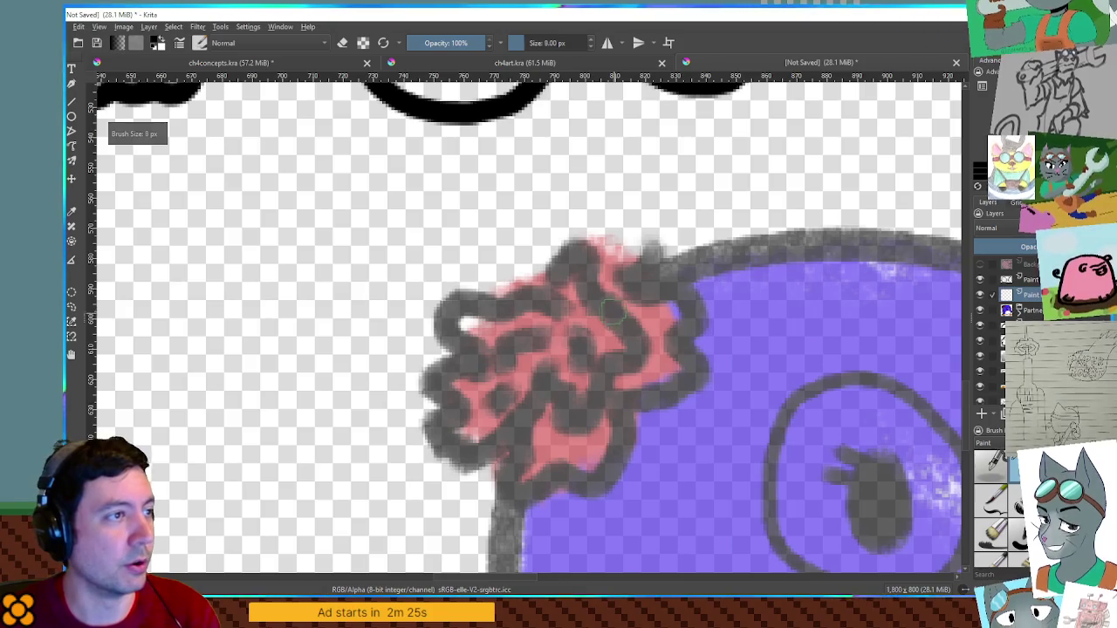
pyautogui.moveTo(650, 250)
pyautogui.mouseDown()
pyautogui.moveTo(678, 297)
pyautogui.moveTo(688, 349)
pyautogui.moveTo(660, 386)
pyautogui.moveTo(620, 390)
pyautogui.moveTo(617, 445)
pyautogui.moveTo(580, 482)
pyautogui.moveTo(513, 491)
pyautogui.moveTo(515, 436)
pyautogui.mouseUp()
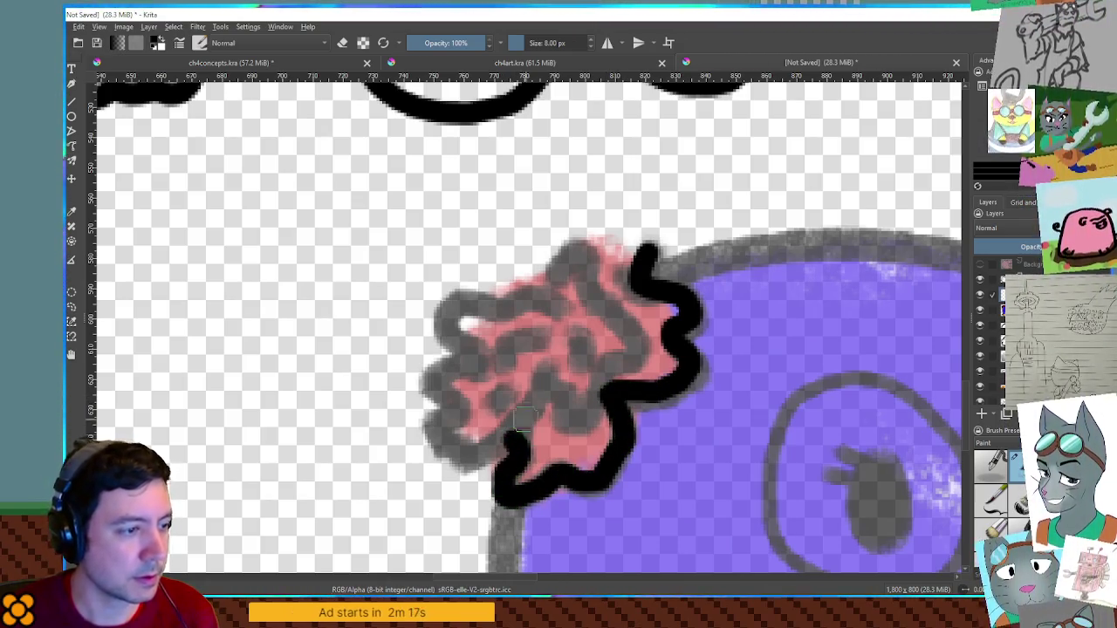
pyautogui.moveTo(539, 380)
pyautogui.mouseDown()
pyautogui.moveTo(493, 452)
pyautogui.moveTo(440, 446)
pyautogui.moveTo(431, 421)
pyautogui.moveTo(443, 387)
pyautogui.moveTo(474, 357)
pyautogui.moveTo(454, 323)
pyautogui.moveTo(474, 299)
pyautogui.moveTo(562, 307)
pyautogui.moveTo(580, 238)
pyautogui.moveTo(593, 294)
pyautogui.moveTo(633, 329)
pyautogui.moveTo(573, 410)
pyautogui.moveTo(498, 349)
pyautogui.moveTo(553, 335)
pyautogui.mouseUp()
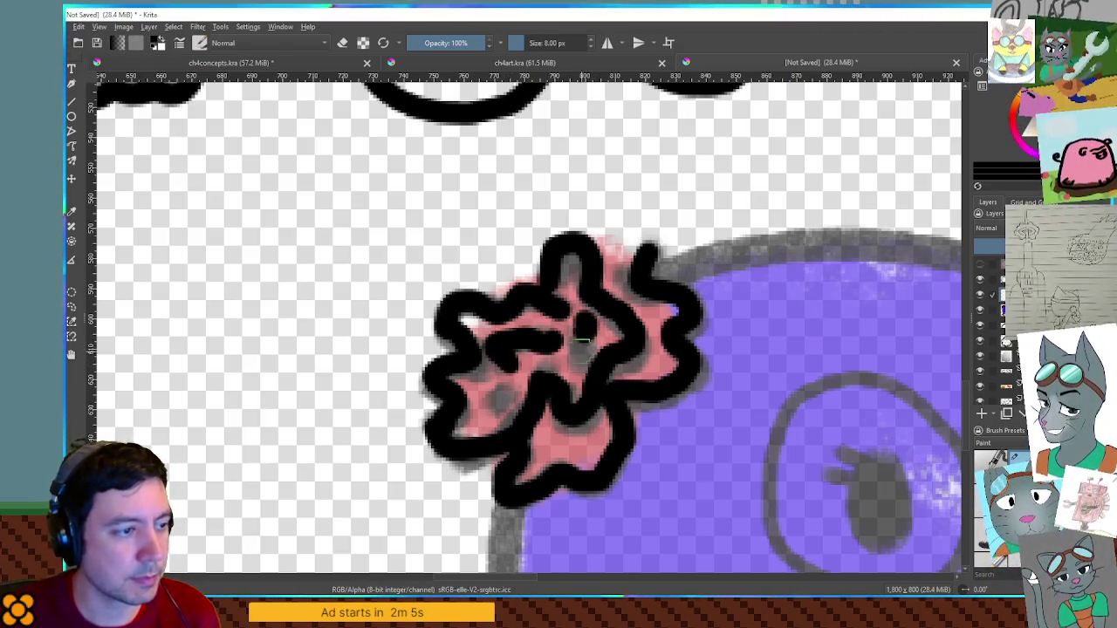
pyautogui.moveTo(523, 375)
pyautogui.mouseDown()
pyautogui.moveTo(473, 403)
pyautogui.moveTo(497, 394)
pyautogui.moveTo(480, 412)
pyautogui.mouseUp()
pyautogui.moveTo(598, 239); pyautogui.dragTo(644, 260)
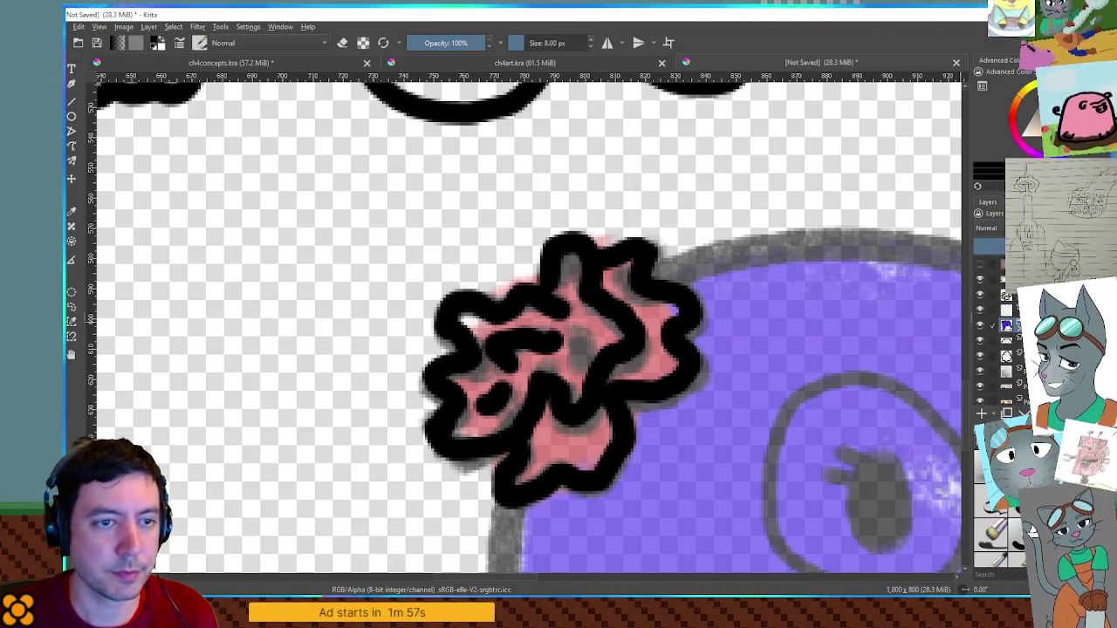
pyautogui.keyDown('ctrl'); pyautogui.click(658, 301); pyautogui.keyUp('ctrl')
pyautogui.click(978, 325)
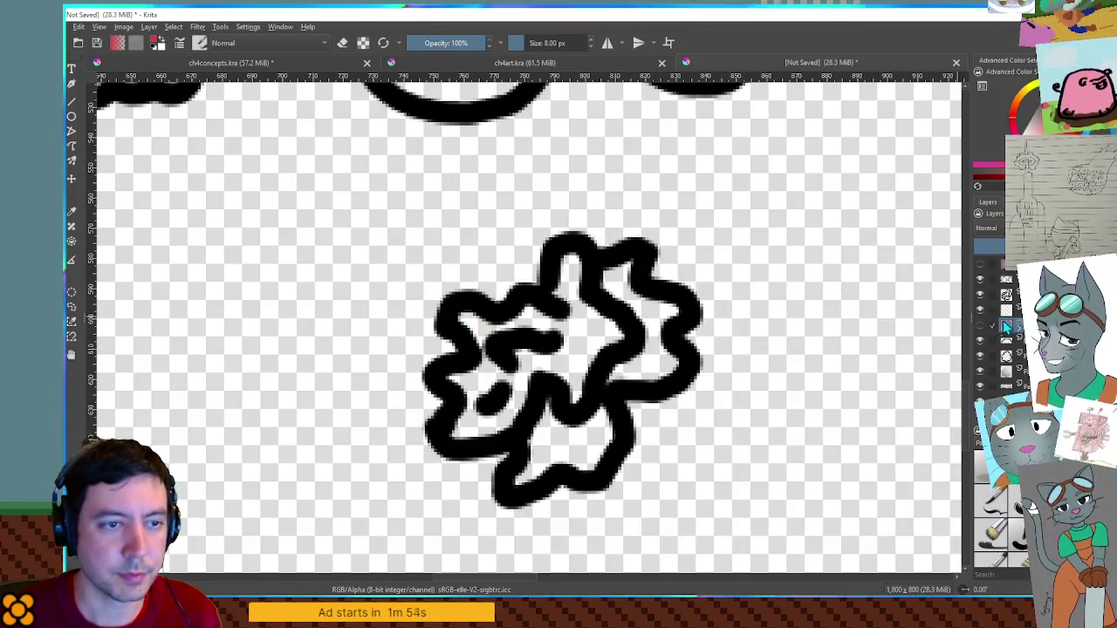
# Paint the inside of the black flower outline solid red
pyautogui.moveTo(495, 376)
pyautogui.mouseDown()
pyautogui.moveTo(448, 379)
pyautogui.moveTo(511, 369)
pyautogui.moveTo(518, 361)
pyautogui.moveTo(498, 369)
pyautogui.moveTo(471, 334)
pyautogui.moveTo(553, 331)
pyautogui.moveTo(576, 290)
pyautogui.moveTo(608, 306)
pyautogui.moveTo(655, 294)
pyautogui.moveTo(674, 312)
pyautogui.moveTo(645, 349)
pyautogui.moveTo(663, 368)
pyautogui.moveTo(617, 362)
pyautogui.moveTo(610, 337)
pyautogui.moveTo(549, 350)
pyautogui.moveTo(535, 366)
pyautogui.moveTo(588, 406)
pyautogui.moveTo(599, 460)
pyautogui.moveTo(583, 441)
pyautogui.moveTo(521, 482)
pyautogui.moveTo(524, 428)
pyautogui.moveTo(523, 444)
pyautogui.moveTo(564, 409)
pyautogui.moveTo(530, 415)
pyautogui.moveTo(506, 392)
pyautogui.moveTo(471, 405)
pyautogui.moveTo(462, 425)
pyautogui.moveTo(491, 428)
pyautogui.moveTo(472, 413)
pyautogui.mouseUp()
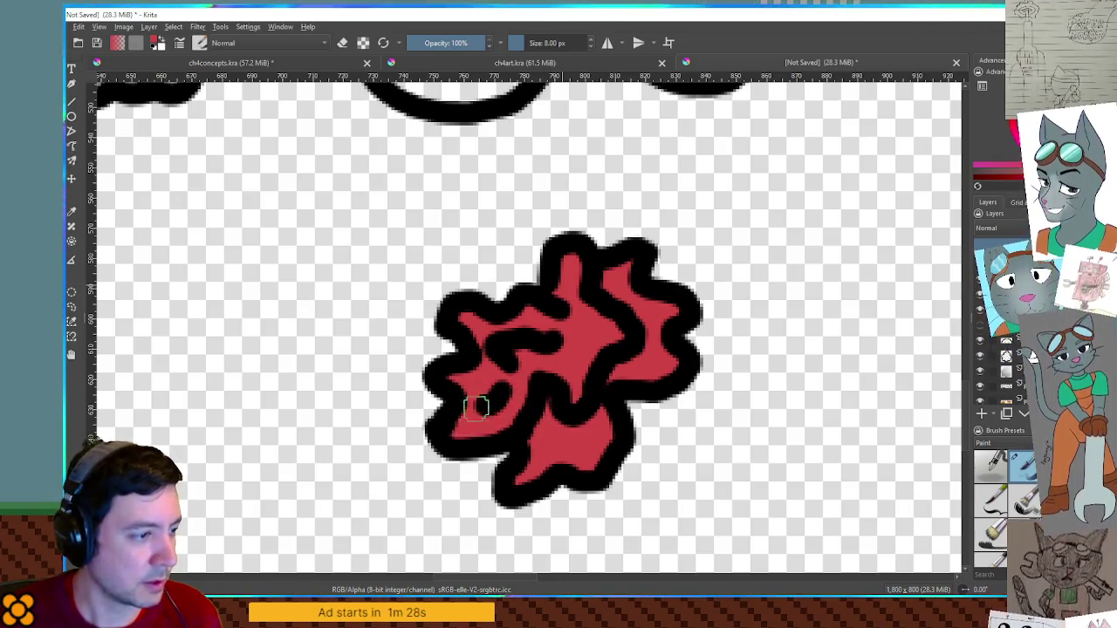
pyautogui.press('-')
pyautogui.press('-')
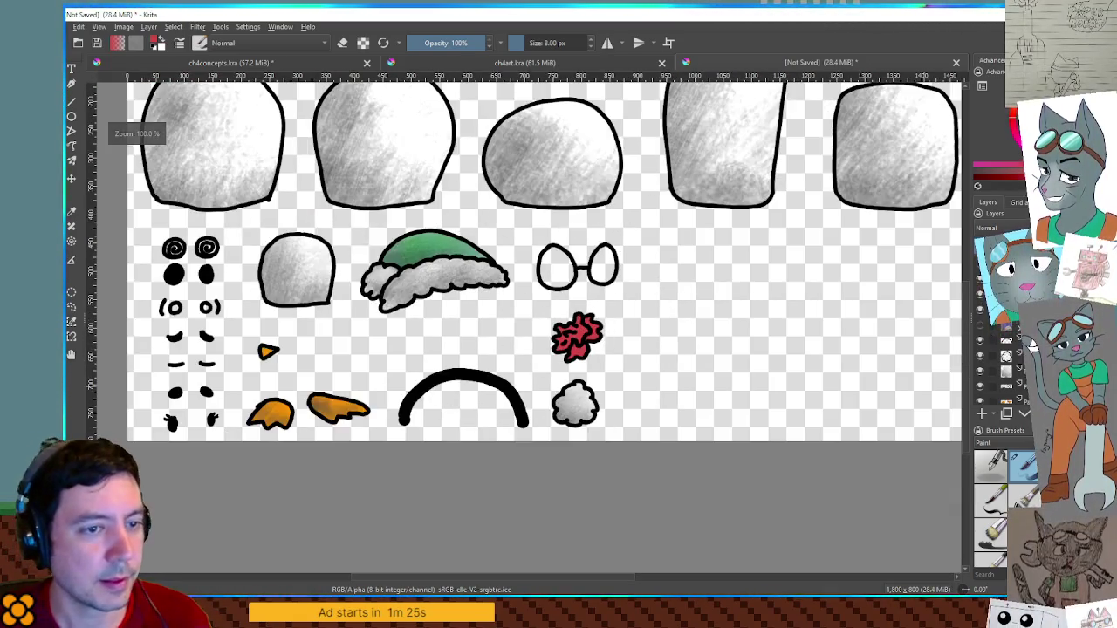
pyautogui.press('-')
pyautogui.press('-')
pyautogui.press('-')
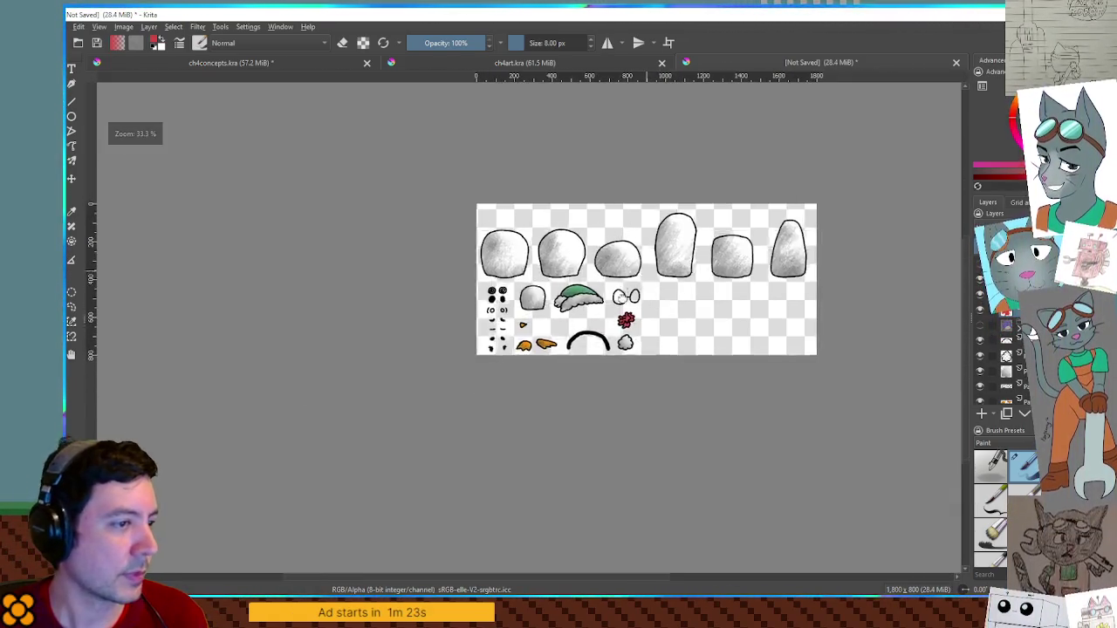
# Zoom to view the whole parts sheet, then switch to the Godot editor
pyautogui.press('+')
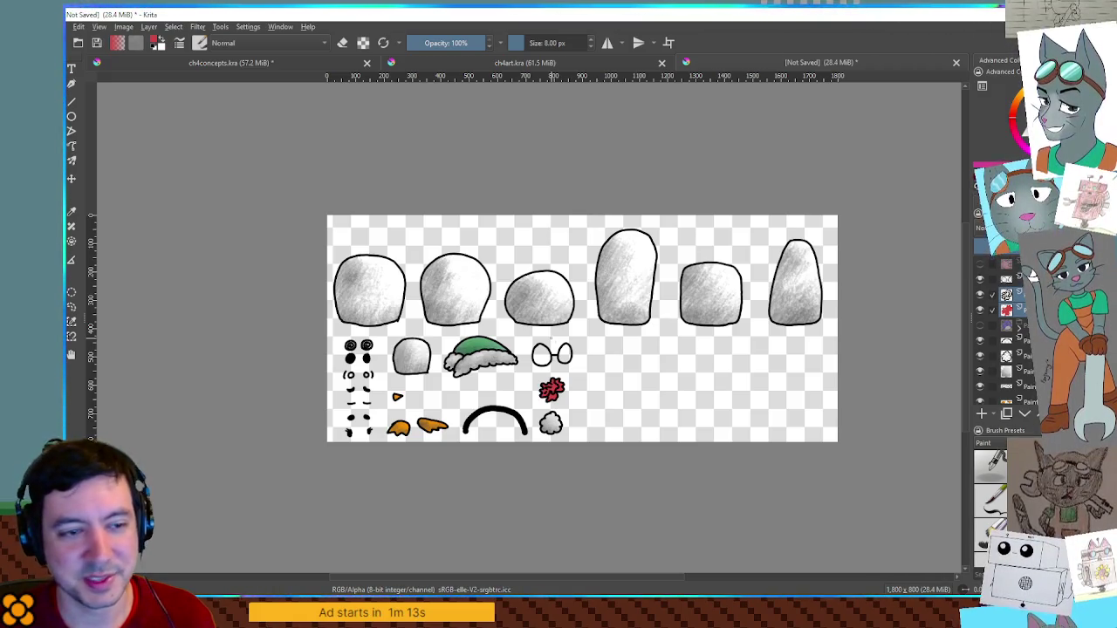
pyautogui.hotkey('alt', 'Tab')
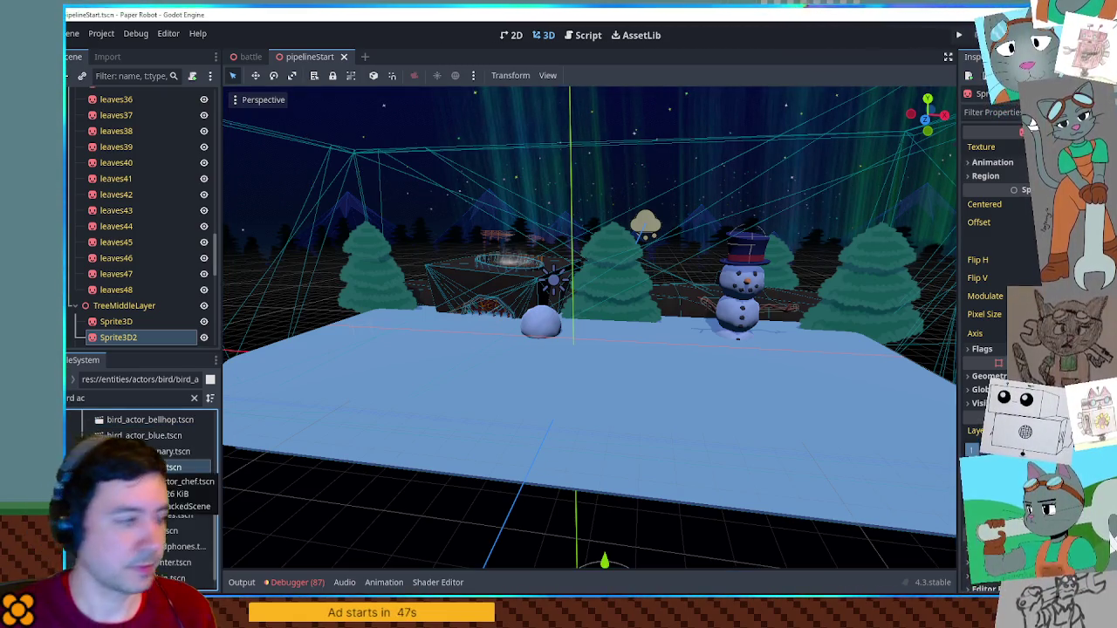
# Clear the FileSystem filter and bring up the context menu for the actors folder
pyautogui.click(193, 398)
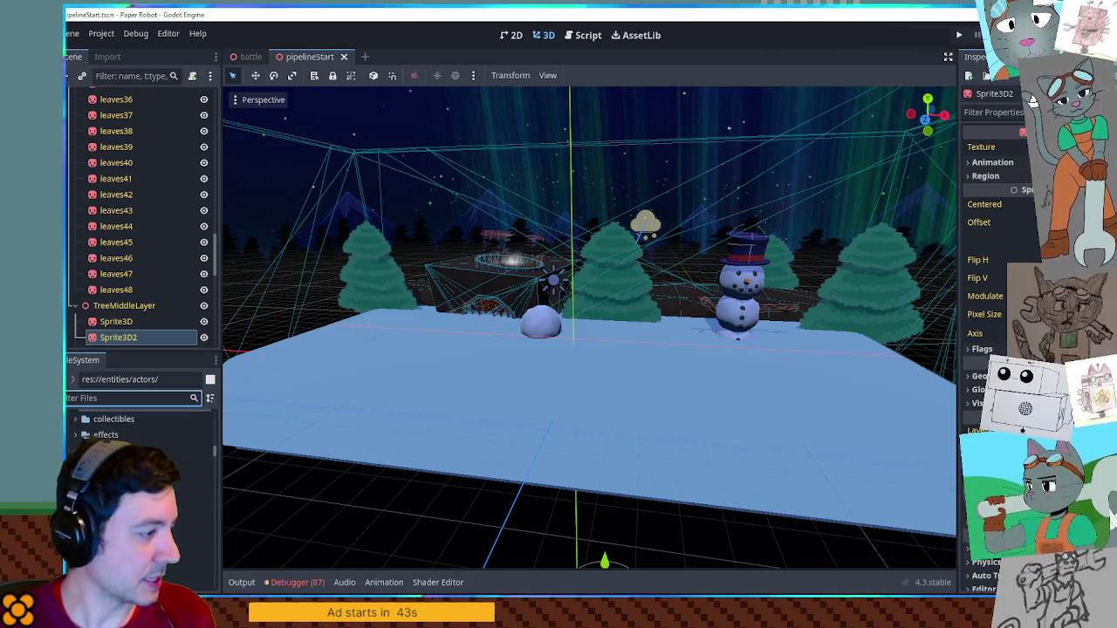
pyautogui.press('Tab')
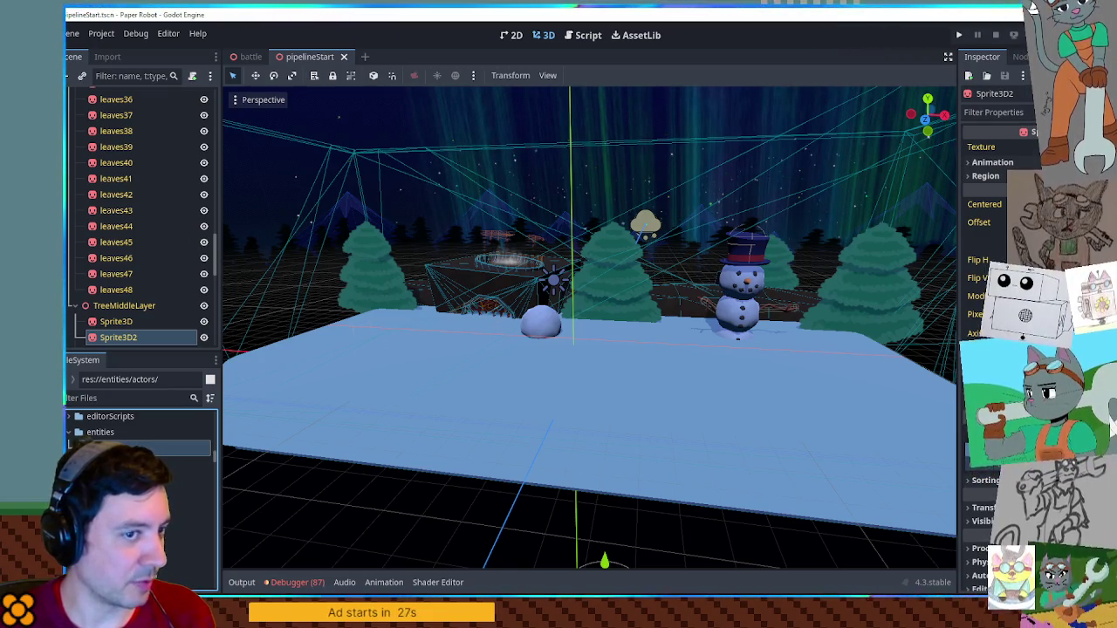
pyautogui.scroll(-1, 140, 432)
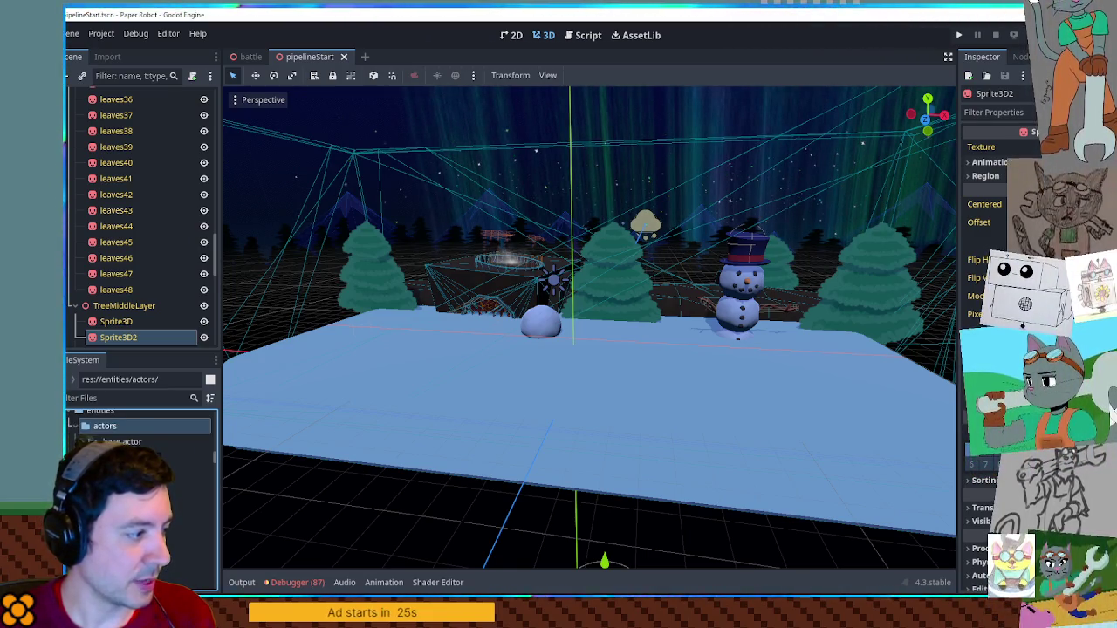
pyautogui.scroll(1, 140, 431)
pyautogui.rightClick(127, 447)
pyautogui.moveTo(161, 356)
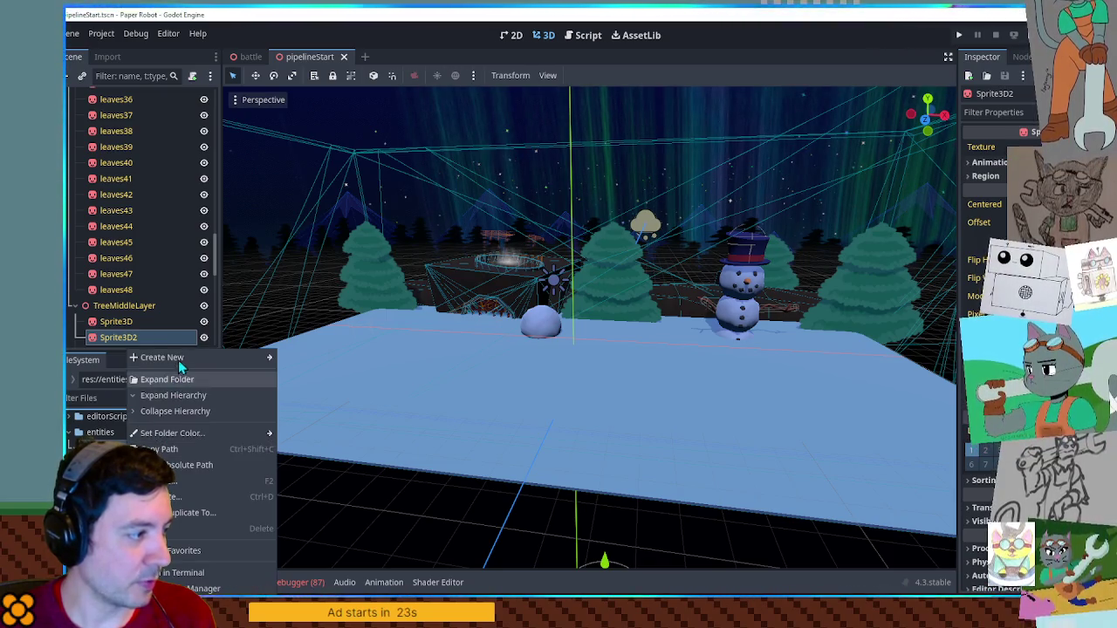
pyautogui.click(325, 360)
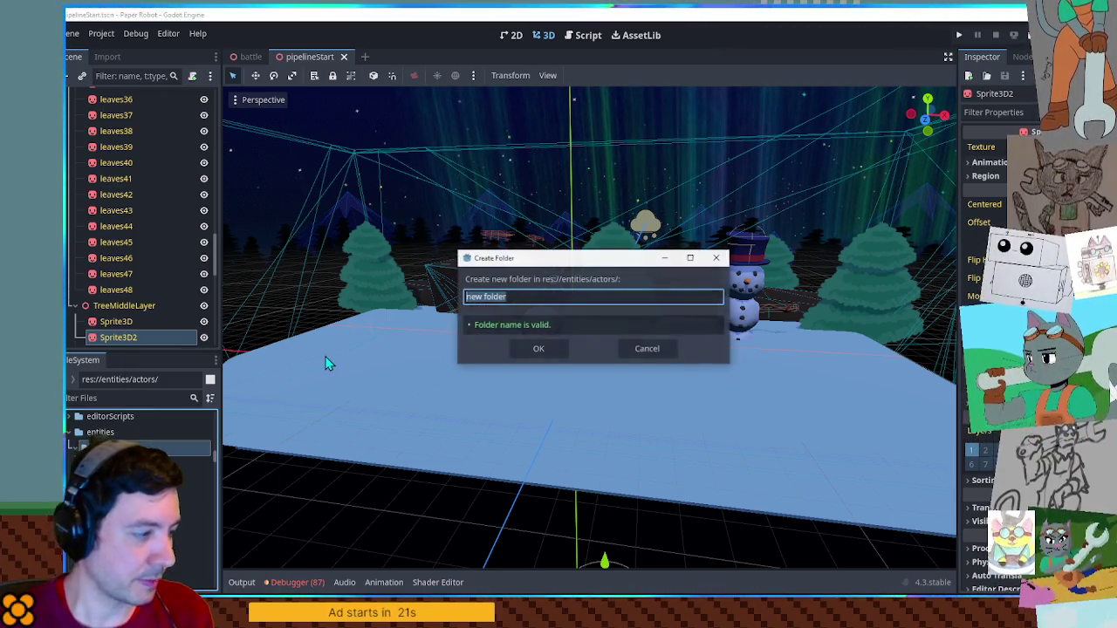
pyautogui.write('penguin')
pyautogui.press('Return')
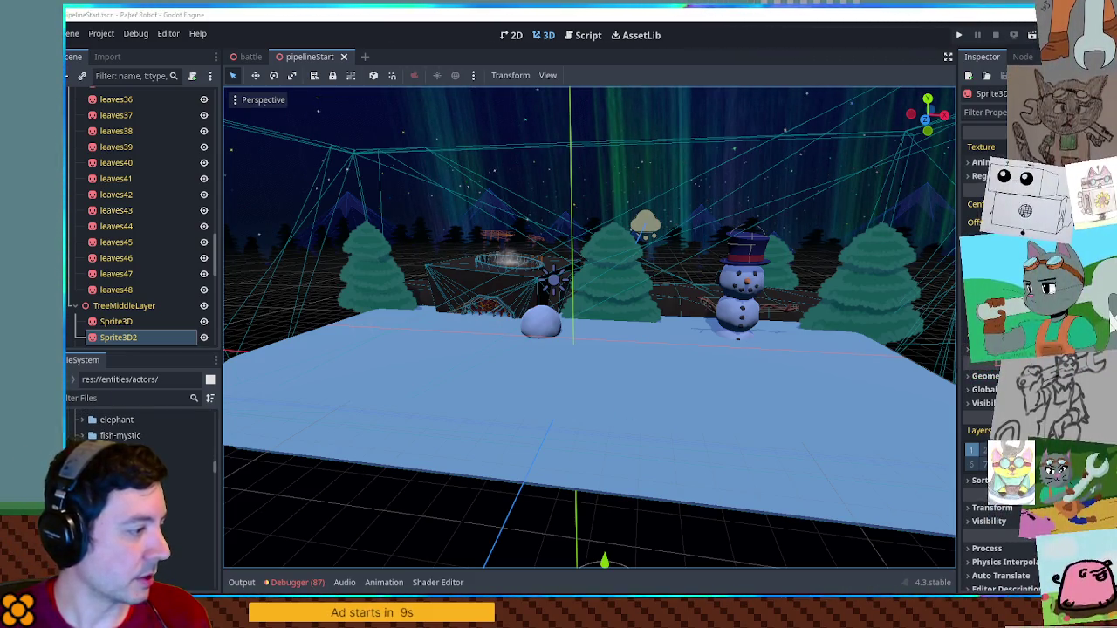
pyautogui.click(139, 531)
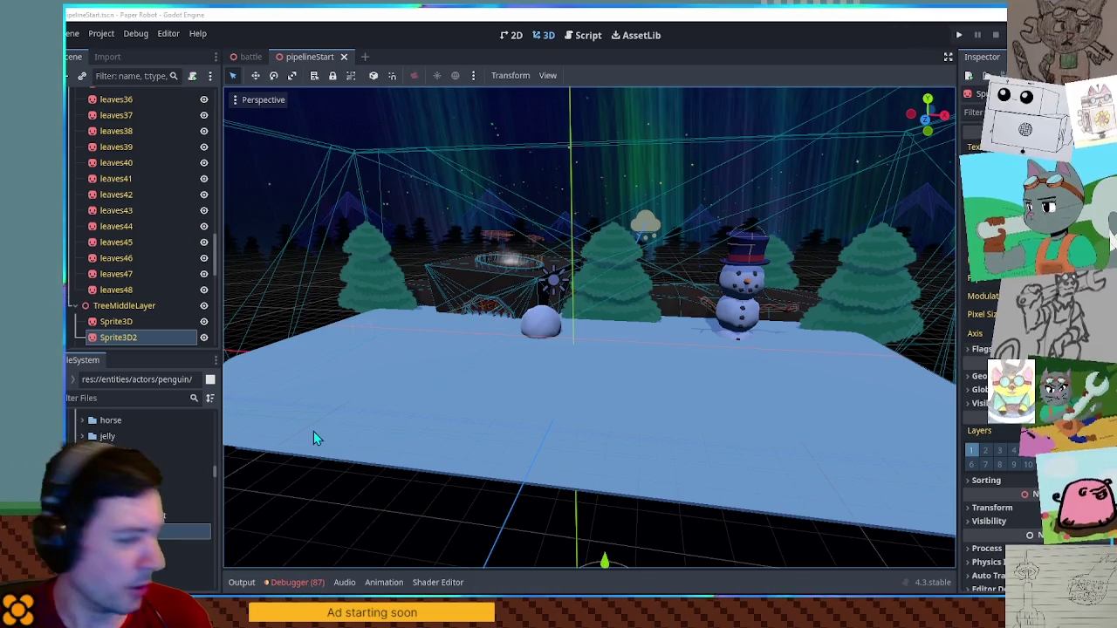
# Show penguin.png in the penguin folder, then return from Script to the snowy 3D level
pyautogui.scroll(-2, 140, 437)
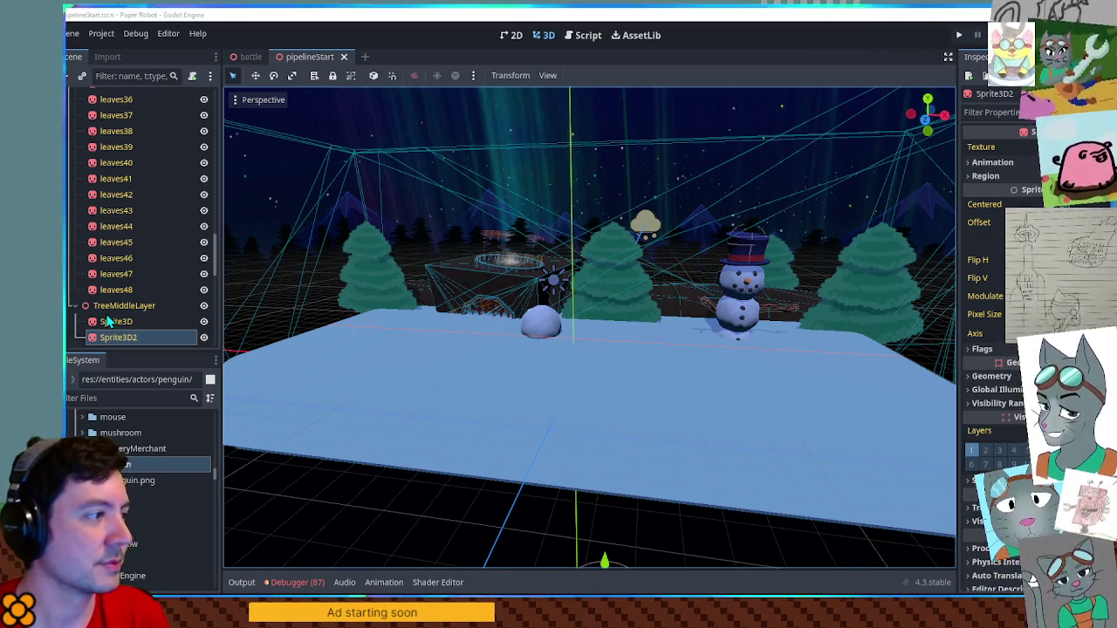
pyautogui.click(584, 34)
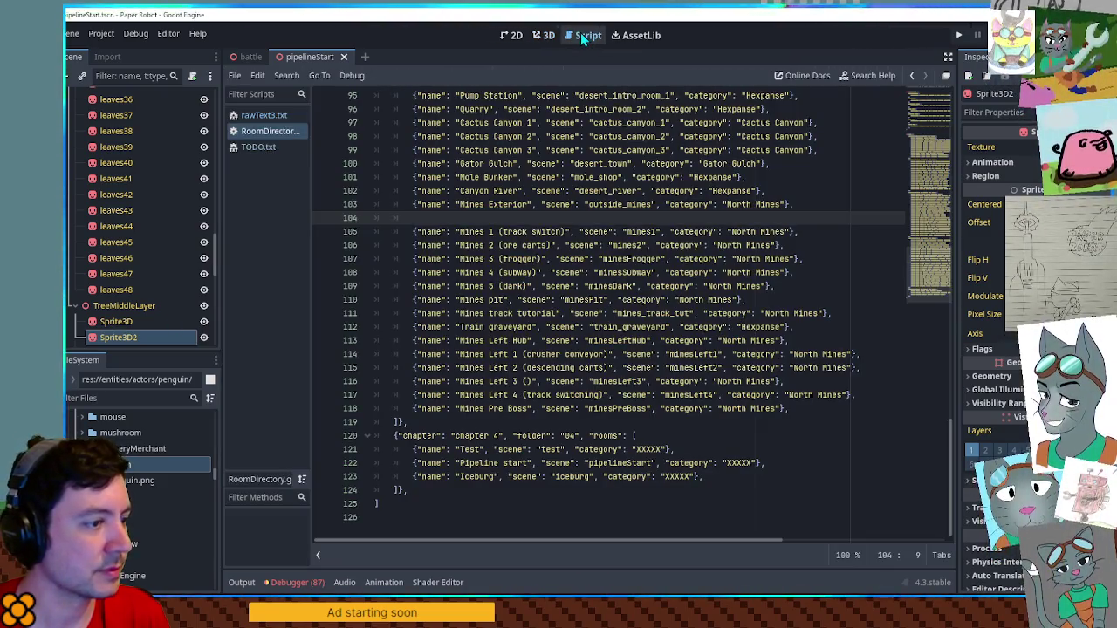
pyautogui.click(543, 36)
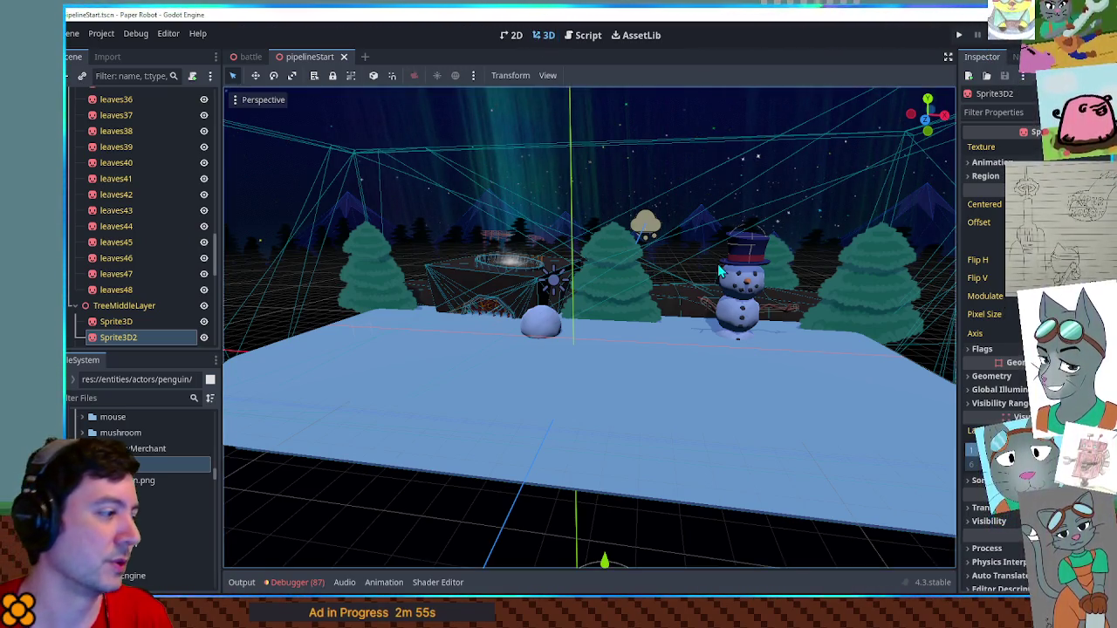
pyautogui.moveTo(523, 218); pyautogui.dragTo(421, 251)
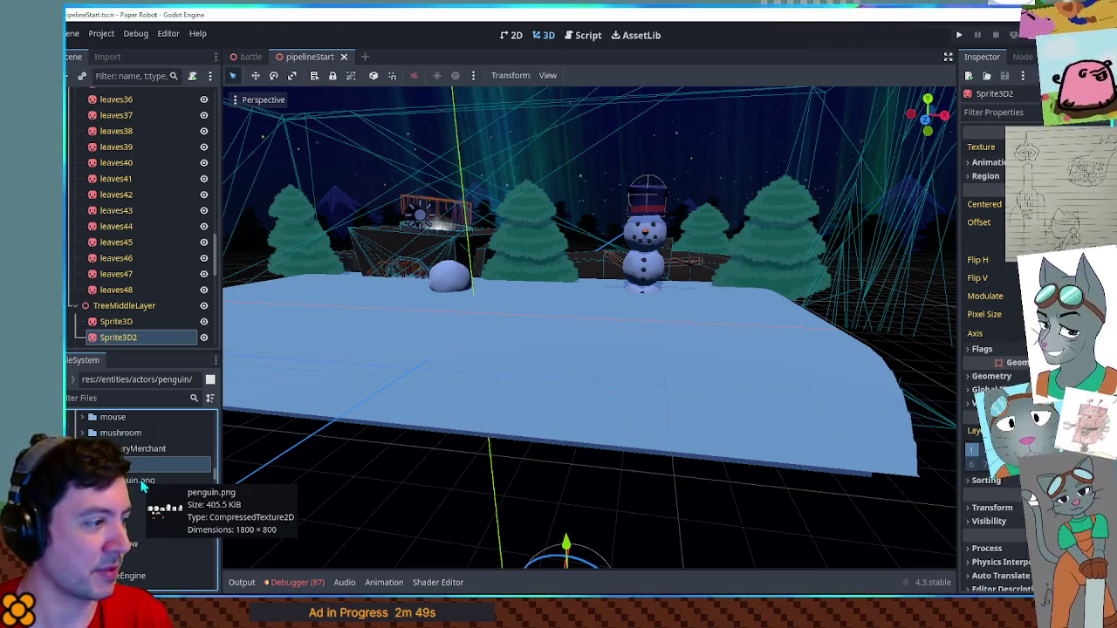
# Drag the penguin.png file in FileSystem and check its context menu
pyautogui.moveTo(140, 476); pyautogui.dragTo(137, 474)
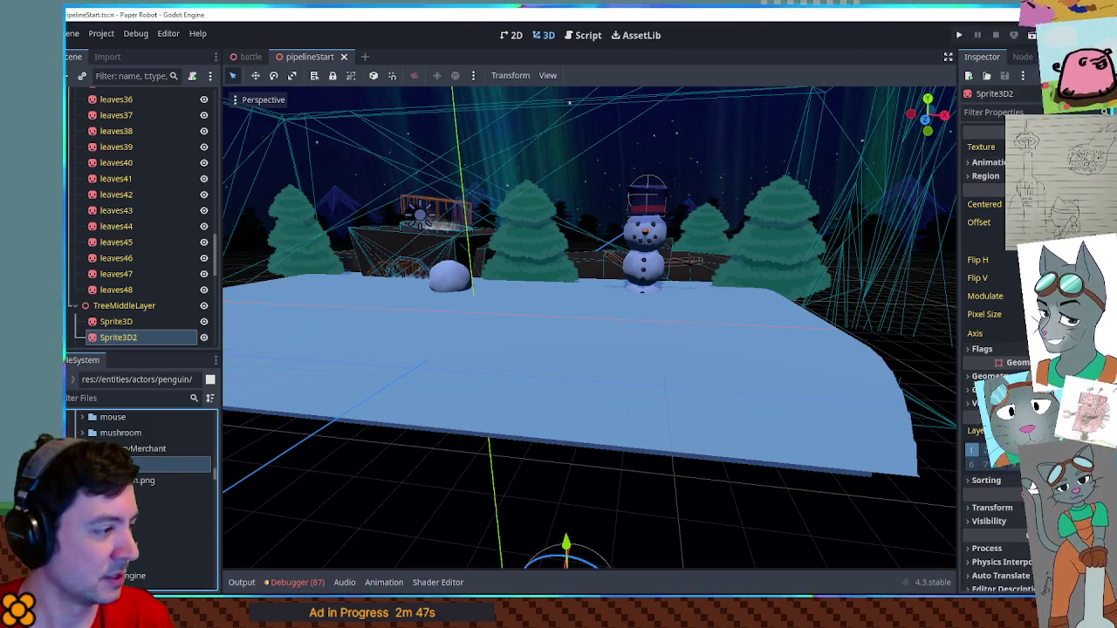
pyautogui.scroll(-5, 137, 473)
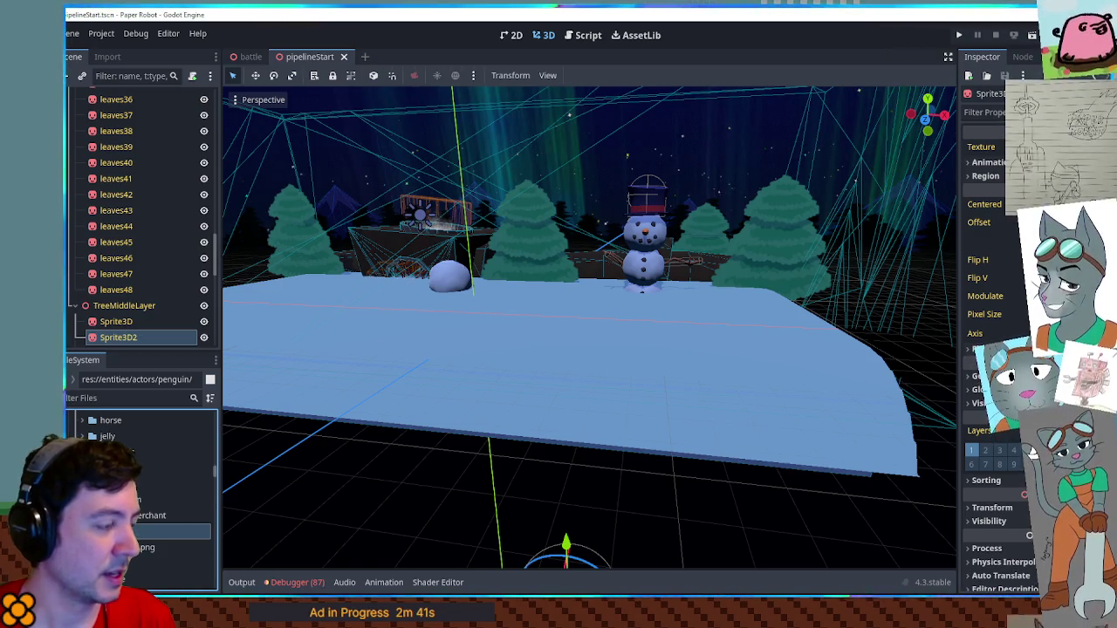
pyautogui.moveTo(139, 531); pyautogui.dragTo(127, 536)
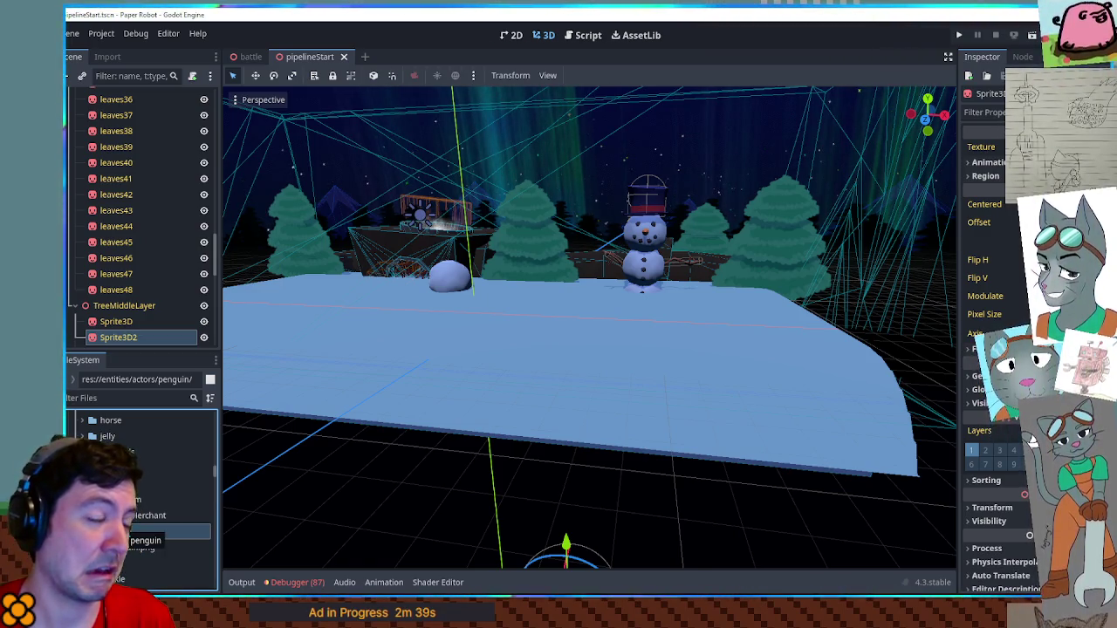
pyautogui.rightClick(127, 536)
pyautogui.press('Escape')
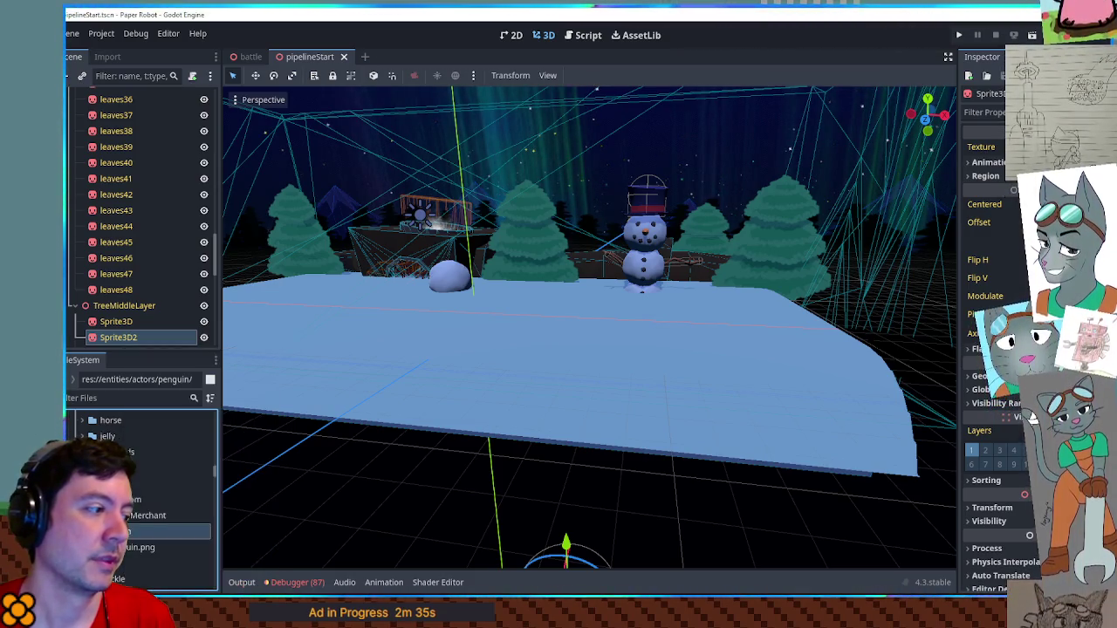
# Duplicate armadillo.tscn as penguin.tscn
pyautogui.scroll(2, 131, 521)
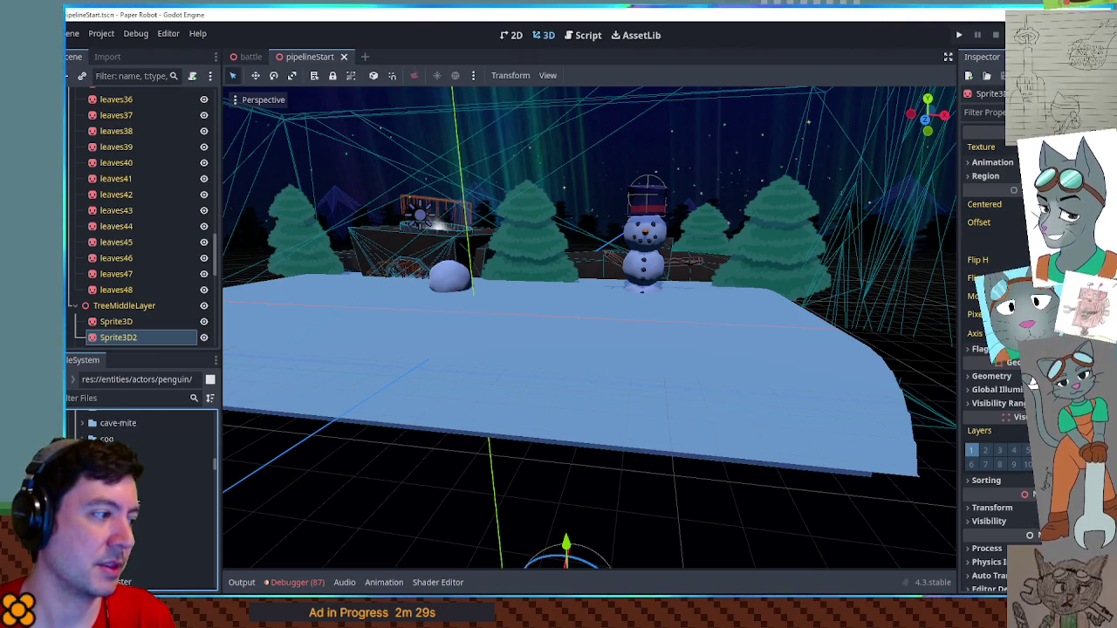
pyautogui.scroll(2, 140, 489)
pyautogui.scroll(1, 139, 489)
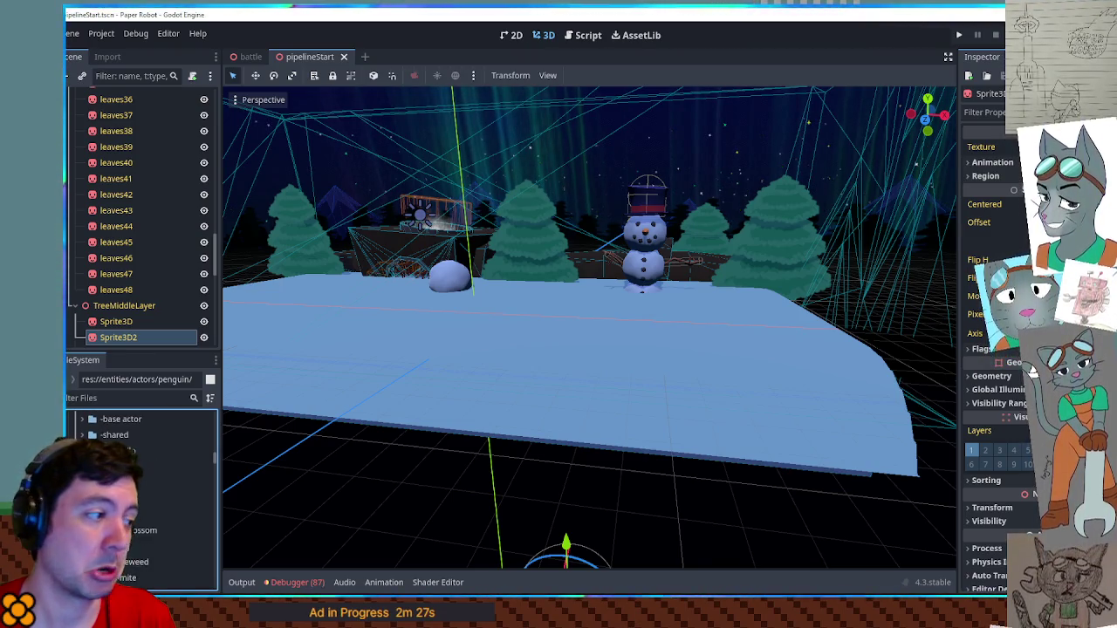
pyautogui.click(175, 483)
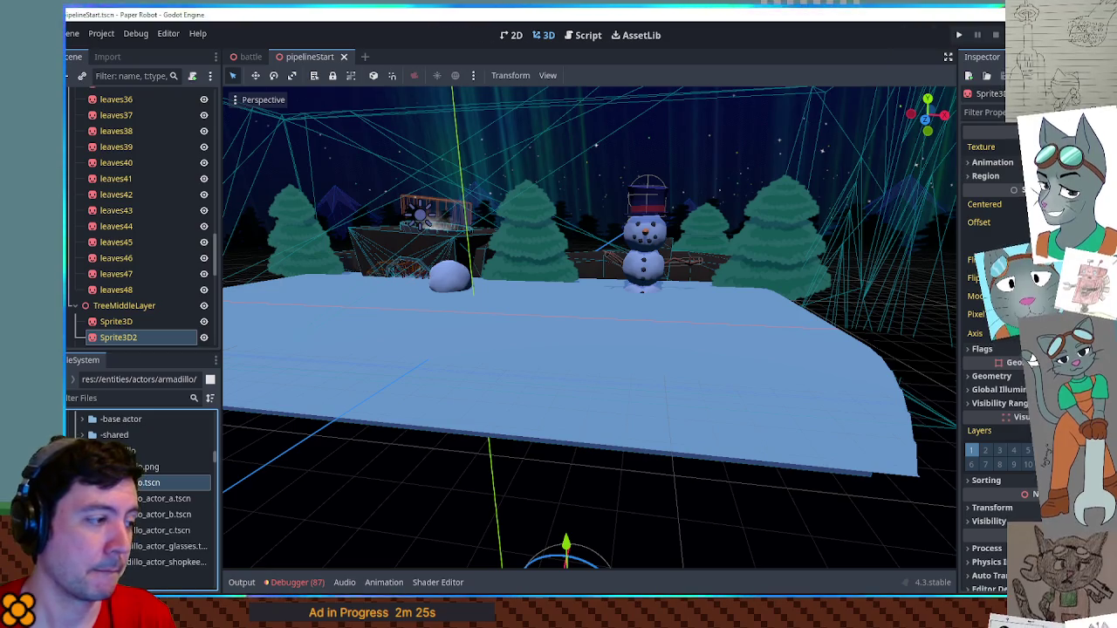
pyautogui.hotkey('ctrl', 'd')
pyautogui.write('penguin')
pyautogui.press('Return')
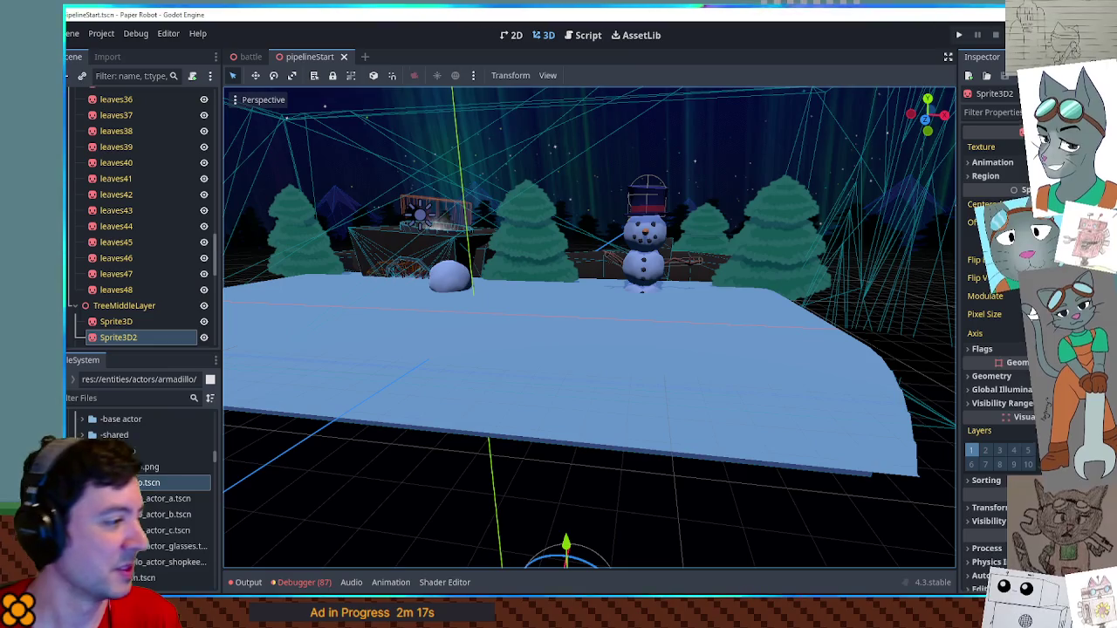
# Find the penguin actor folder in FileSystem and open it
pyautogui.scroll(-3, 152, 471)
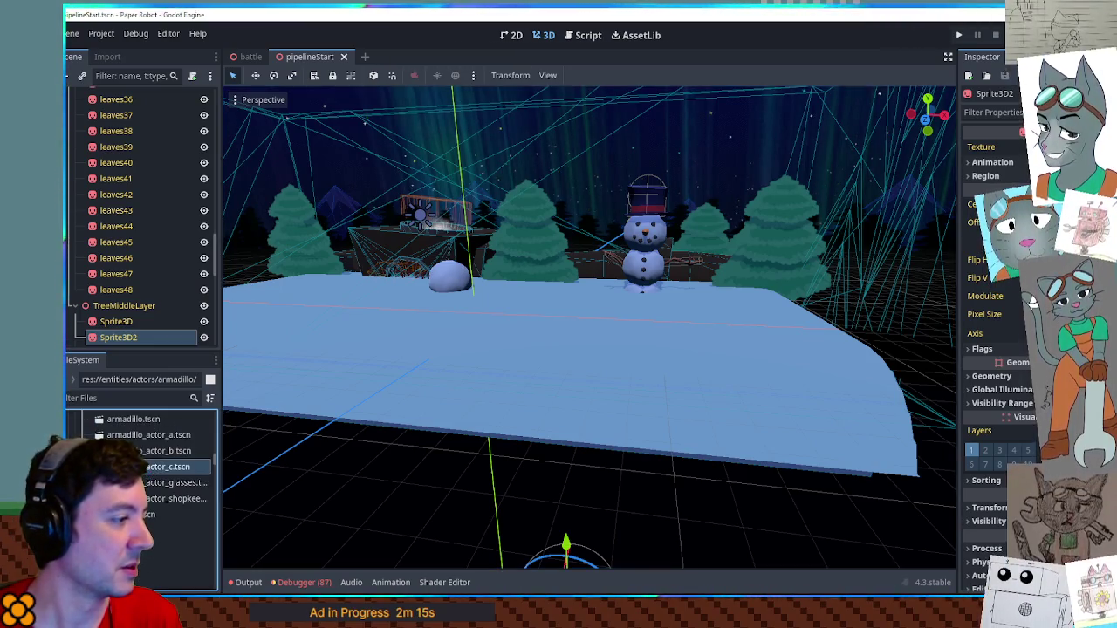
pyautogui.scroll(1, 148, 472)
pyautogui.scroll(-2, 137, 498)
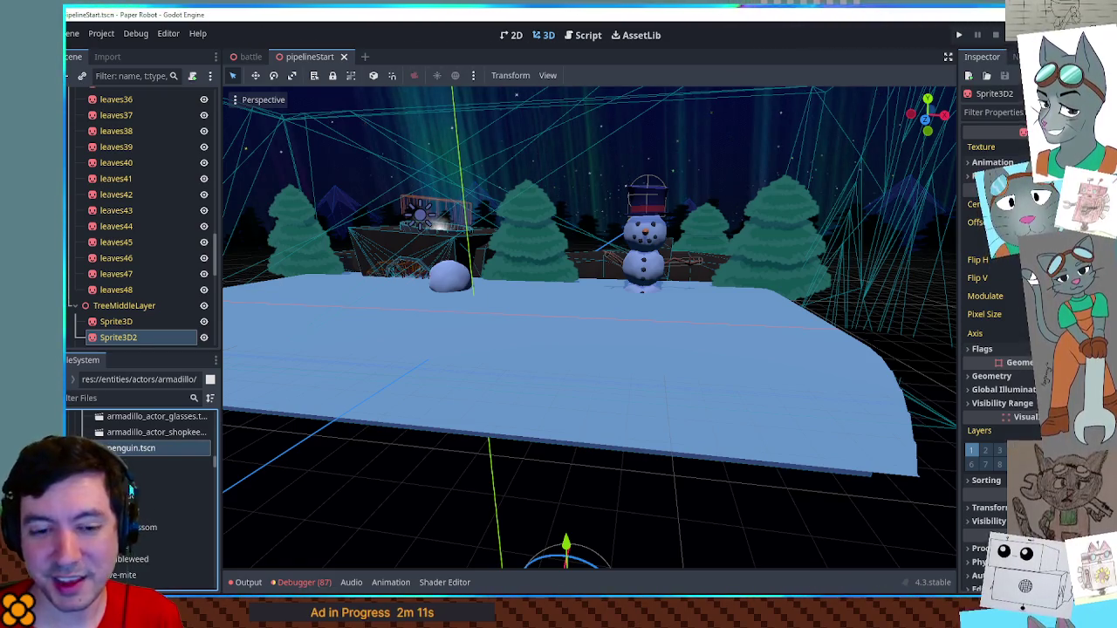
pyautogui.scroll(-1, 136, 458)
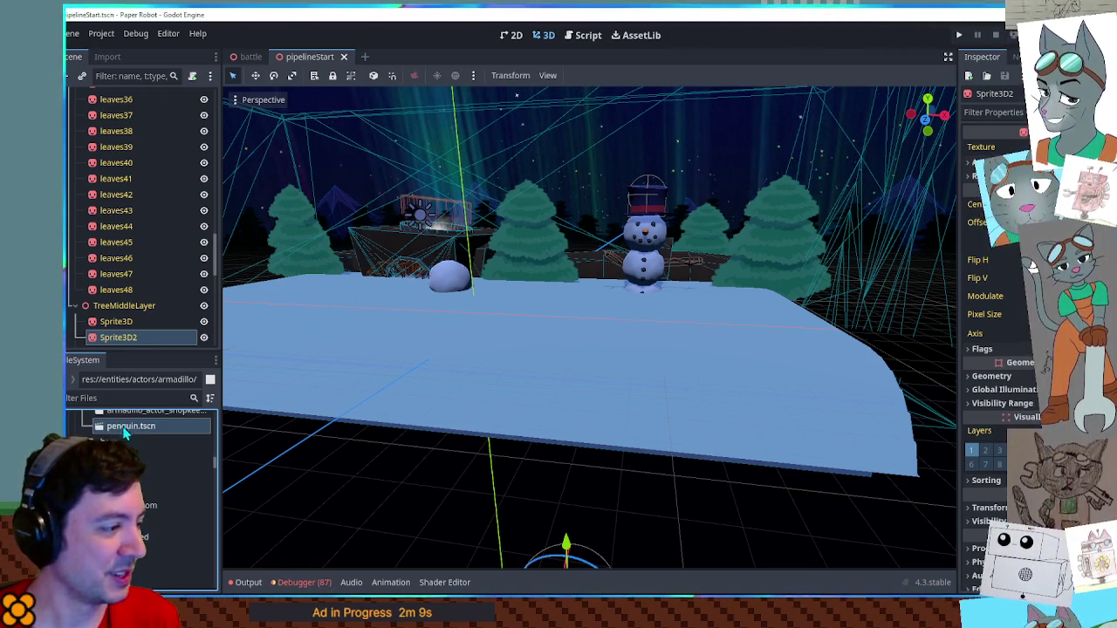
pyautogui.scroll(5, 125, 434)
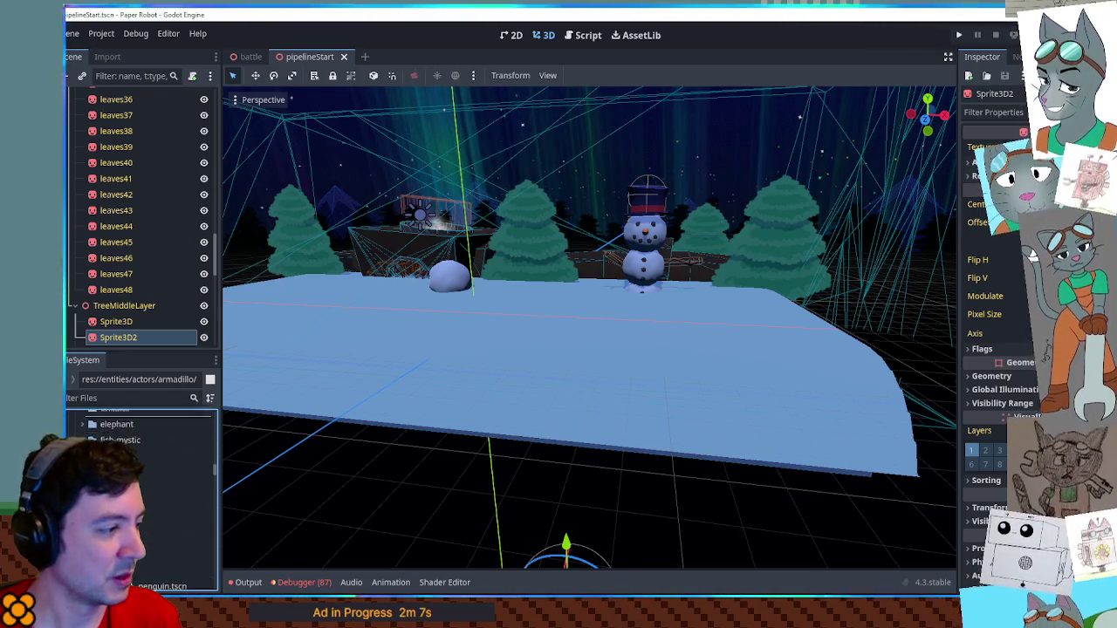
pyautogui.click(161, 587)
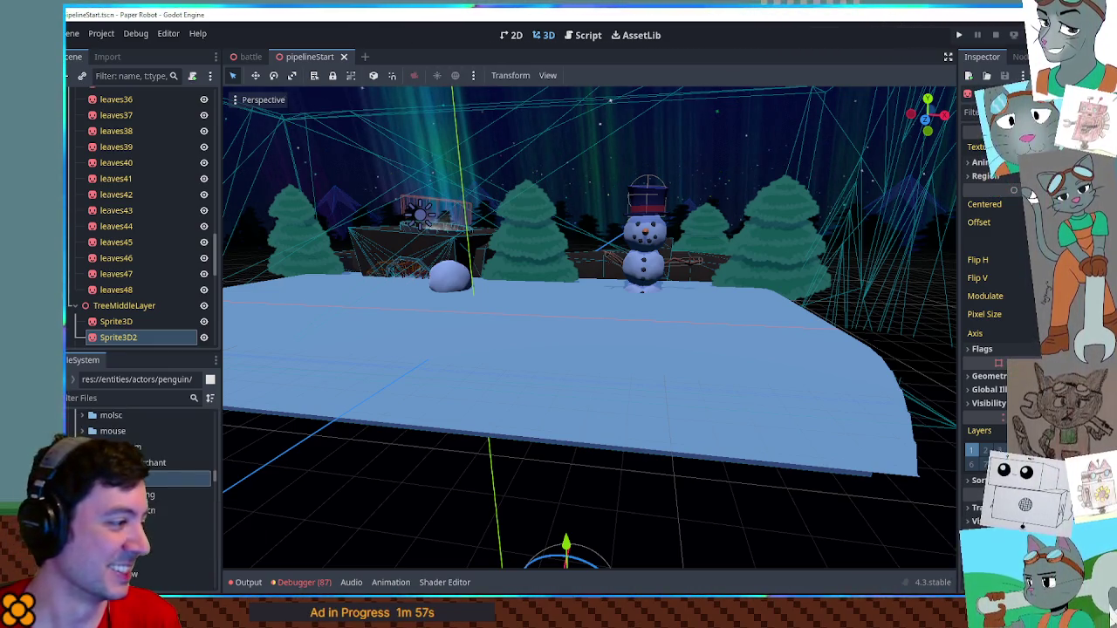
# Open penguin.tscn in its own tab and zoom in on the copied armadillo character
pyautogui.click(140, 510)
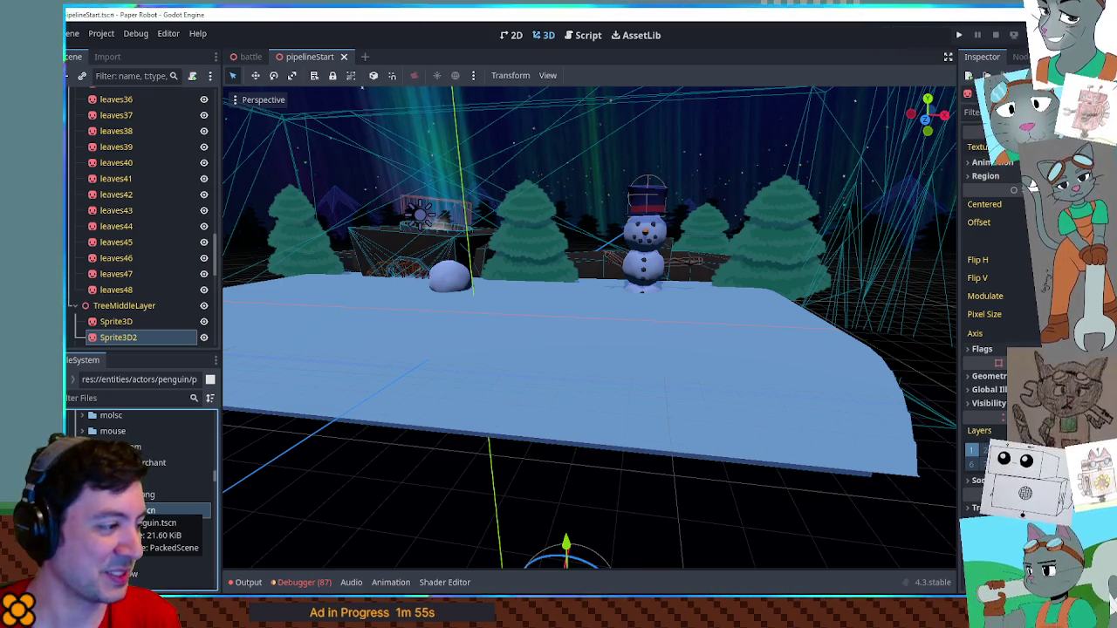
pyautogui.doubleClick(140, 510)
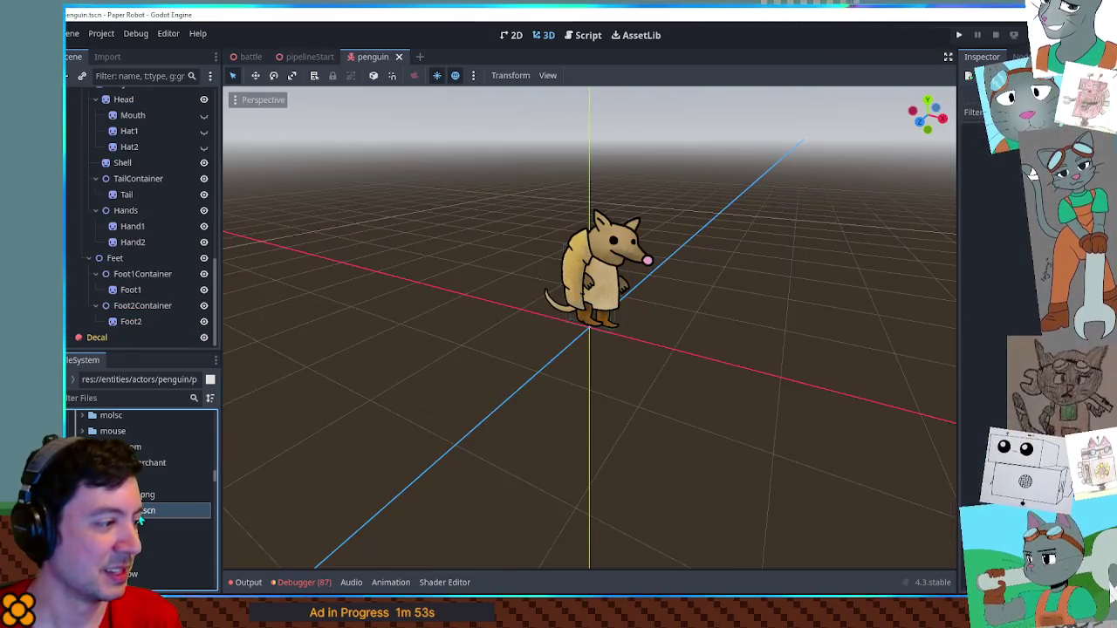
pyautogui.moveTo(418, 361); pyautogui.dragTo(403, 277)
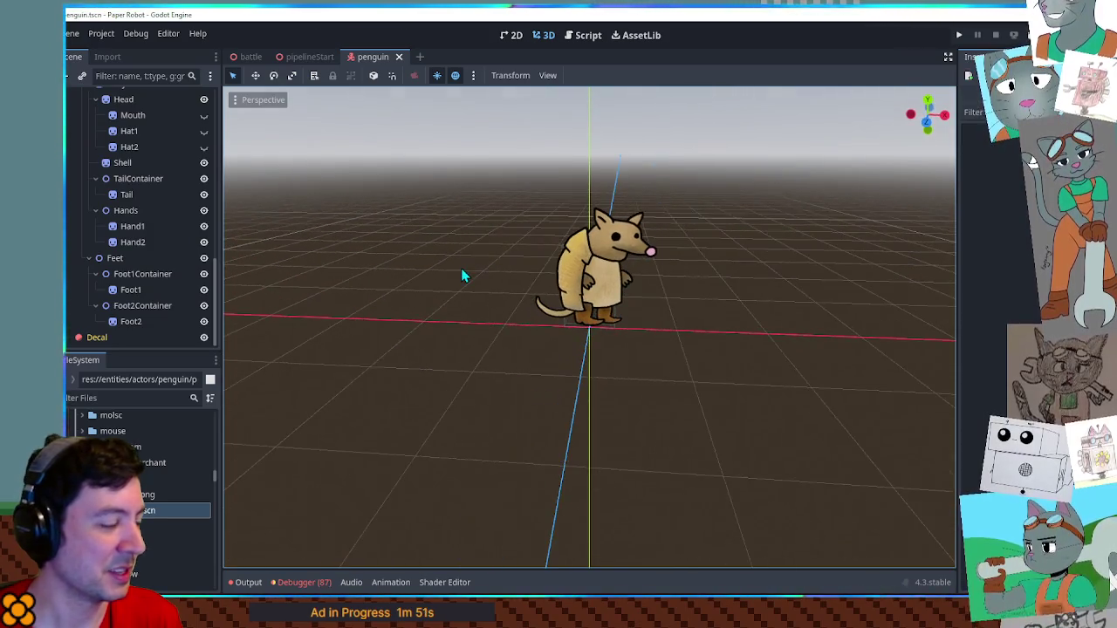
pyautogui.scroll(4, 460, 268)
pyautogui.scroll(3, 114, 253)
pyautogui.scroll(3, 113, 253)
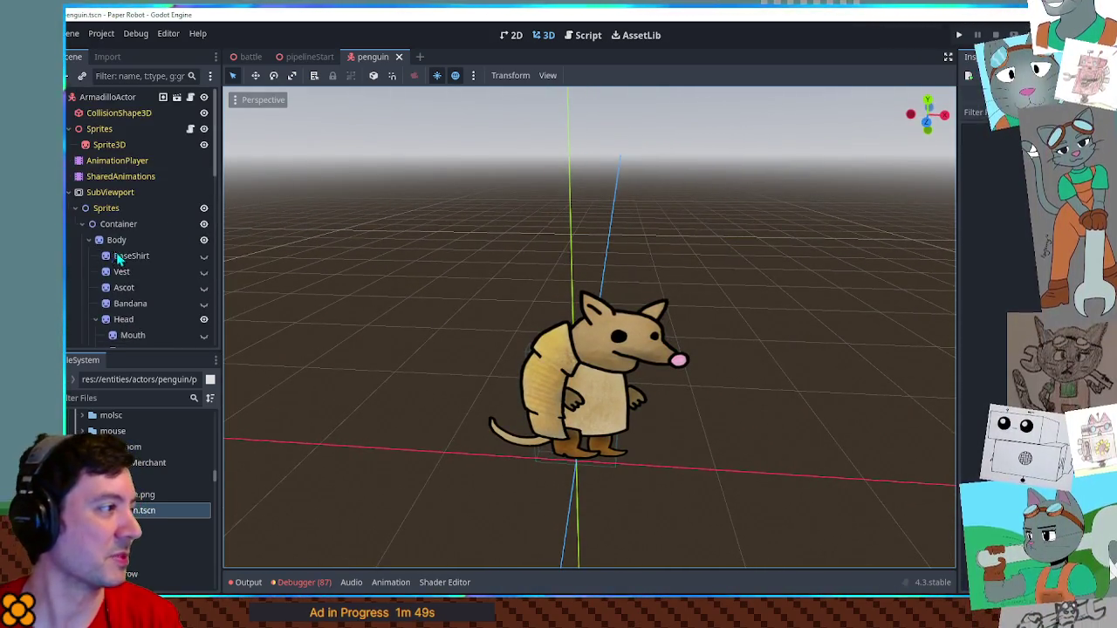
# Rename the ArmadilloActor root node to PenguinActor and select the AnimationPlayer
pyautogui.doubleClick(103, 97)
pyautogui.write('Actor')
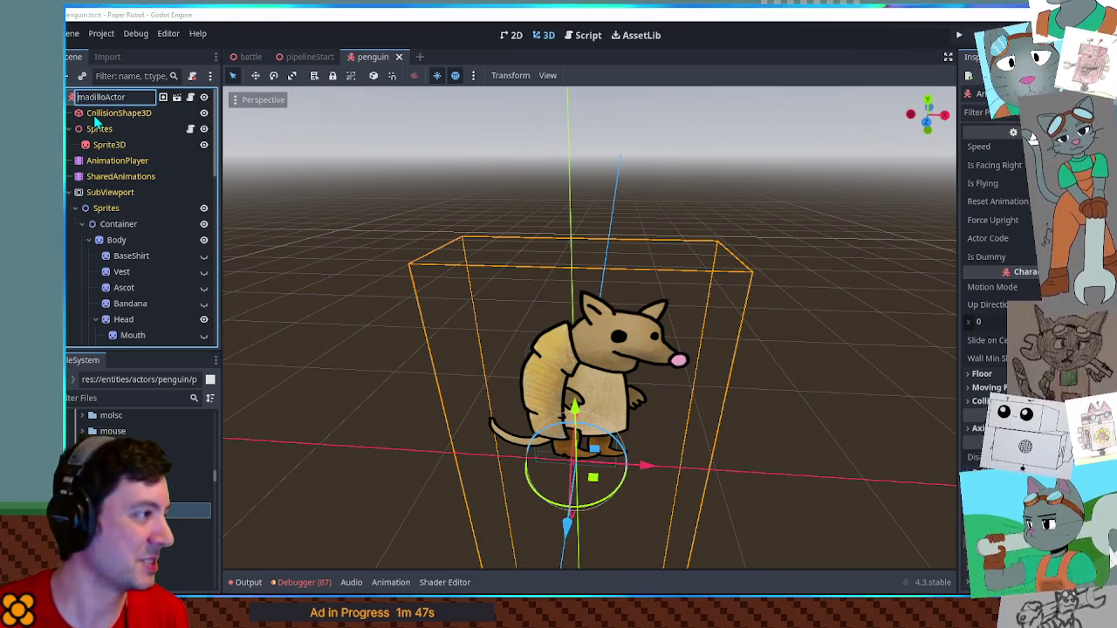
pyautogui.write('Penguin')
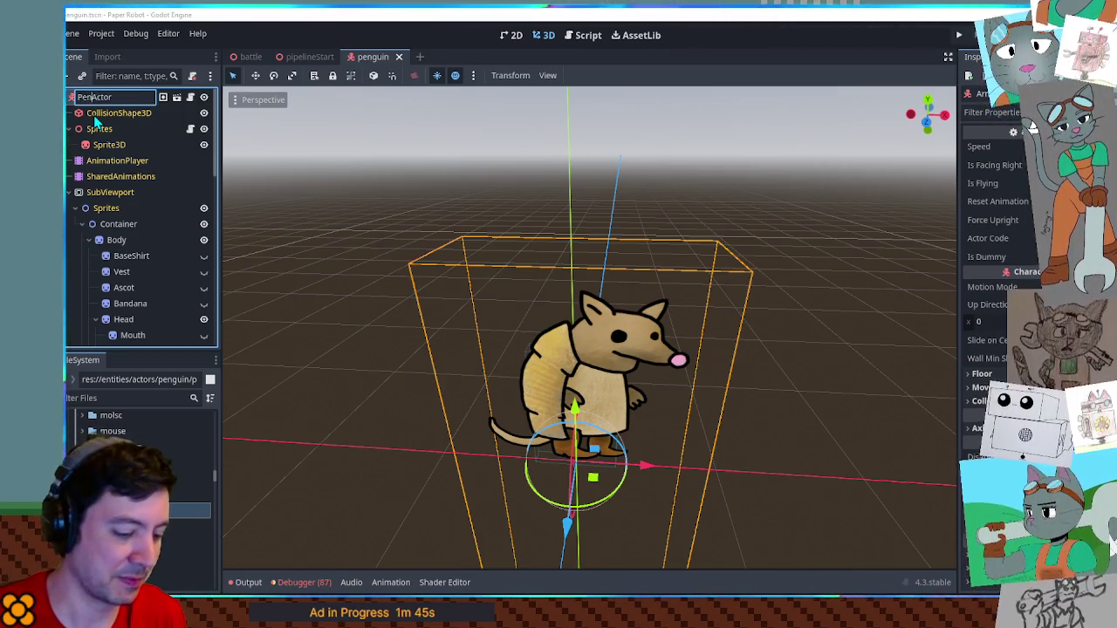
pyautogui.press('Return')
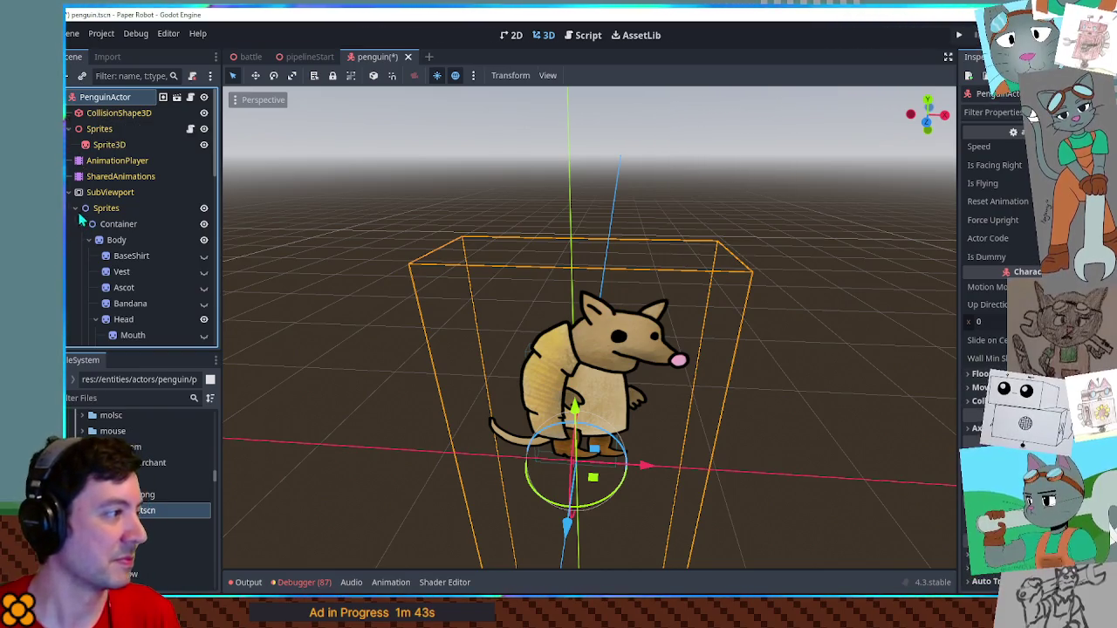
pyautogui.click(109, 162)
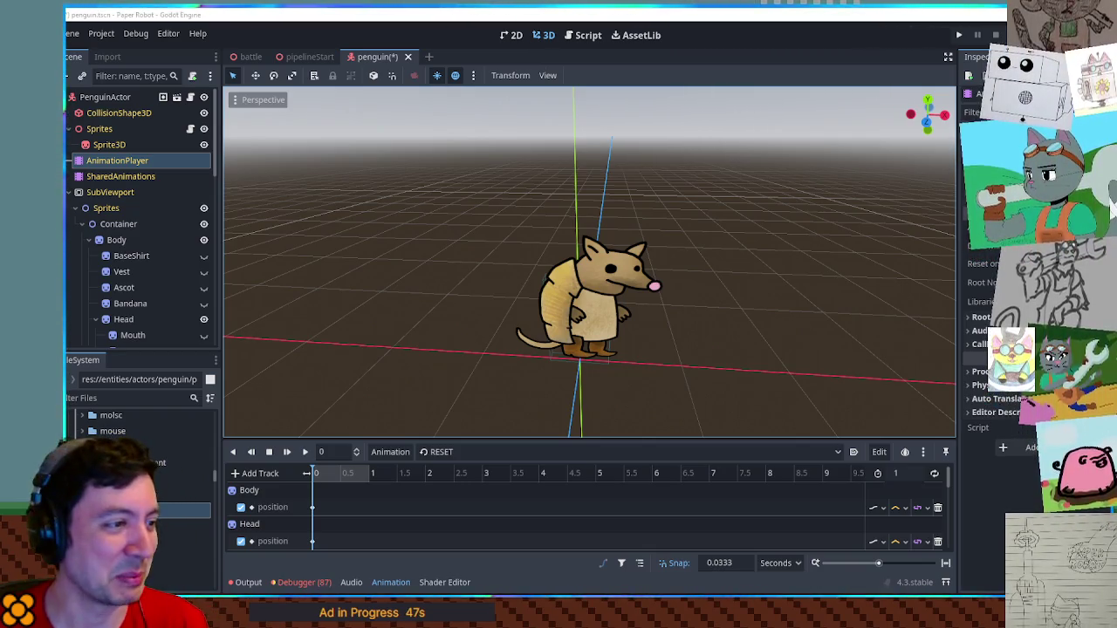
# Make the [Global] animation library unique and delete RESET, idle, talk and walk
pyautogui.moveTo(594, 253); pyautogui.dragTo(582, 394)
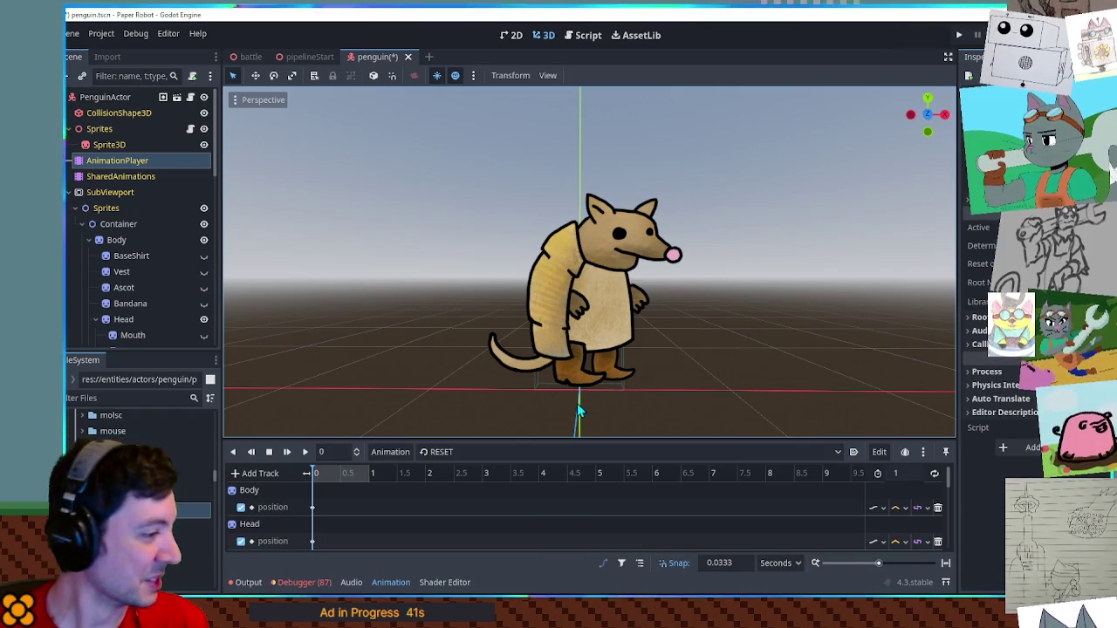
pyautogui.click(390, 451)
pyautogui.click(406, 492)
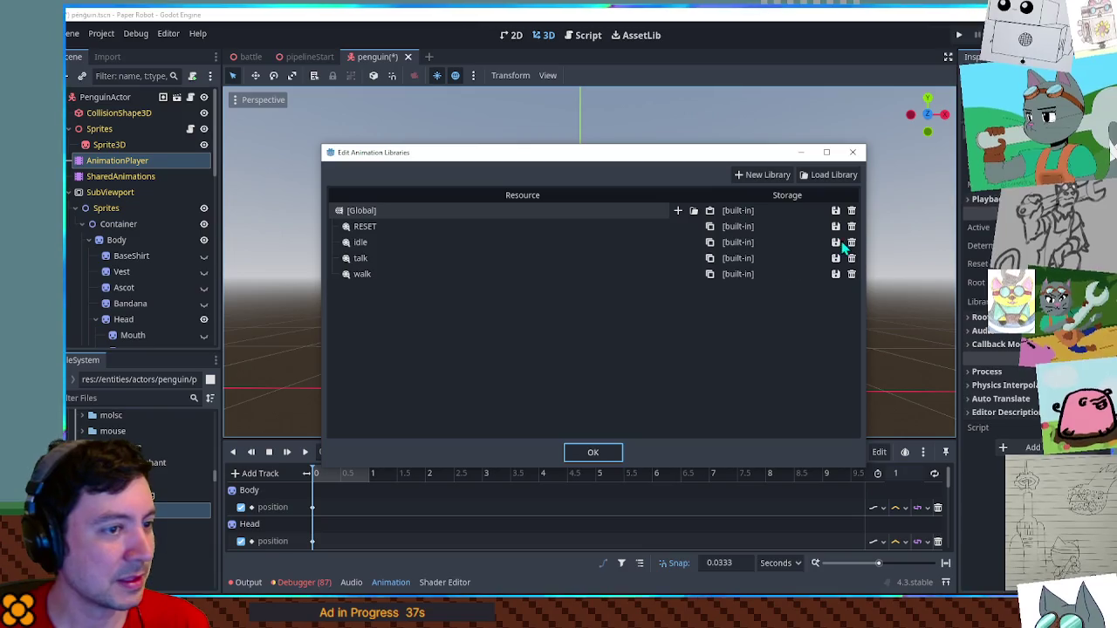
pyautogui.click(835, 210)
pyautogui.click(847, 259)
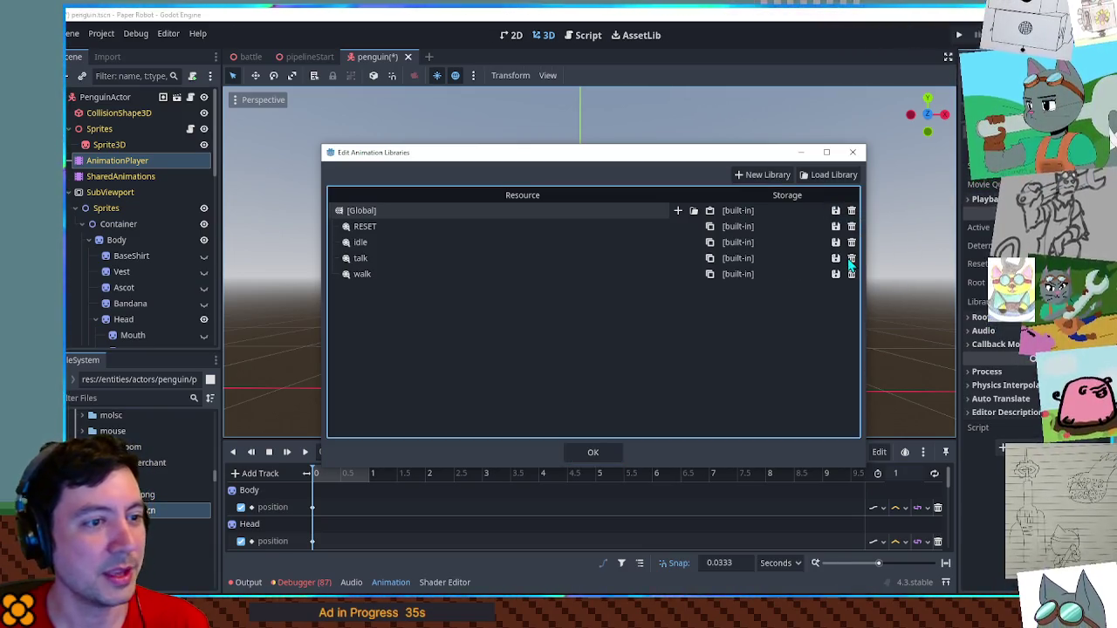
pyautogui.click(851, 226)
pyautogui.click(851, 226)
pyautogui.click(852, 226)
pyautogui.click(852, 226)
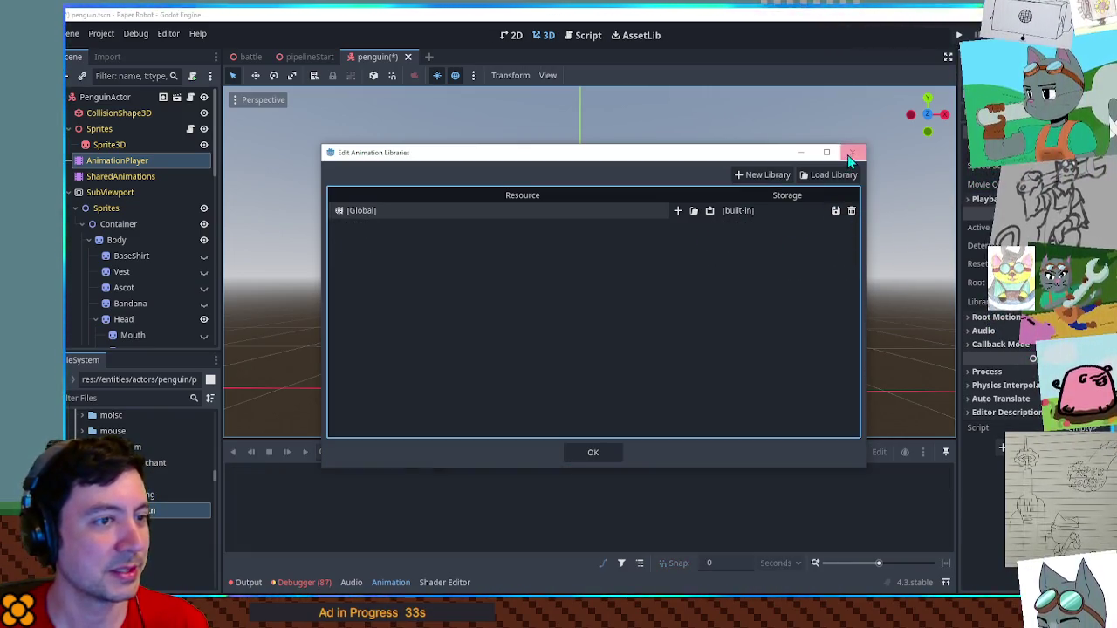
pyautogui.click(852, 152)
pyautogui.click(82, 224)
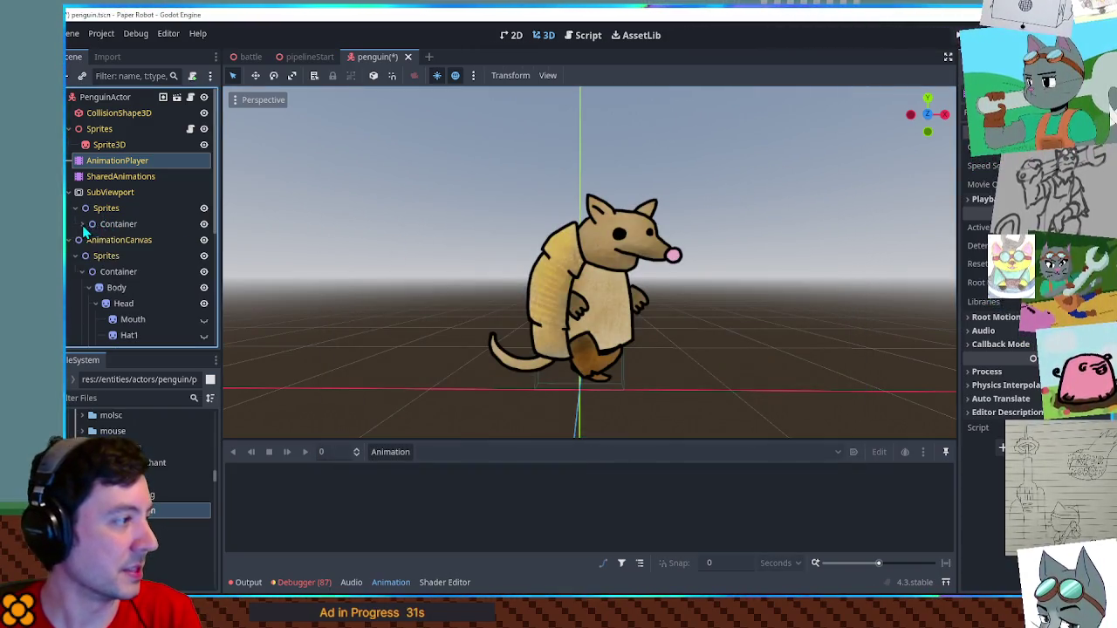
pyautogui.click(111, 224)
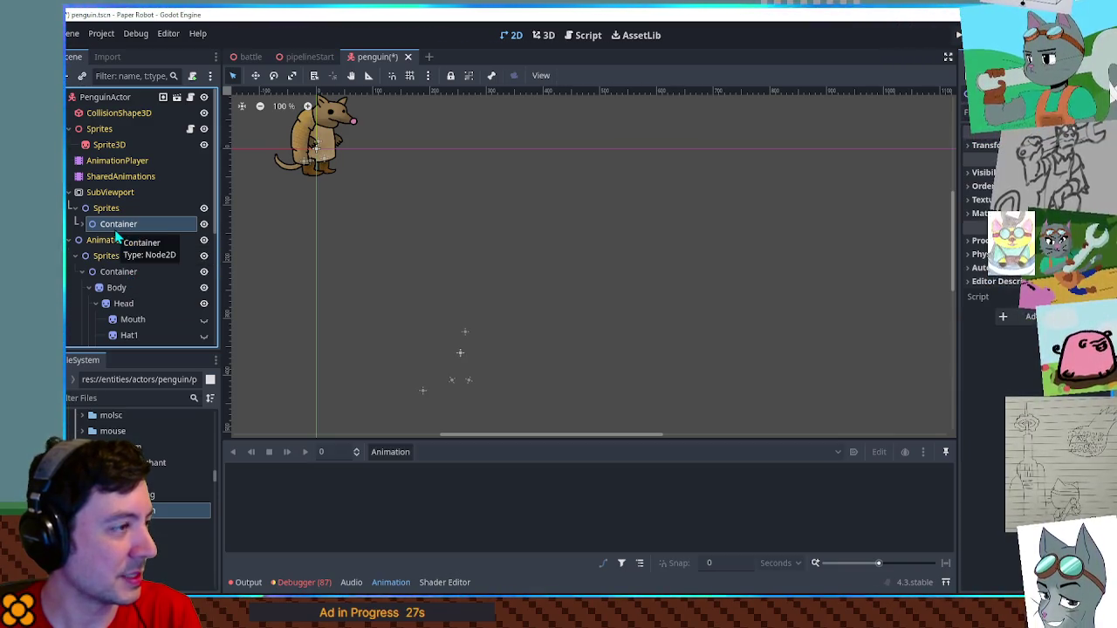
# Rename the sprite container under AnimationCanvas/Sprites to Old
pyautogui.click(122, 272)
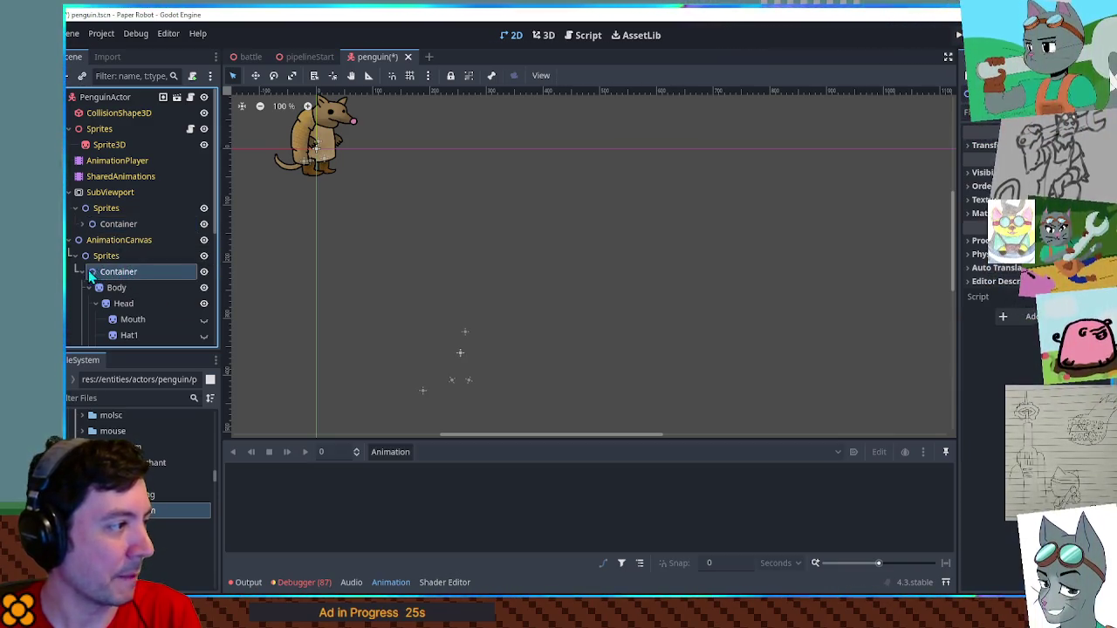
pyautogui.click(88, 288)
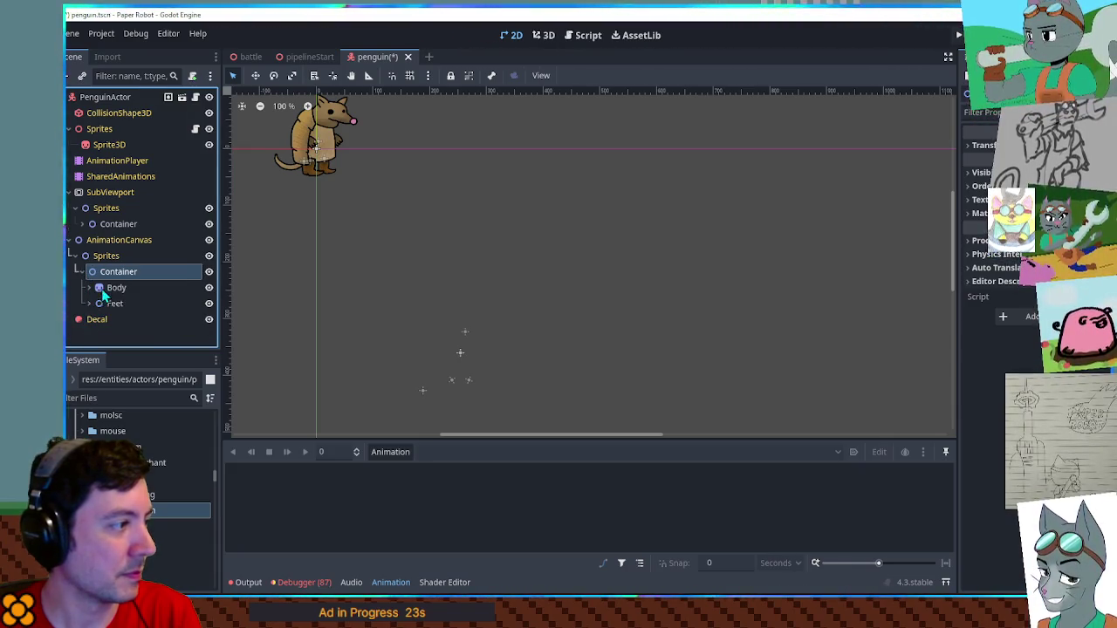
pyautogui.doubleClick(116, 272)
pyautogui.write('o')
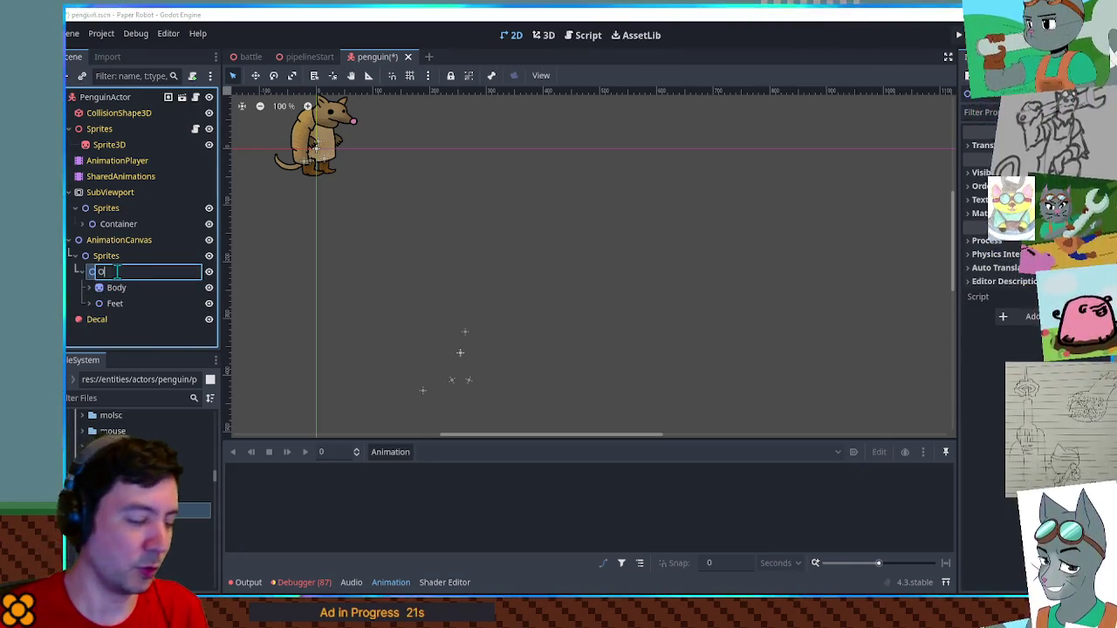
pyautogui.write('ld')
pyautogui.press('Return')
# Add a new Node2D child under Sprites beside Old
pyautogui.click(120, 258)
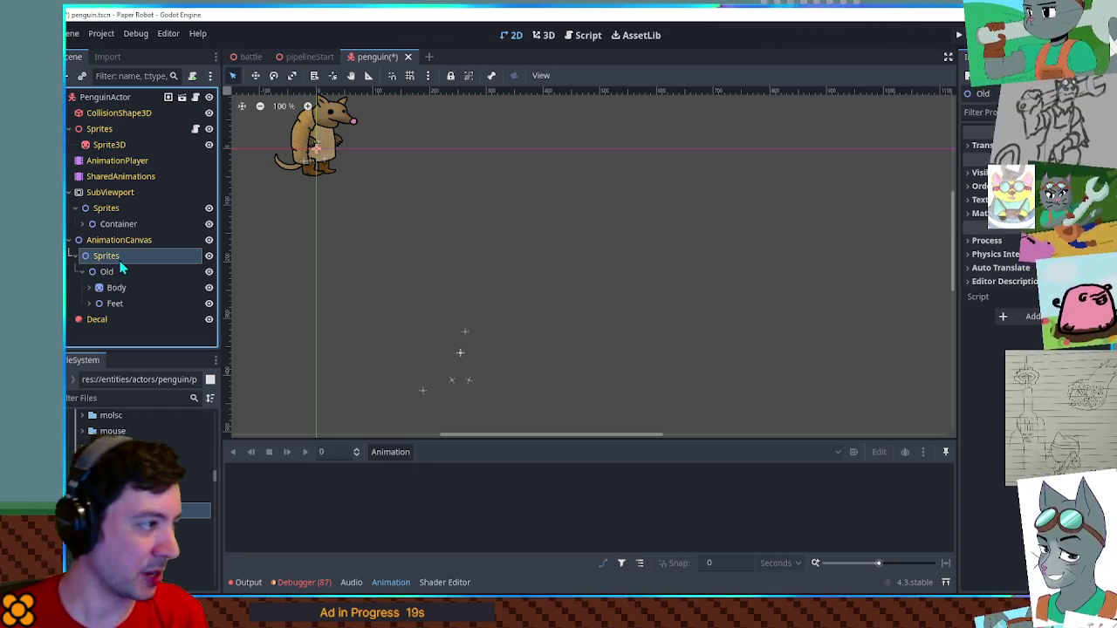
pyautogui.hotkey('ctrl', 'a')
pyautogui.press('Return')
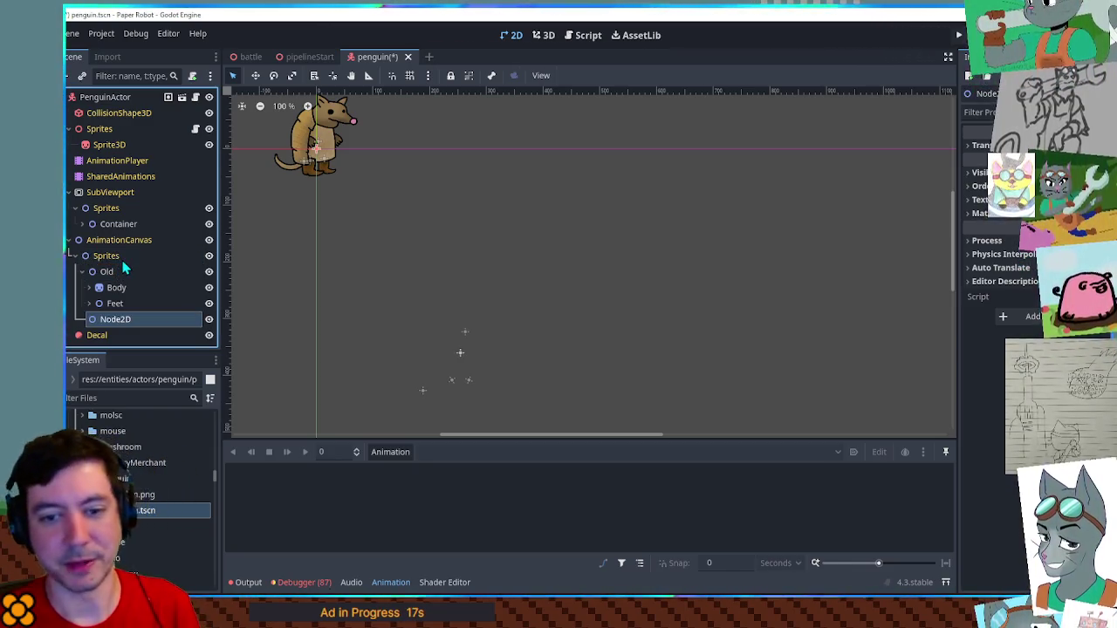
pyautogui.press('F2')
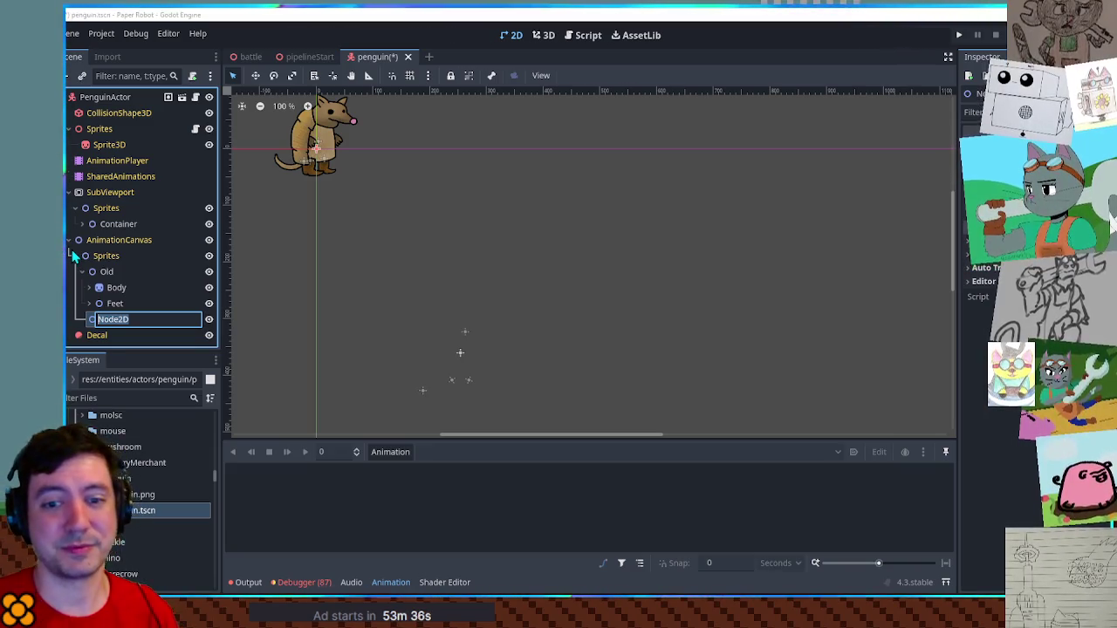
pyautogui.press('Return')
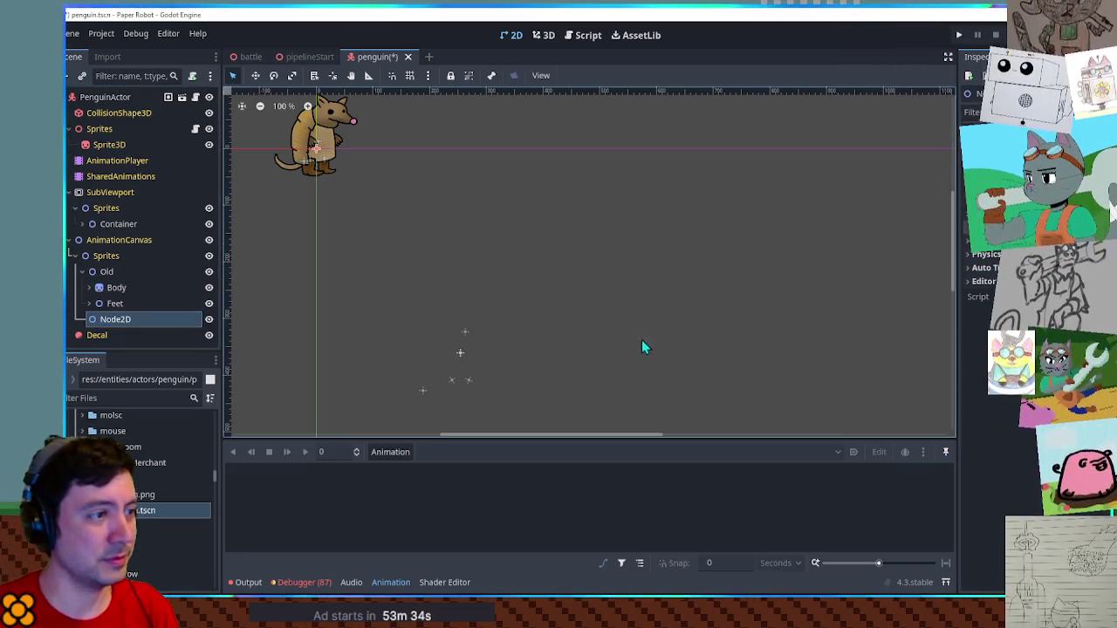
# Zoom in and centre the armadillo character, then bring Krita's penguin.png sheet forward
pyautogui.moveTo(469, 219)
pyautogui.mouseDown()
pyautogui.moveTo(661, 317)
pyautogui.moveTo(616, 309)
pyautogui.mouseUp()
pyautogui.scroll(3, 570, 261)
pyautogui.scroll(2, 571, 266)
pyautogui.scroll(1, 647, 316)
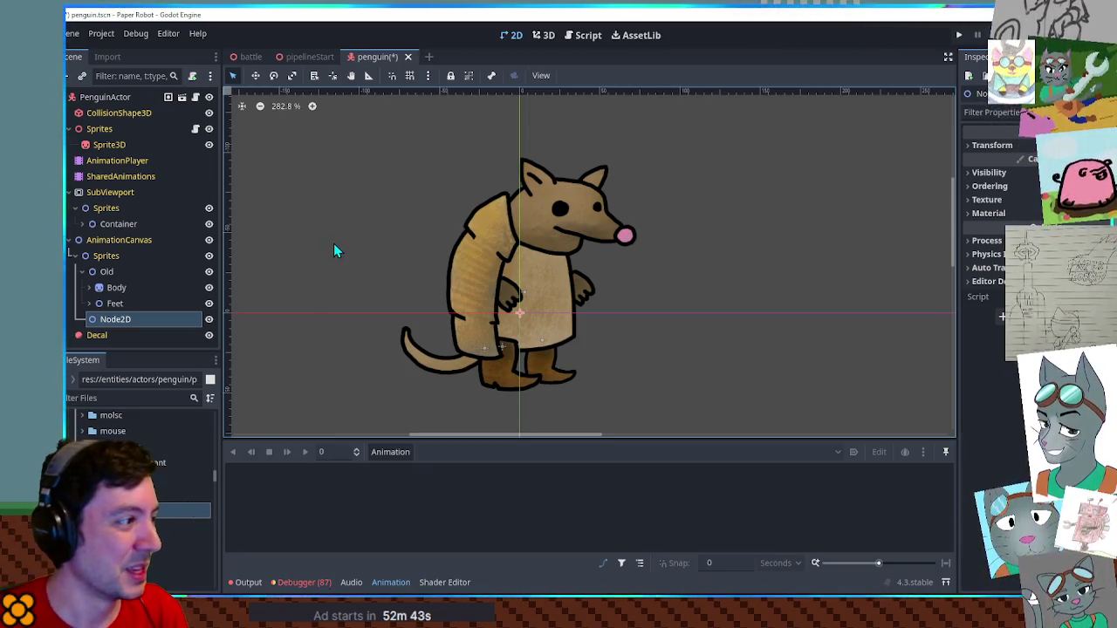
pyautogui.moveTo(333, 243); pyautogui.dragTo(372, 270)
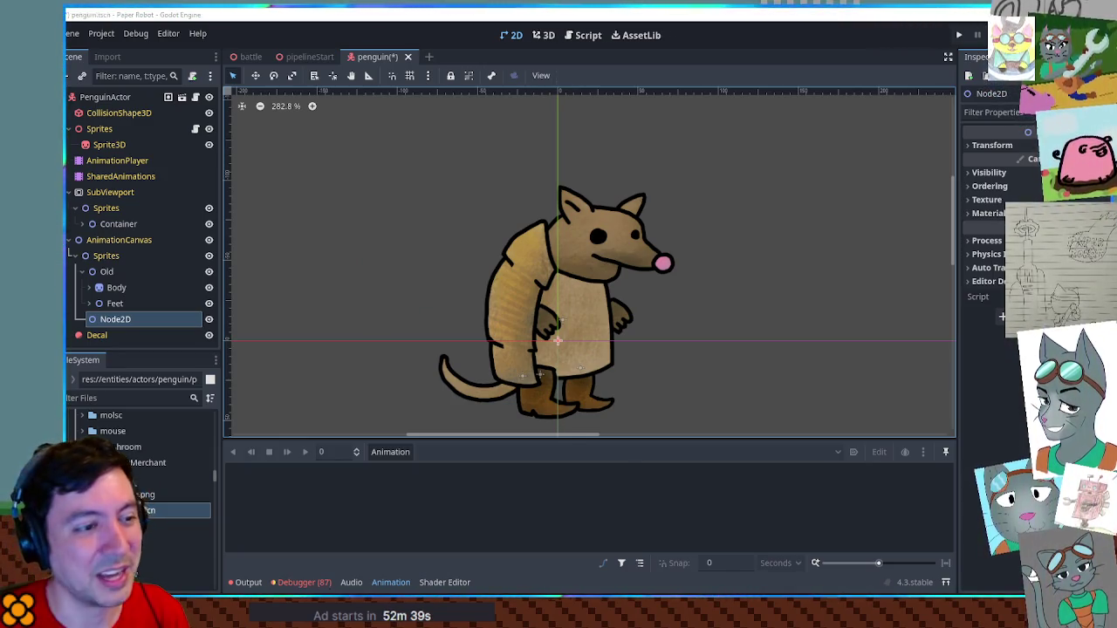
pyautogui.hotkey('alt', 'Tab')
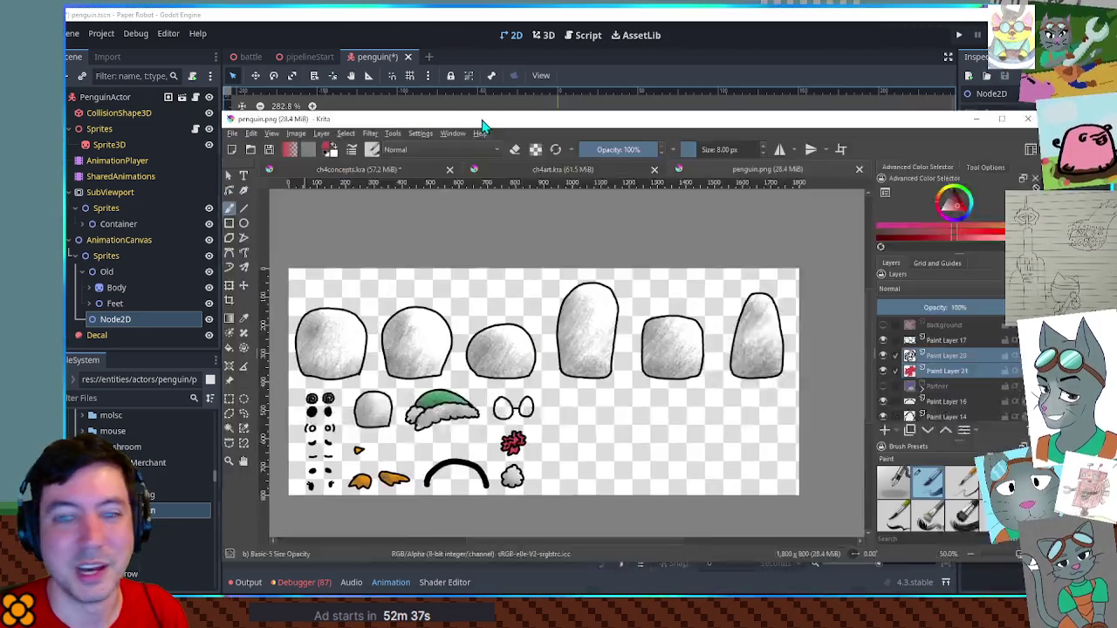
# Inspect the penguin.png body blobs, eyes and beaks in Krita, then minimize Krita
pyautogui.scroll(2, 532, 352)
pyautogui.scroll(-2, 533, 351)
pyautogui.scroll(1, 532, 351)
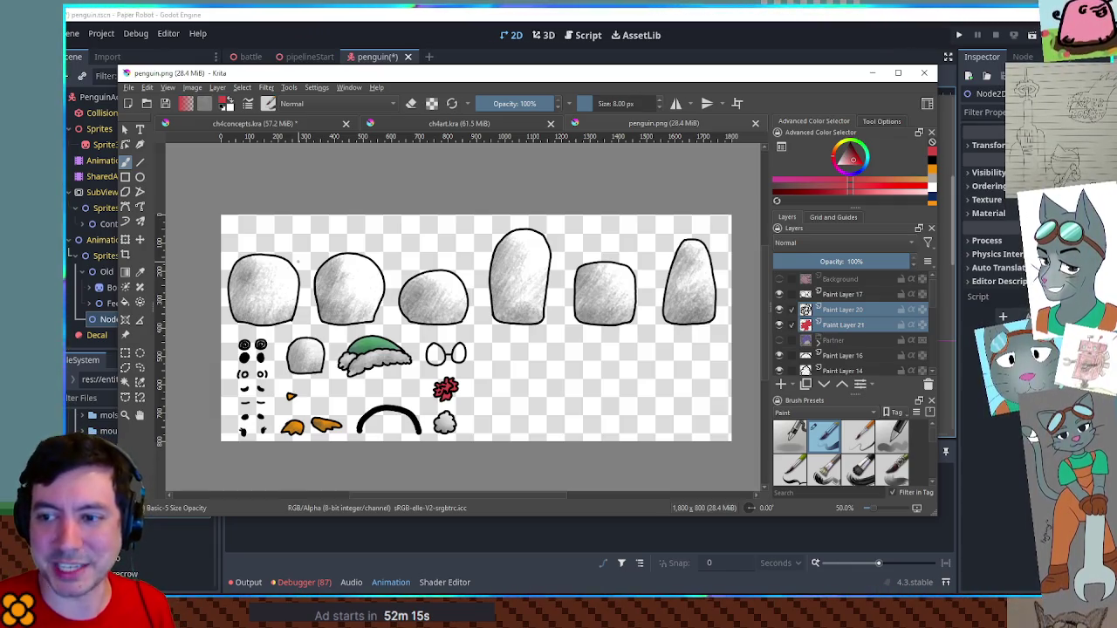
pyautogui.click(872, 73)
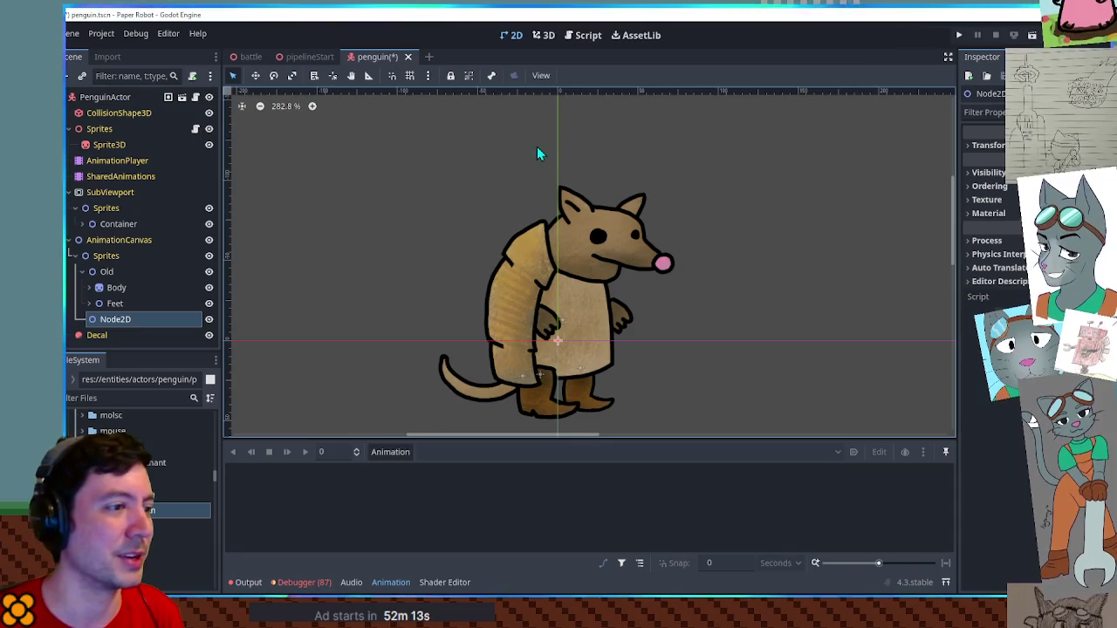
# Rename the Node2D to Container and add a Body Sprite2D textured with penguin.png
pyautogui.doubleClick(112, 321)
pyautogui.write('ontainer')
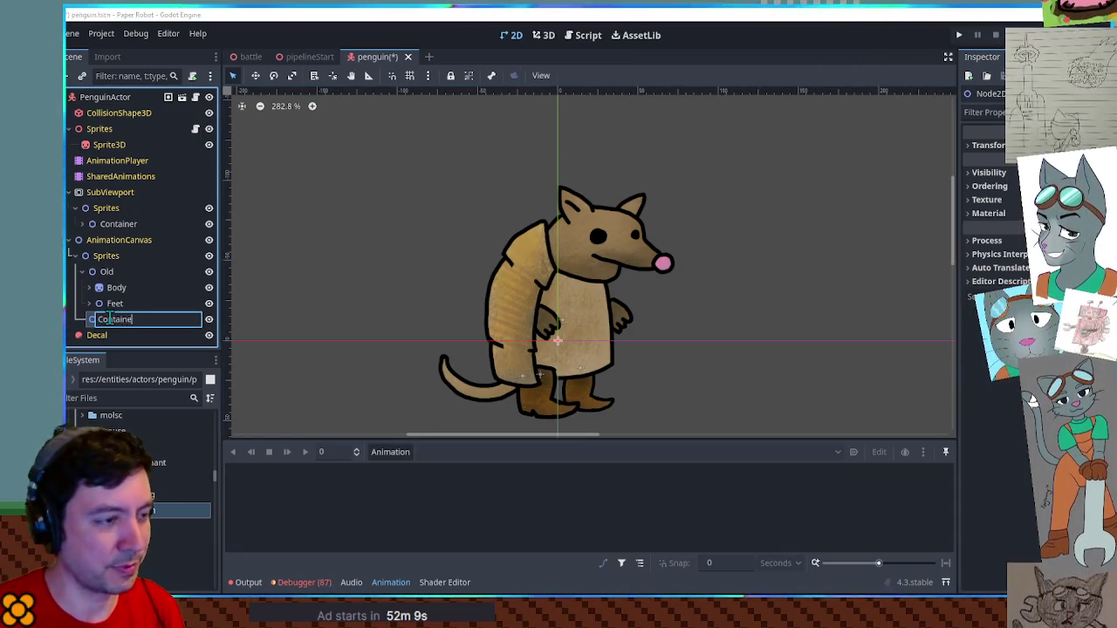
pyautogui.press('Return')
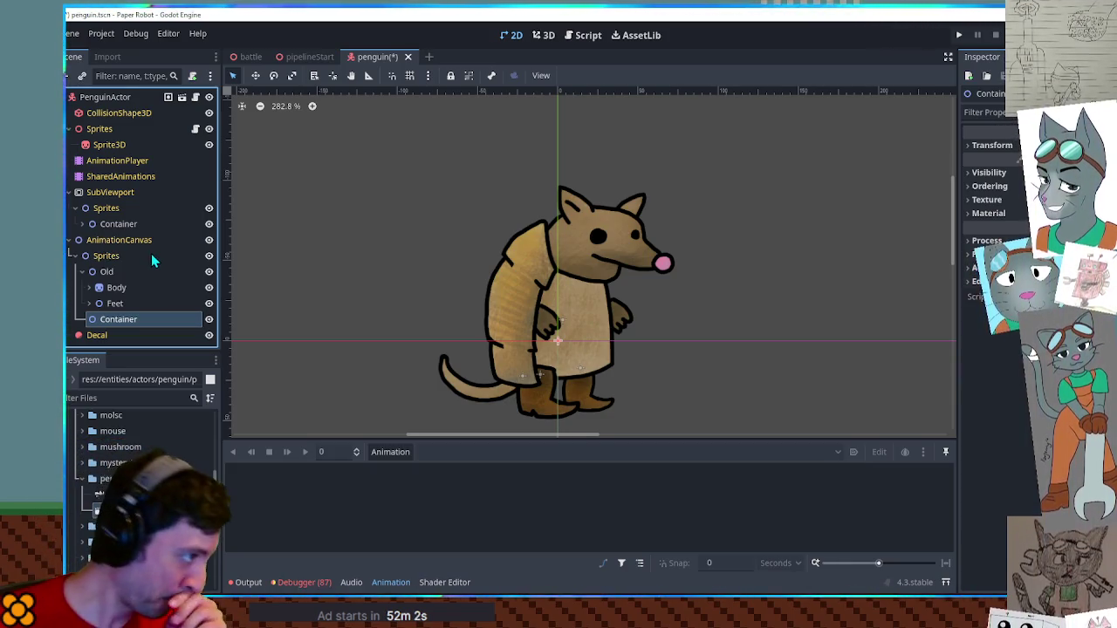
pyautogui.doubleClick(121, 319)
pyautogui.press('Return')
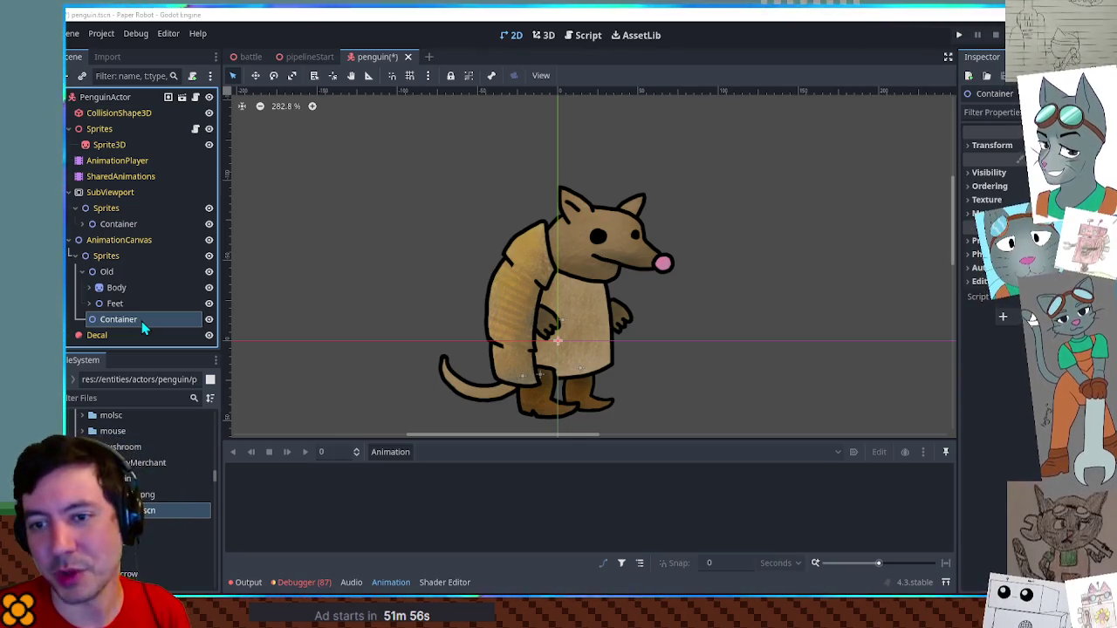
pyautogui.hotkey('ctrl', 'v')
pyautogui.press('F2')
pyautogui.write('Body')
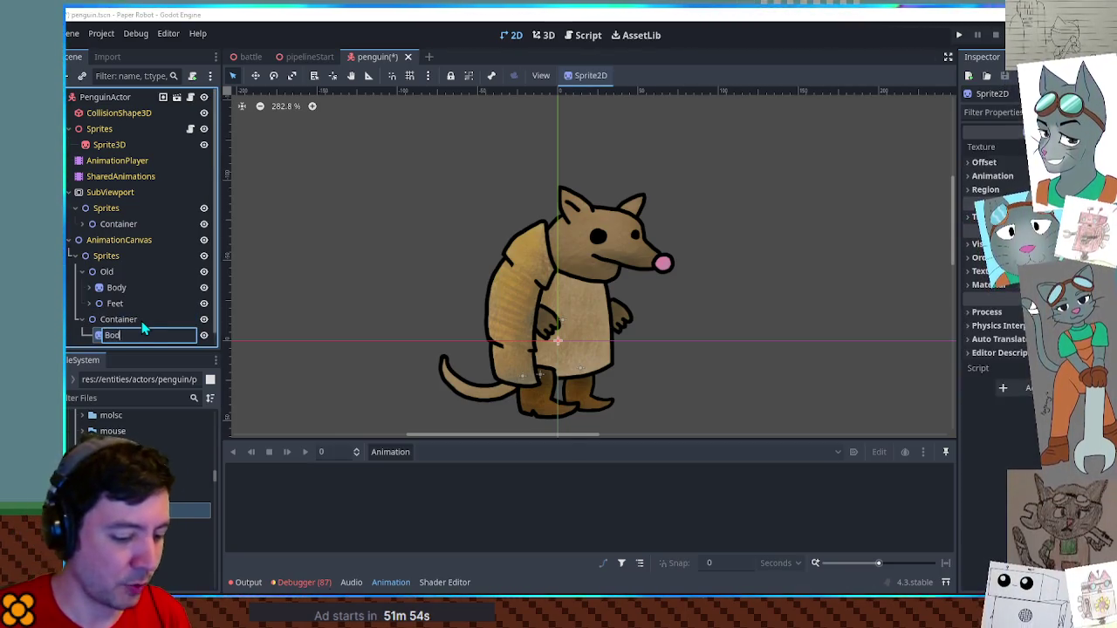
pyautogui.press('Return')
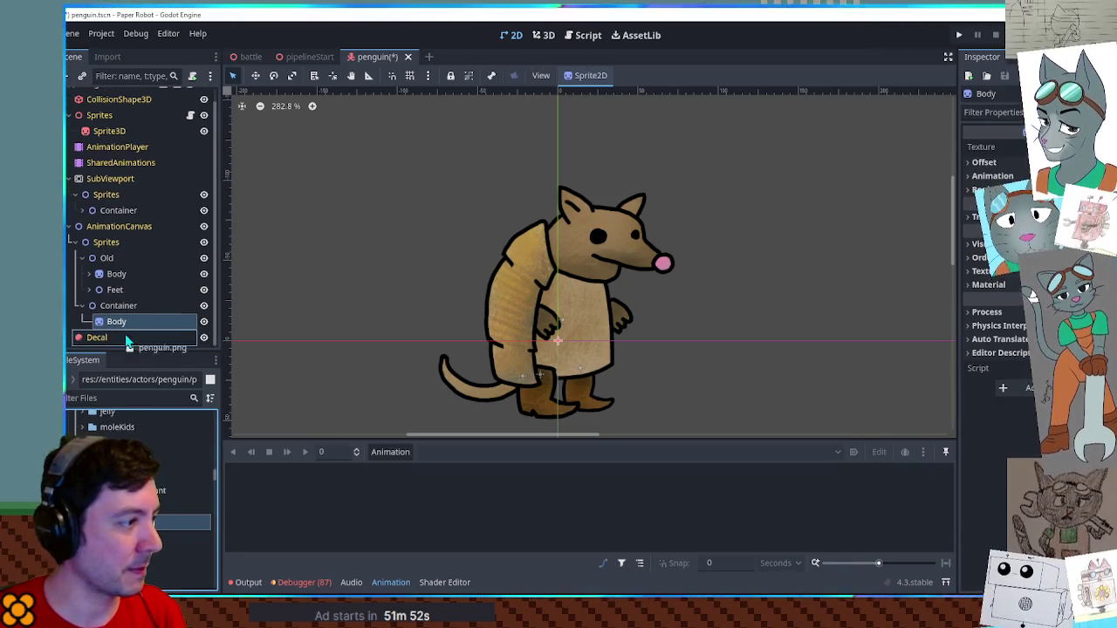
pyautogui.moveTo(163, 489); pyautogui.dragTo(130, 341)
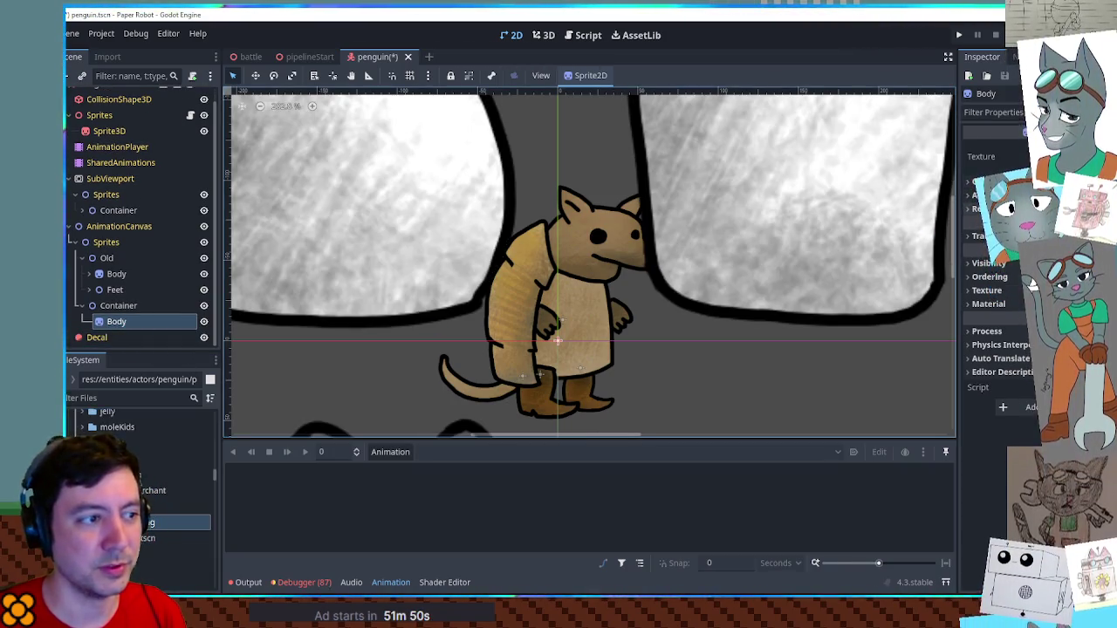
# Crop the Body sprite to the first white body blob, region X 0, width 300
pyautogui.click(977, 208)
pyautogui.click(1030, 223)
pyautogui.click(1012, 296)
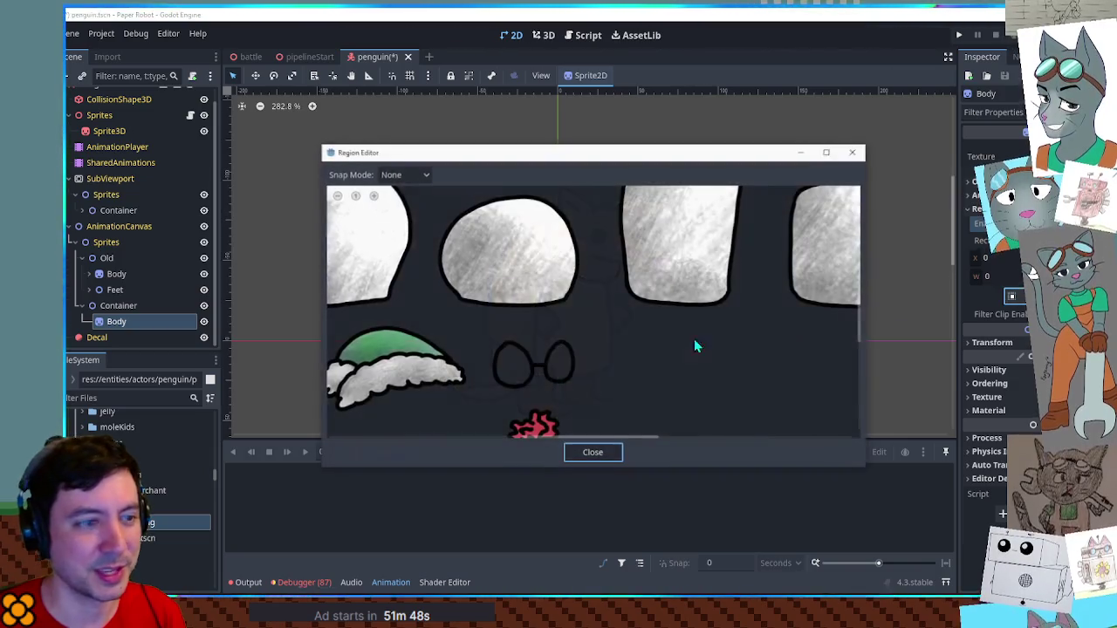
pyautogui.moveTo(508, 245); pyautogui.dragTo(631, 362)
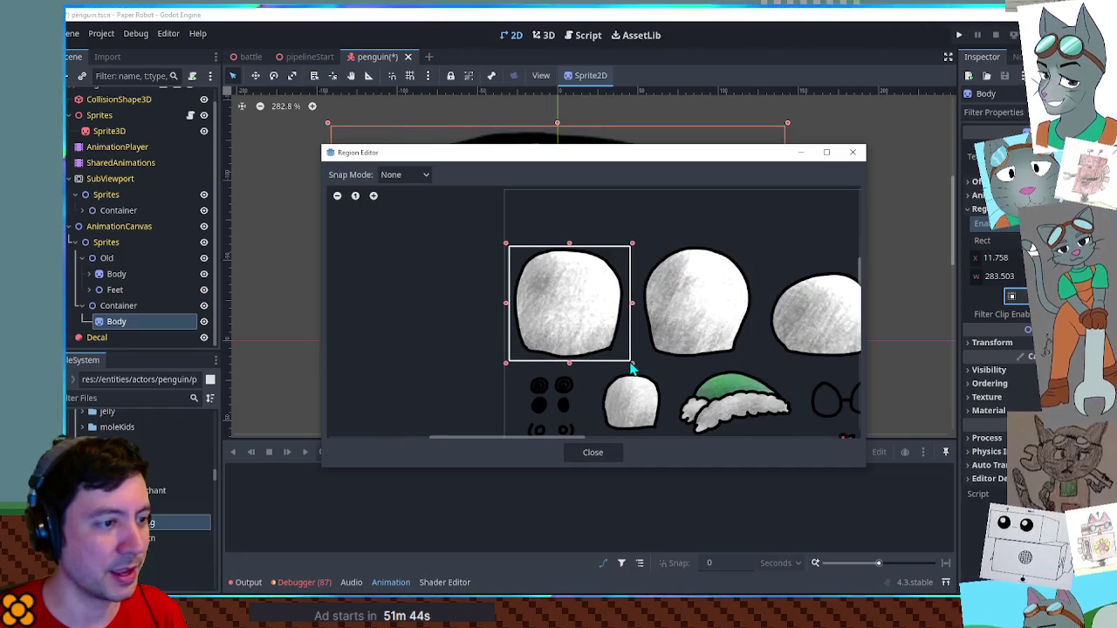
pyautogui.moveTo(572, 251); pyautogui.dragTo(570, 192)
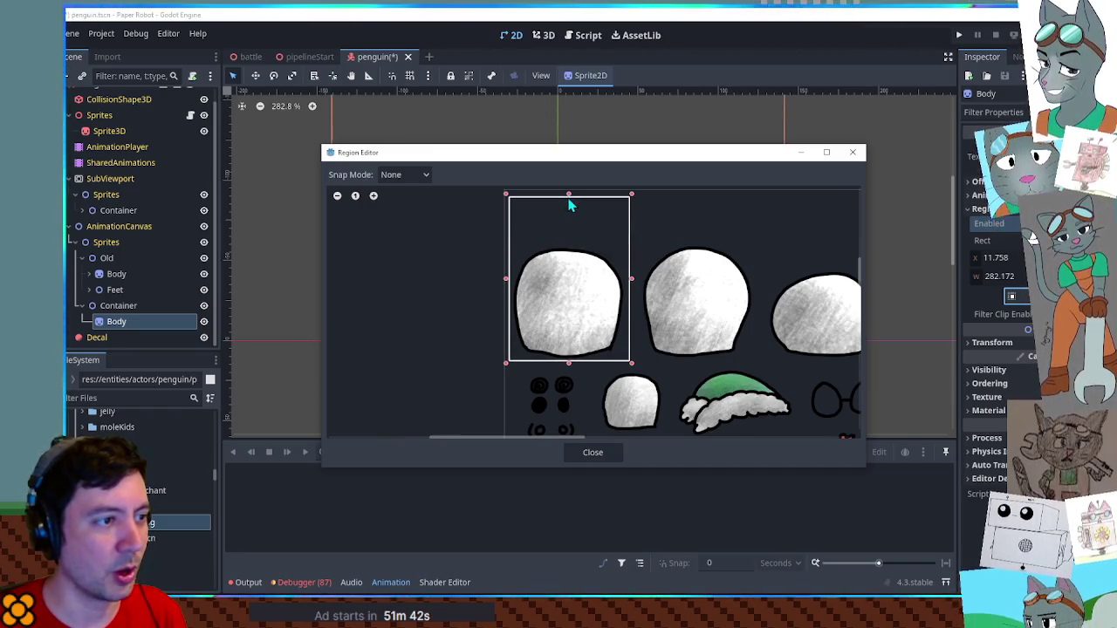
pyautogui.click(592, 451)
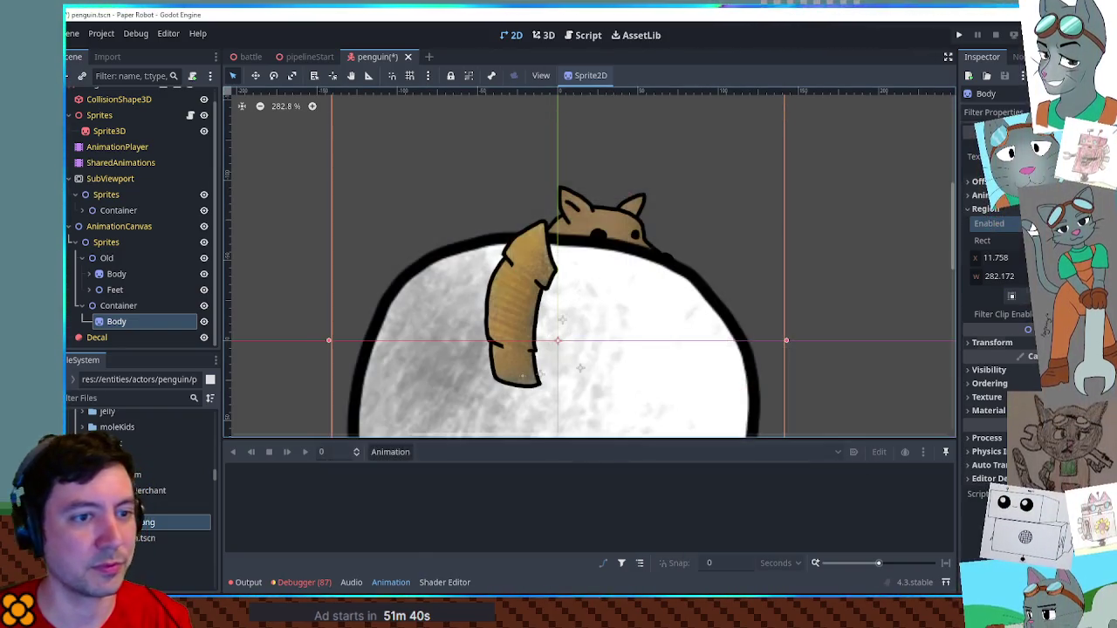
pyautogui.click(997, 257)
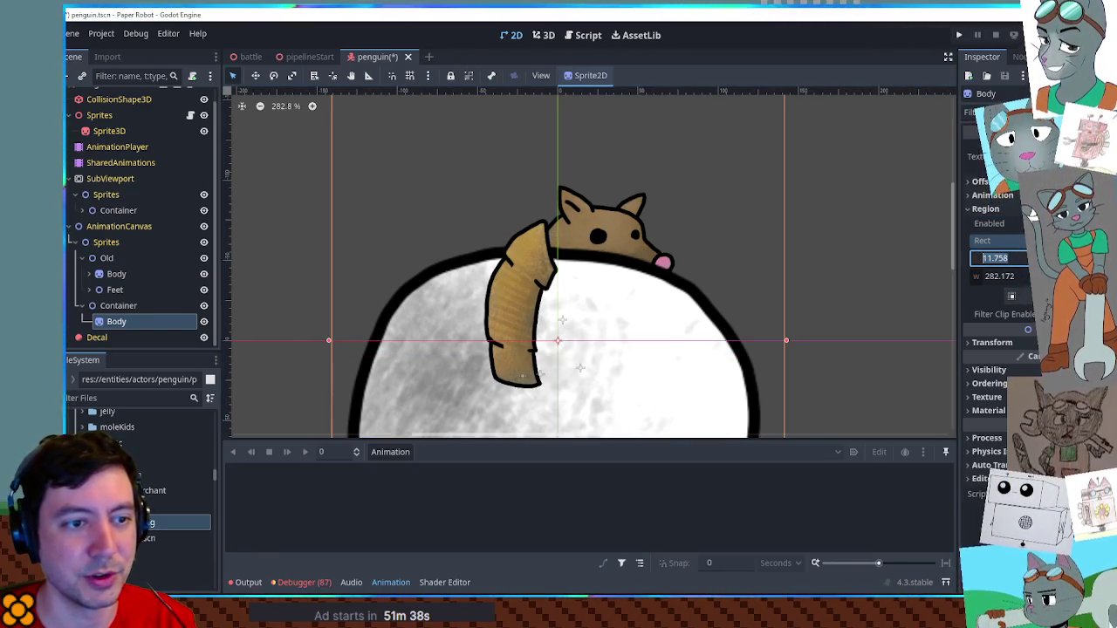
pyautogui.write('0')
pyautogui.click(1016, 276)
pyautogui.write('300')
pyautogui.press('Return')
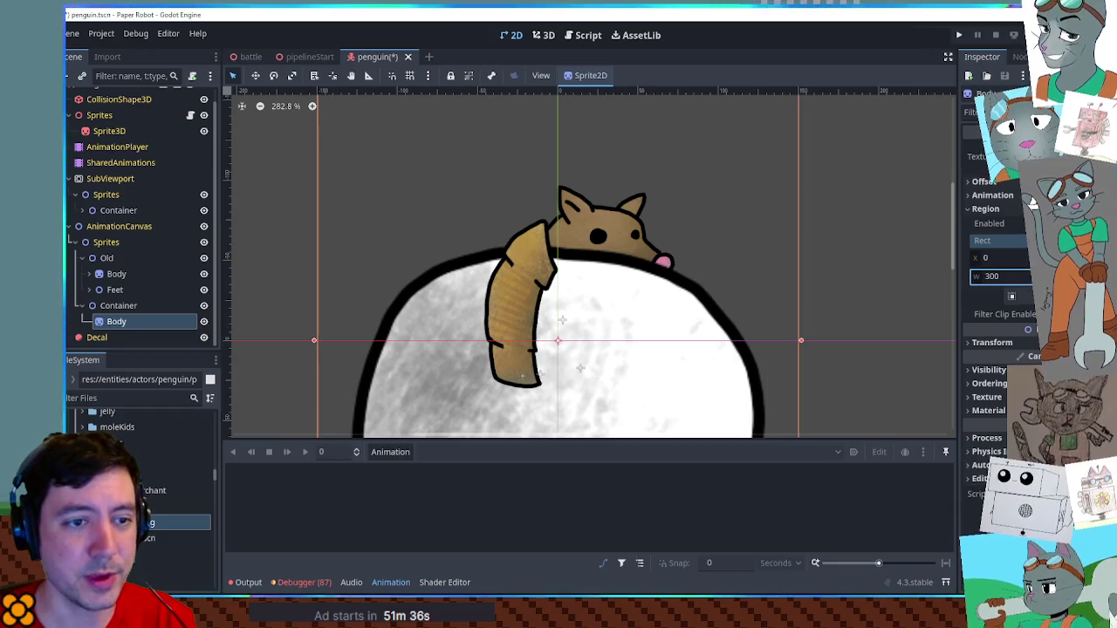
# Recentre the view on the penguin body and select the SubViewport's Container node
pyautogui.scroll(-2, 766, 236)
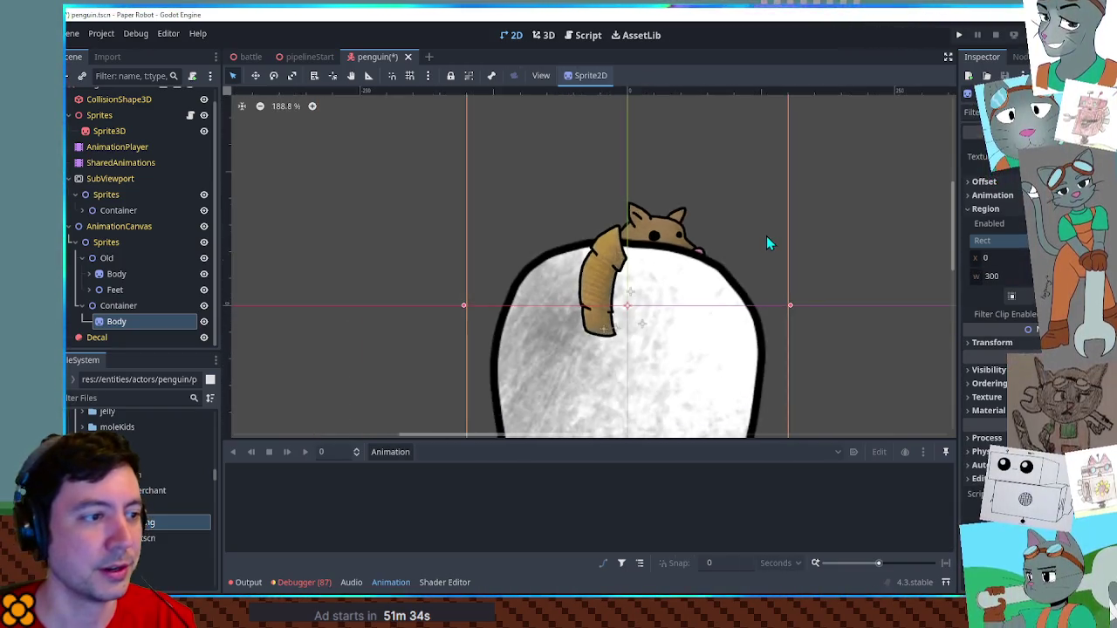
pyautogui.scroll(-5, 766, 236)
pyautogui.scroll(-1, 766, 235)
pyautogui.moveTo(761, 258); pyautogui.dragTo(685, 287)
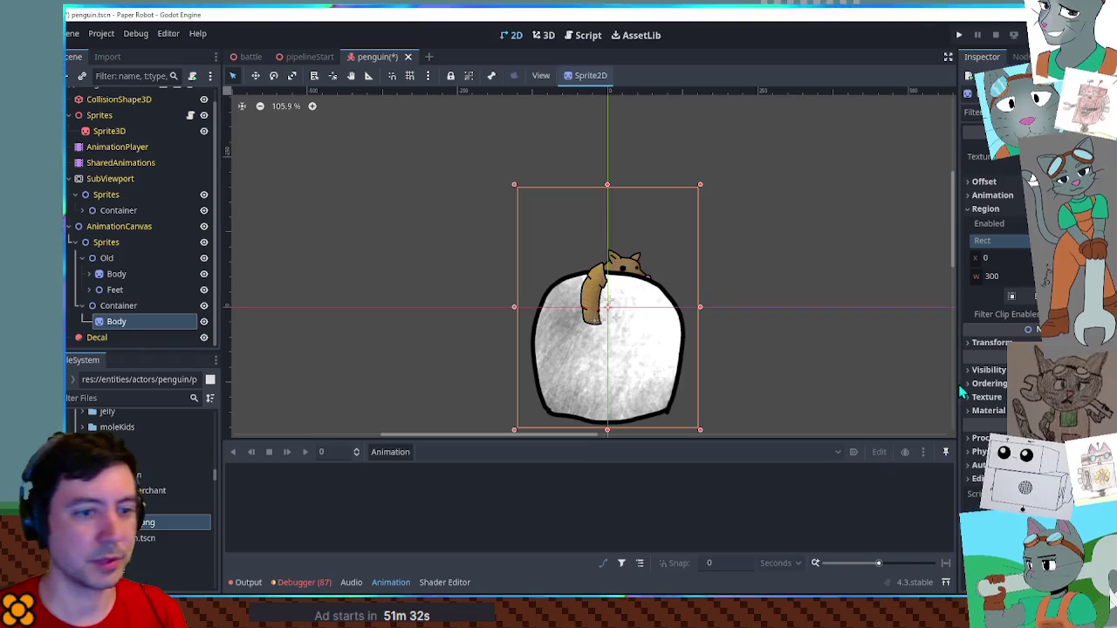
pyautogui.click(109, 213)
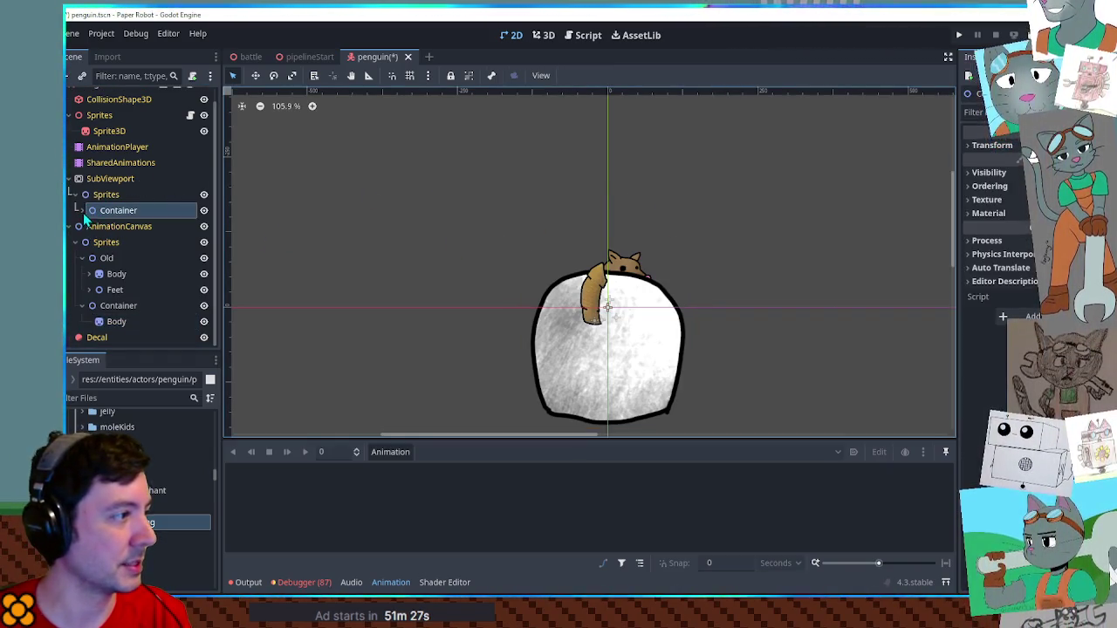
pyautogui.click(121, 245)
pyautogui.click(117, 259)
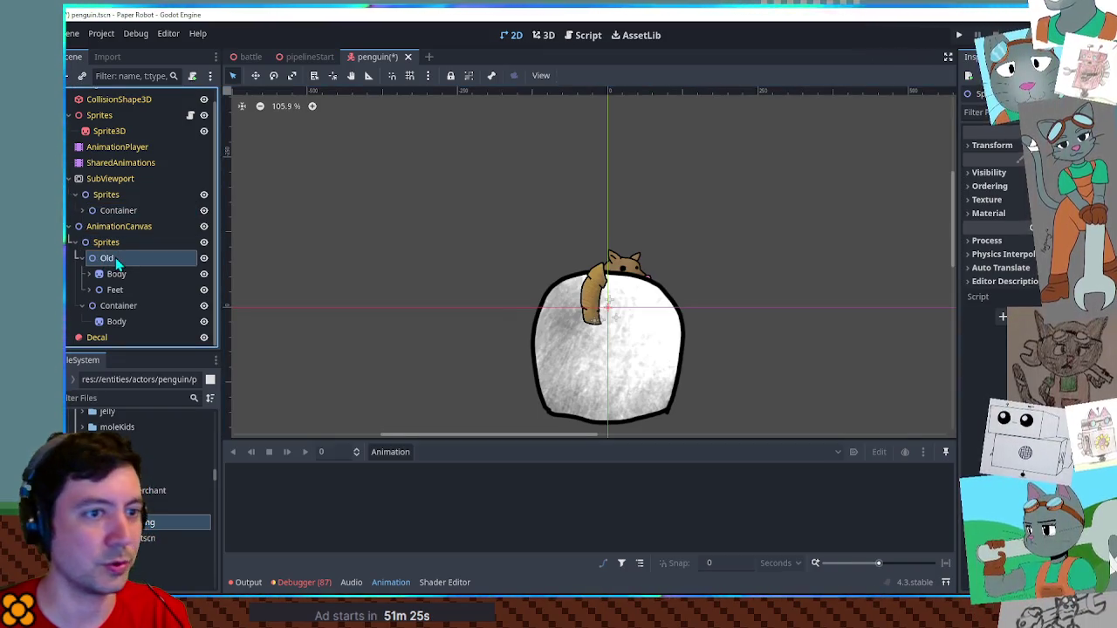
pyautogui.click(113, 276)
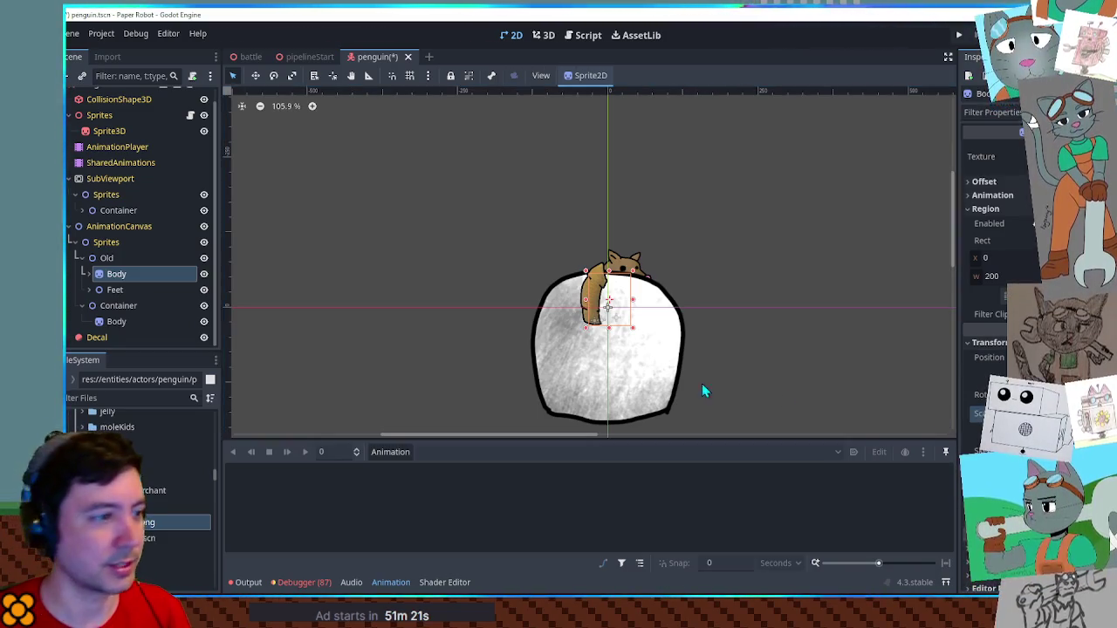
pyautogui.click(121, 322)
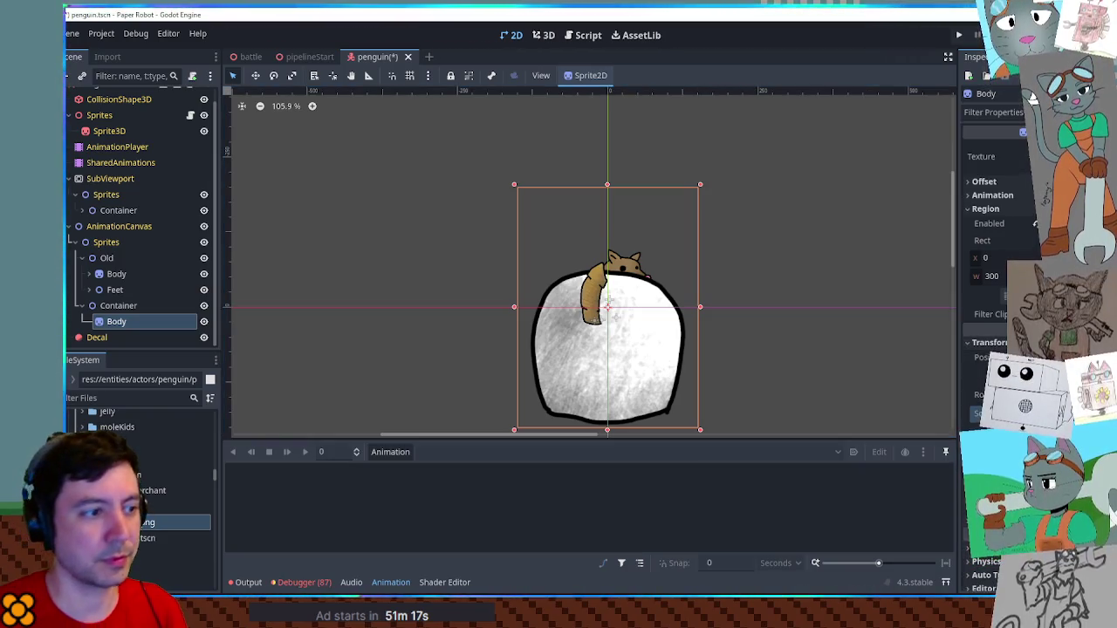
pyautogui.scroll(6, 724, 269)
# Move the white Body sprite up about 25 px and pan the view onto it
pyautogui.scroll(2, 724, 269)
pyautogui.moveTo(548, 394); pyautogui.dragTo(553, 361)
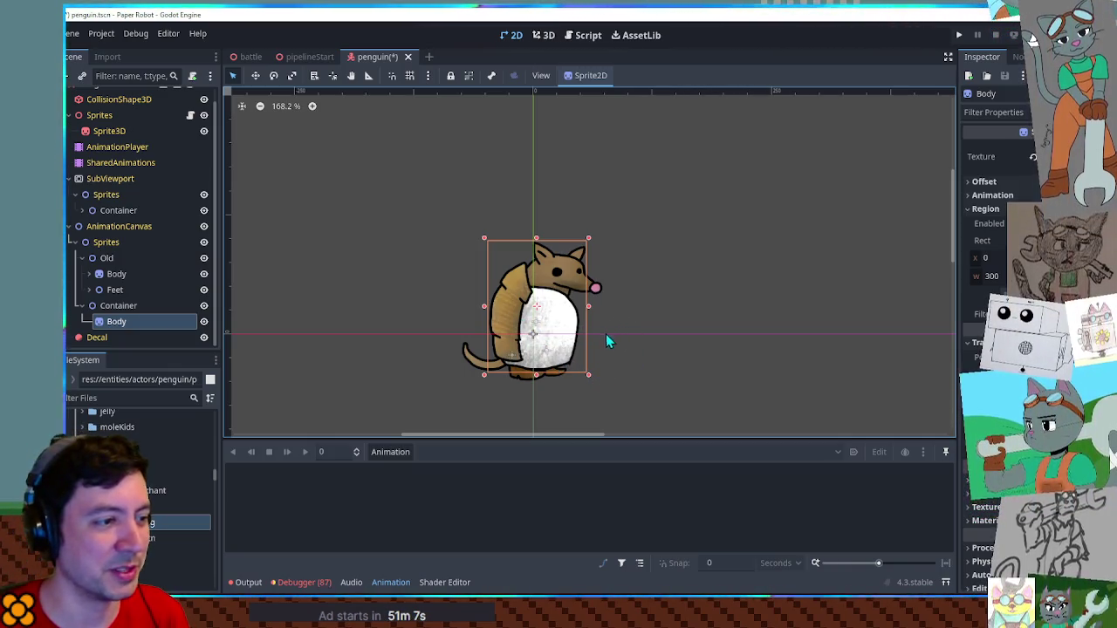
pyautogui.moveTo(580, 349); pyautogui.dragTo(680, 347)
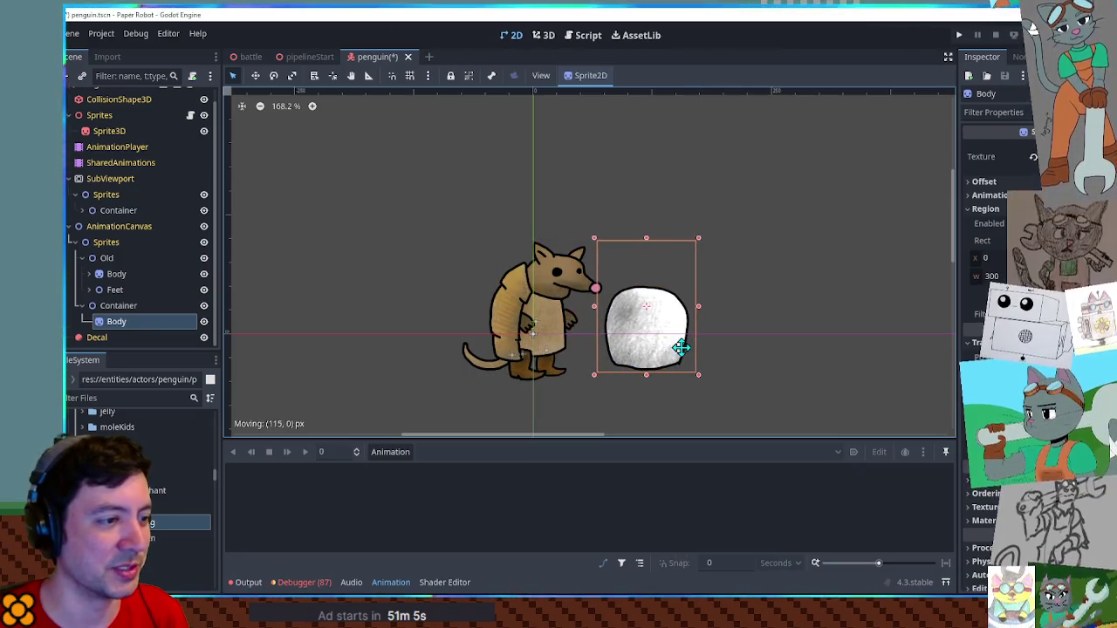
pyautogui.scroll(2, 681, 356)
pyautogui.scroll(3, 672, 361)
pyautogui.press('Escape')
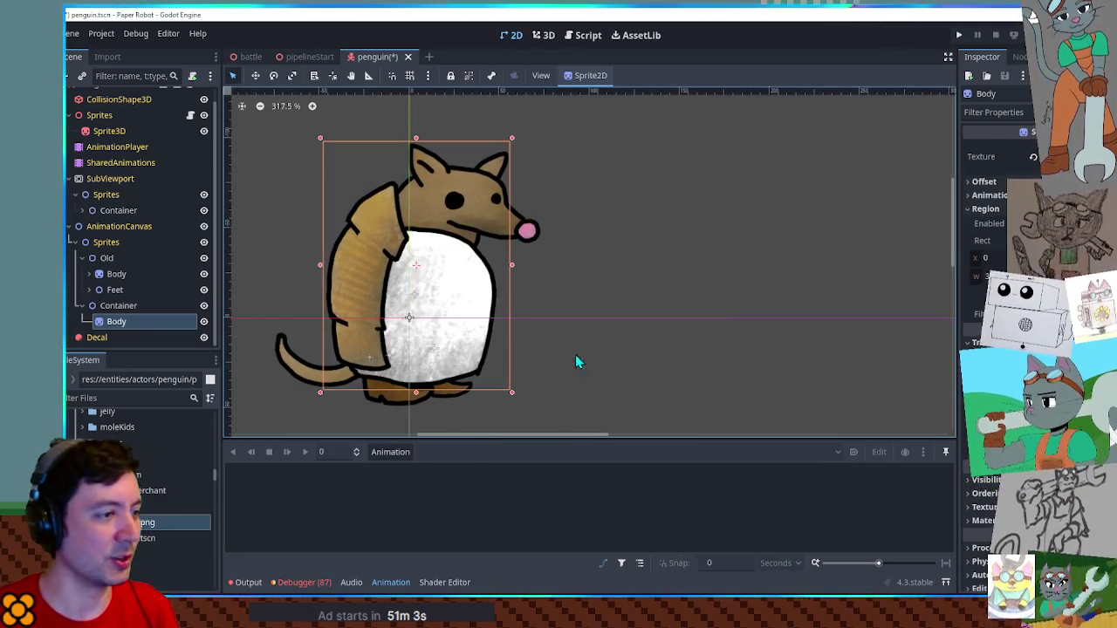
pyautogui.scroll(1, 476, 365)
pyautogui.moveTo(474, 369); pyautogui.dragTo(828, 341)
pyautogui.scroll(1, 498, 357)
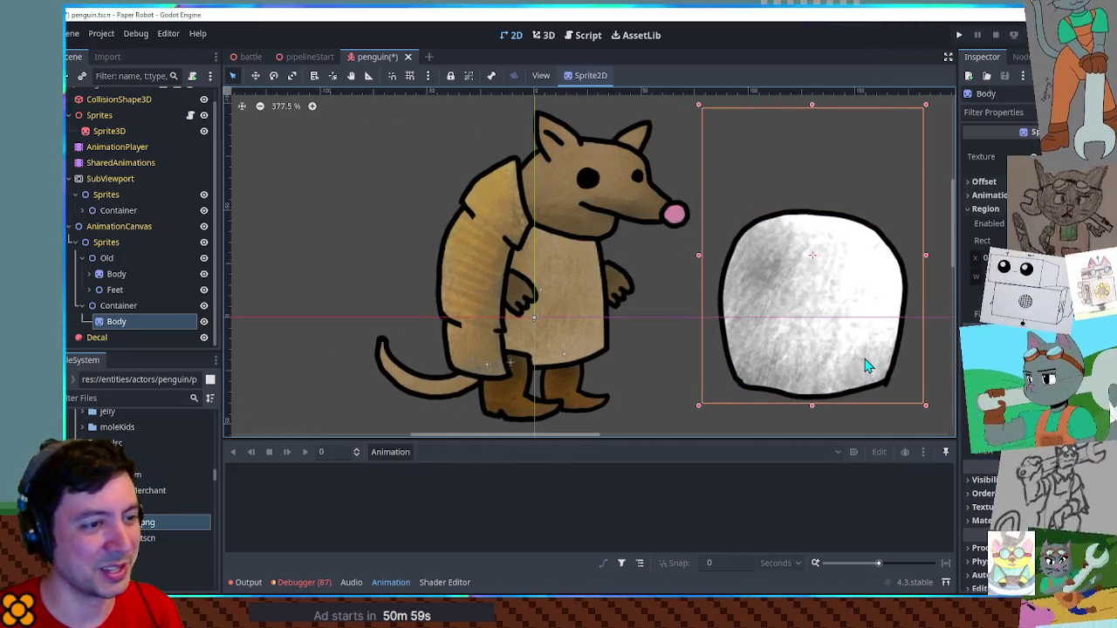
# Add a Node2D named FaceContainer as a child of Body
pyautogui.click(143, 322)
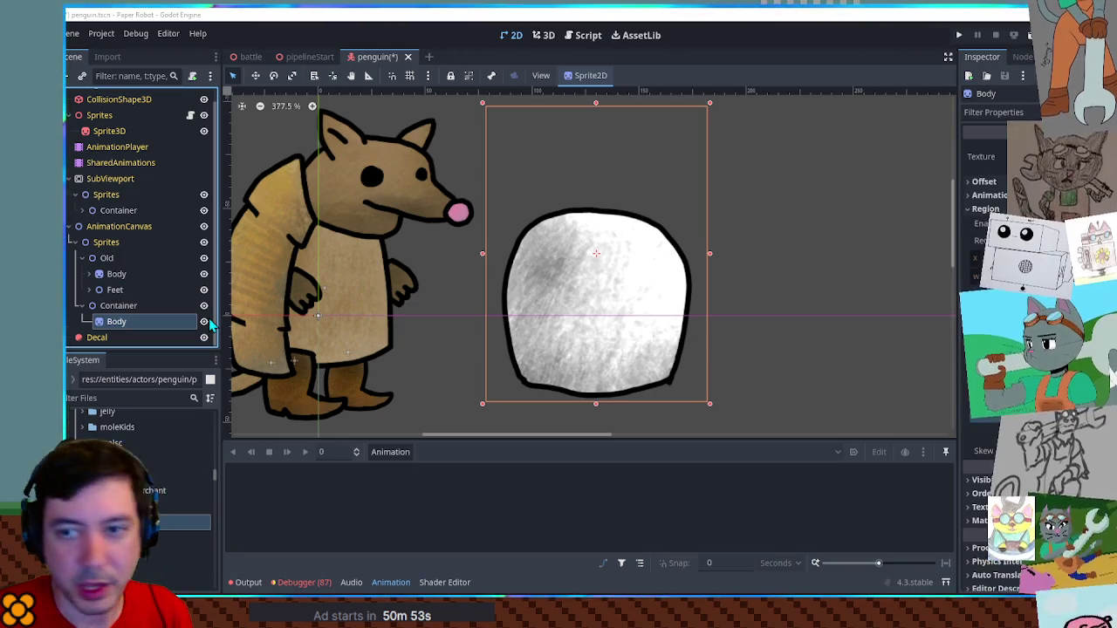
pyautogui.hotkey('ctrl', 'a')
pyautogui.write('FaceContainer')
pyautogui.press('Return')
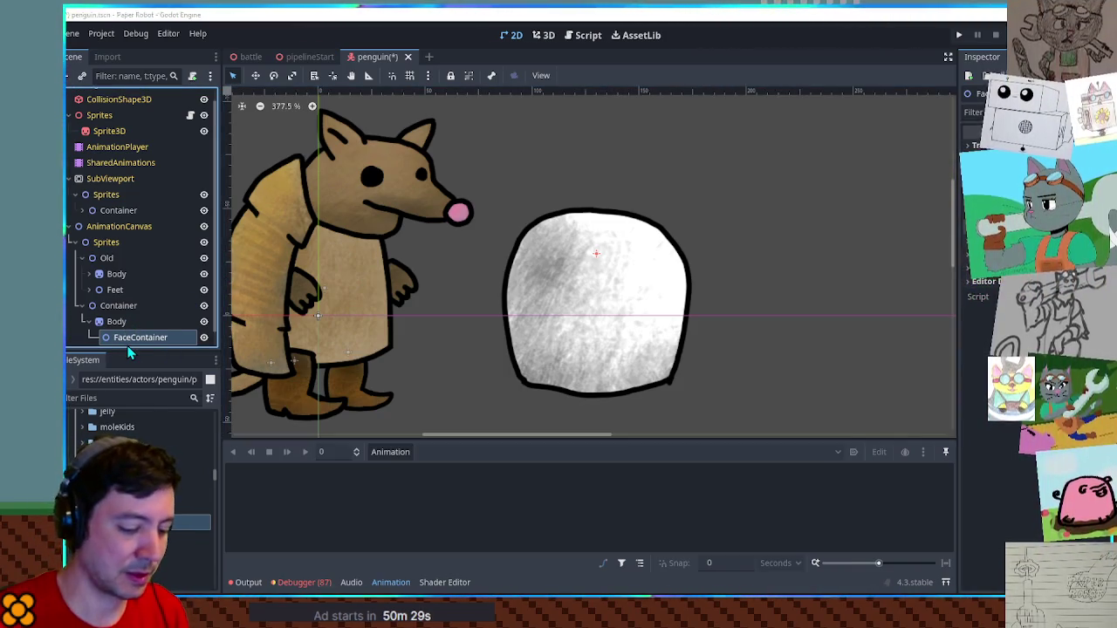
# Give the new sprite the penguin.png texture and rename it Eyes
pyautogui.moveTo(131, 522); pyautogui.dragTo(139, 338)
pyautogui.moveTo(131, 522); pyautogui.dragTo(139, 321)
pyautogui.doubleClick(141, 323)
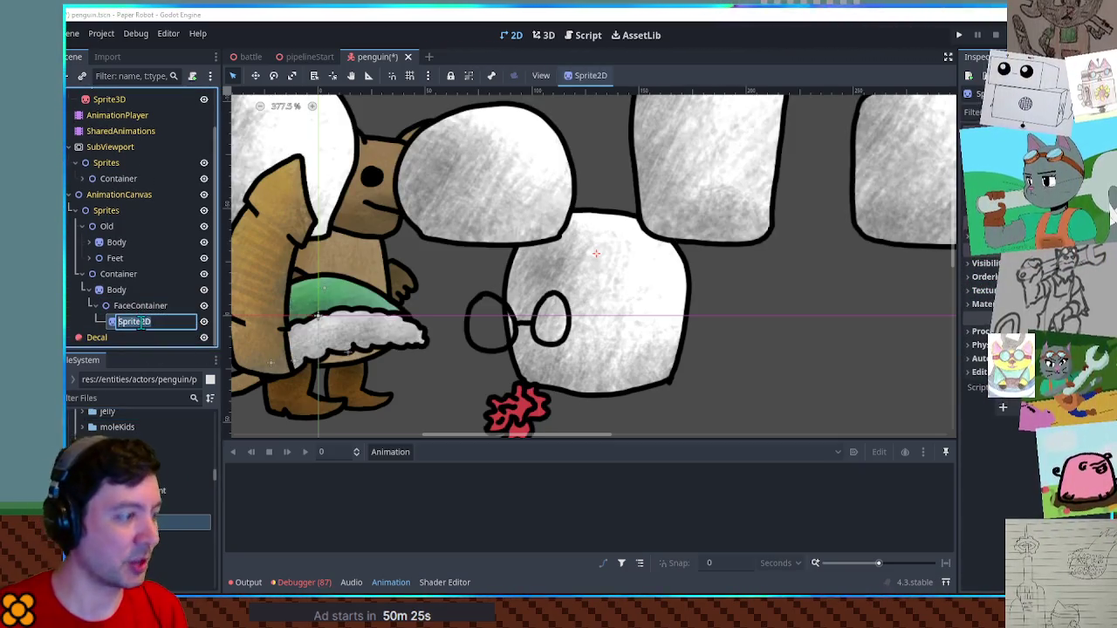
pyautogui.write('Eyes')
pyautogui.press('Return')
# Crop the Eyes sprite's region to the top pair of spiral eyes on penguin.png
pyautogui.scroll(-1, 606, 291)
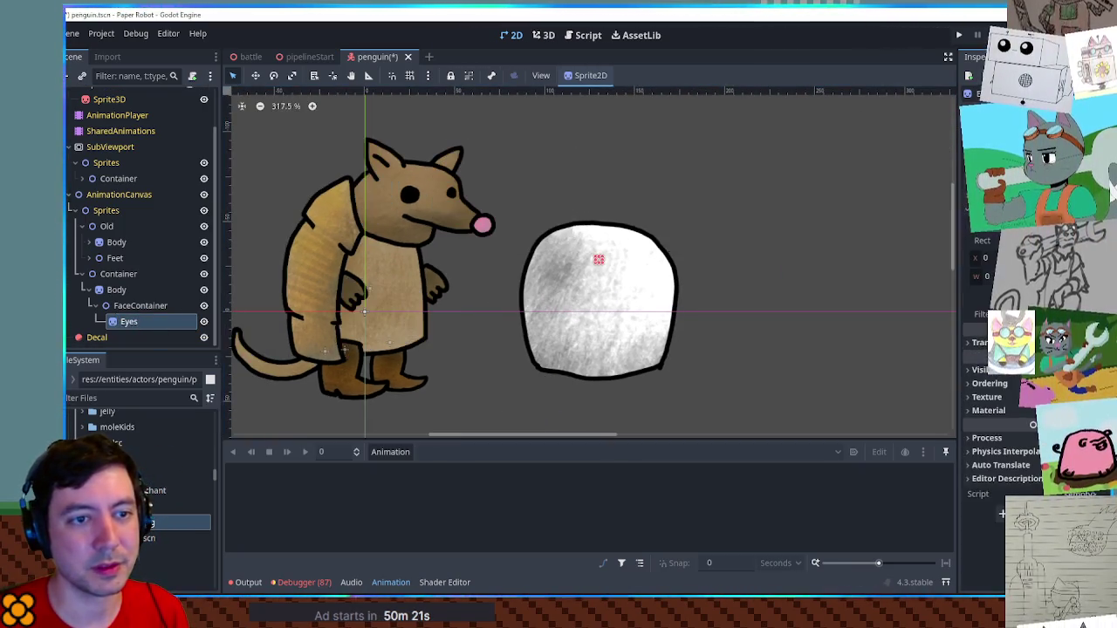
pyautogui.click(986, 227)
pyautogui.scroll(-2, 738, 236)
pyautogui.scroll(2, 589, 311)
pyautogui.moveTo(536, 302); pyautogui.dragTo(628, 328)
pyautogui.scroll(1, 643, 268)
pyautogui.scroll(3, 593, 266)
pyautogui.moveTo(534, 219); pyautogui.dragTo(625, 258)
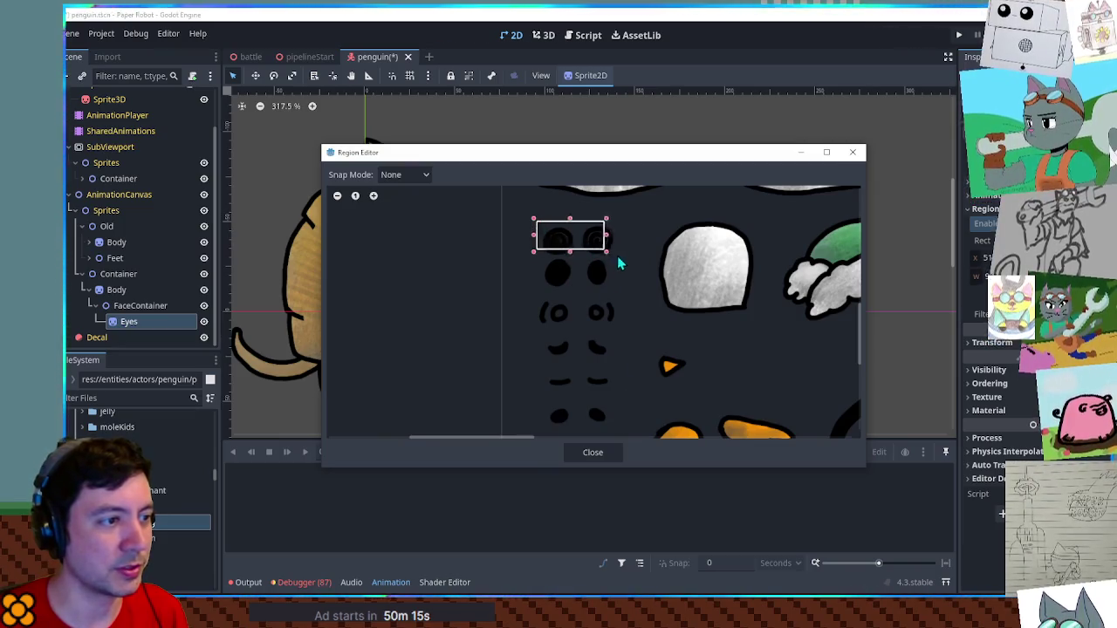
pyautogui.moveTo(534, 238)
pyautogui.mouseDown()
pyautogui.moveTo(521, 245)
pyautogui.moveTo(578, 234)
pyautogui.mouseUp()
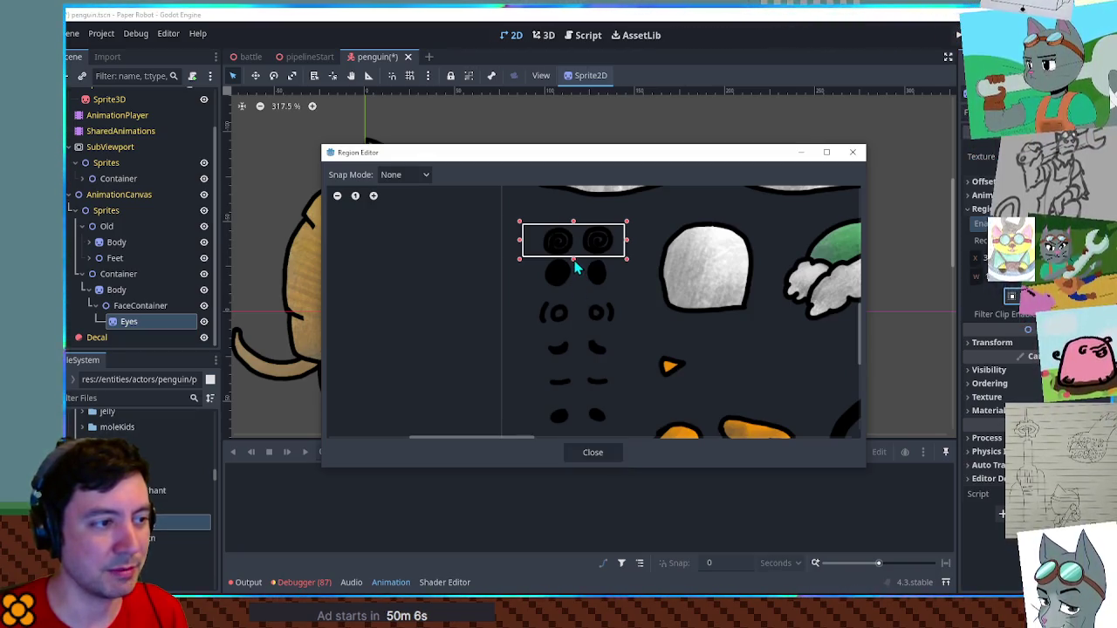
pyautogui.click(593, 451)
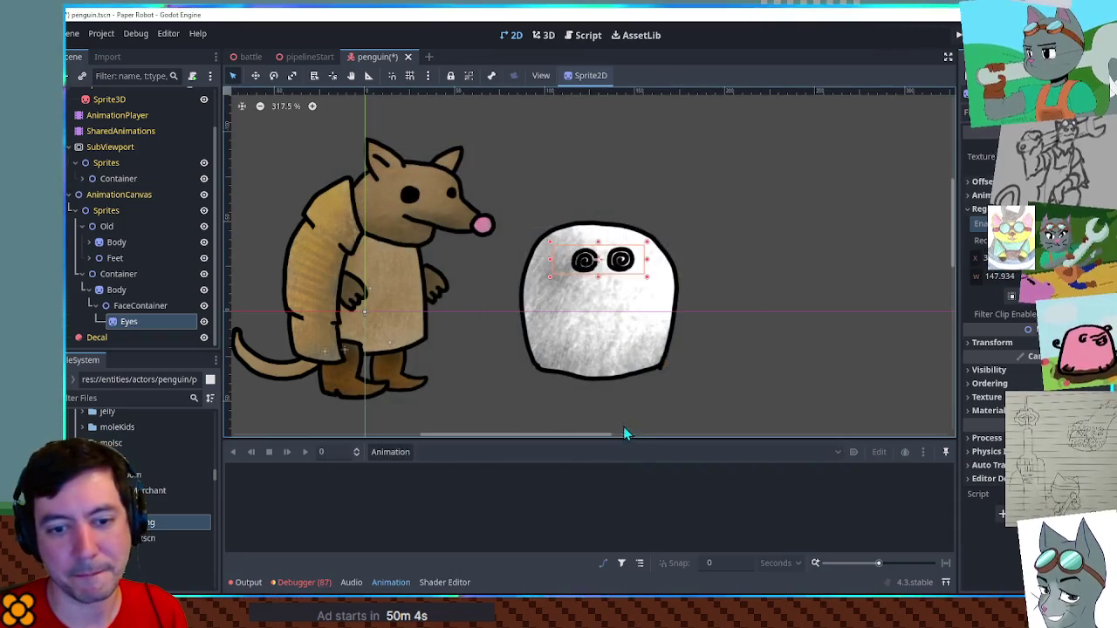
# Set the Eyes region rect to x 30 and width 150
pyautogui.scroll(1, 561, 270)
pyautogui.scroll(1, 561, 271)
pyautogui.scroll(1, 561, 271)
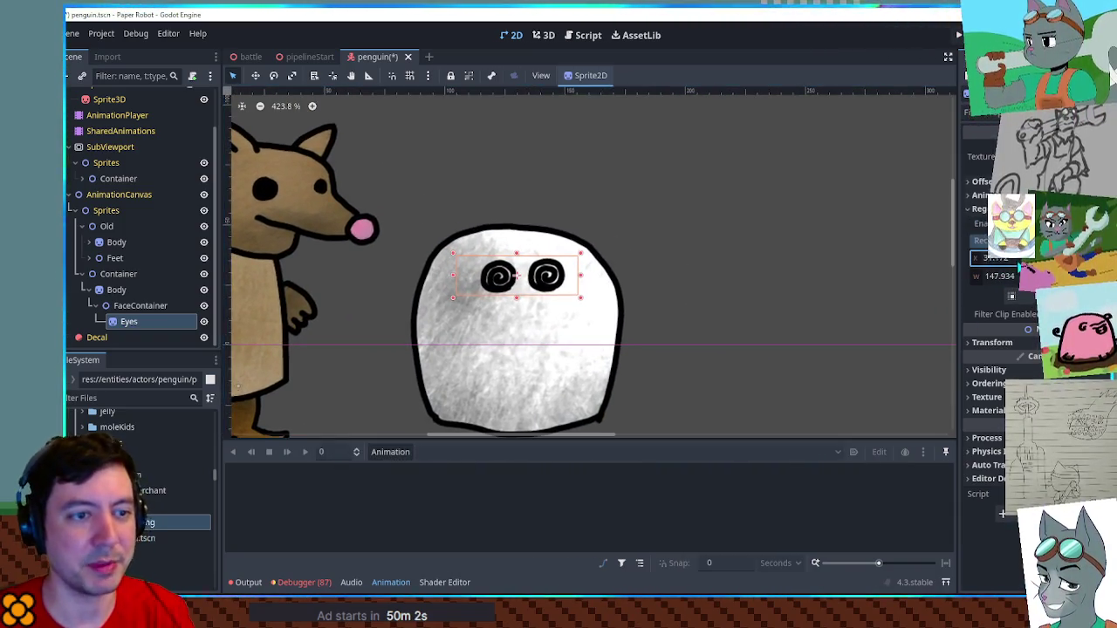
pyautogui.write('0')
pyautogui.click(1010, 280)
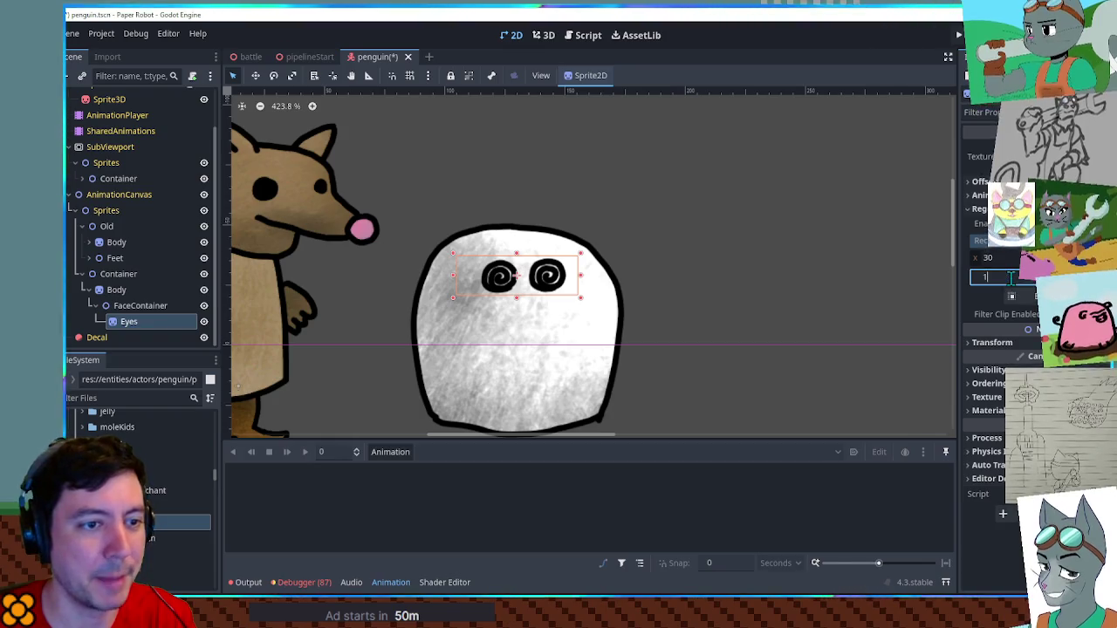
pyautogui.write('50')
pyautogui.press('Return')
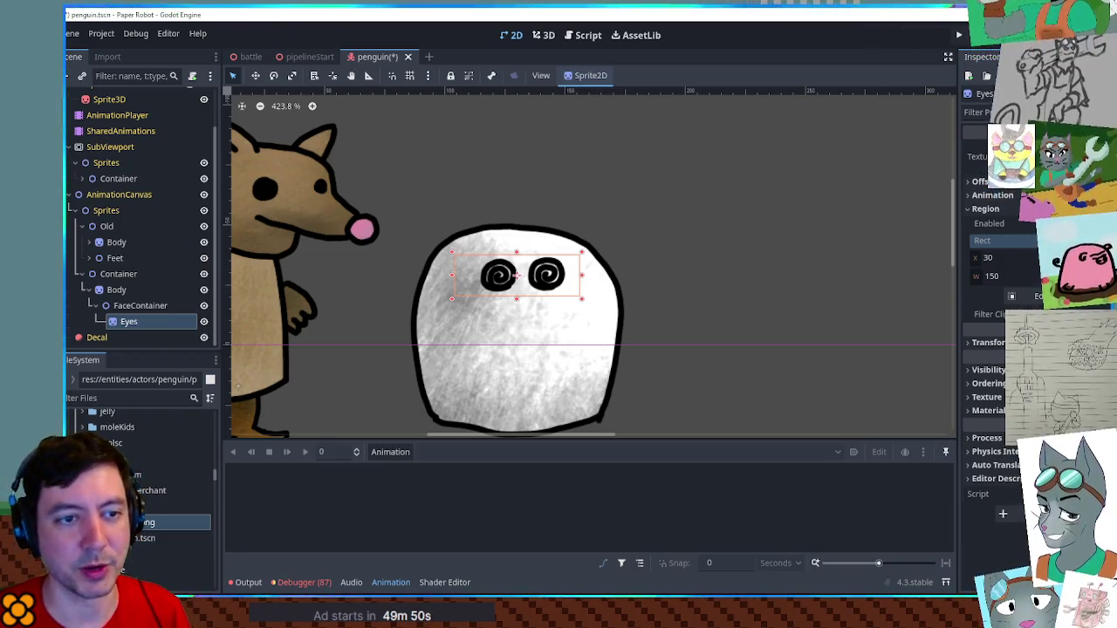
# Duplicate the Eyes sprite with Ctrl+D
pyautogui.scroll(3, 499, 264)
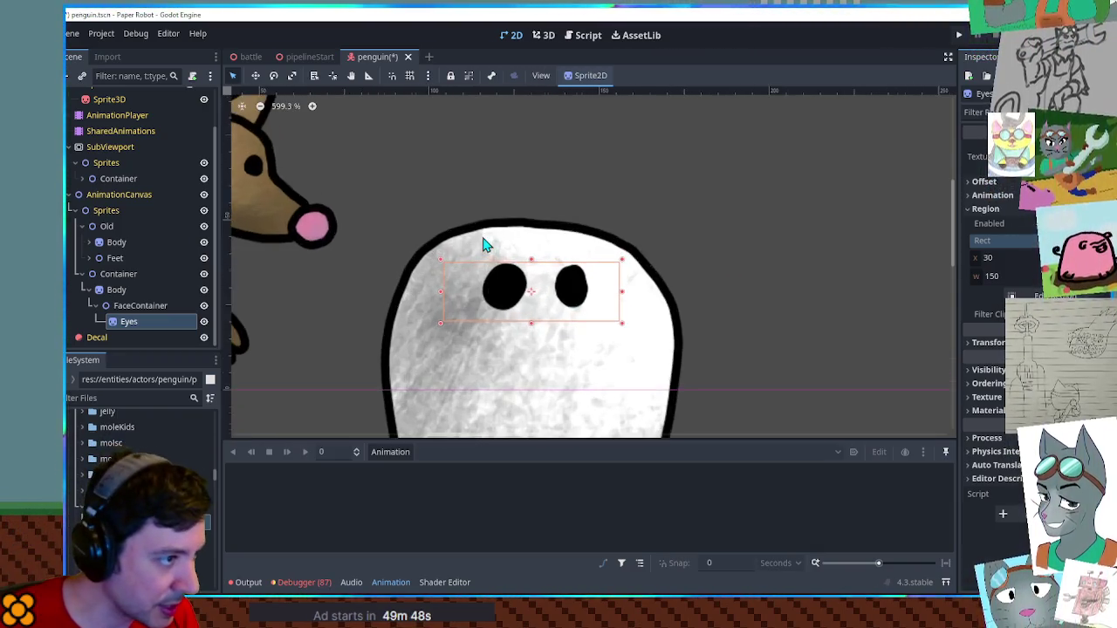
pyautogui.scroll(1, 521, 290)
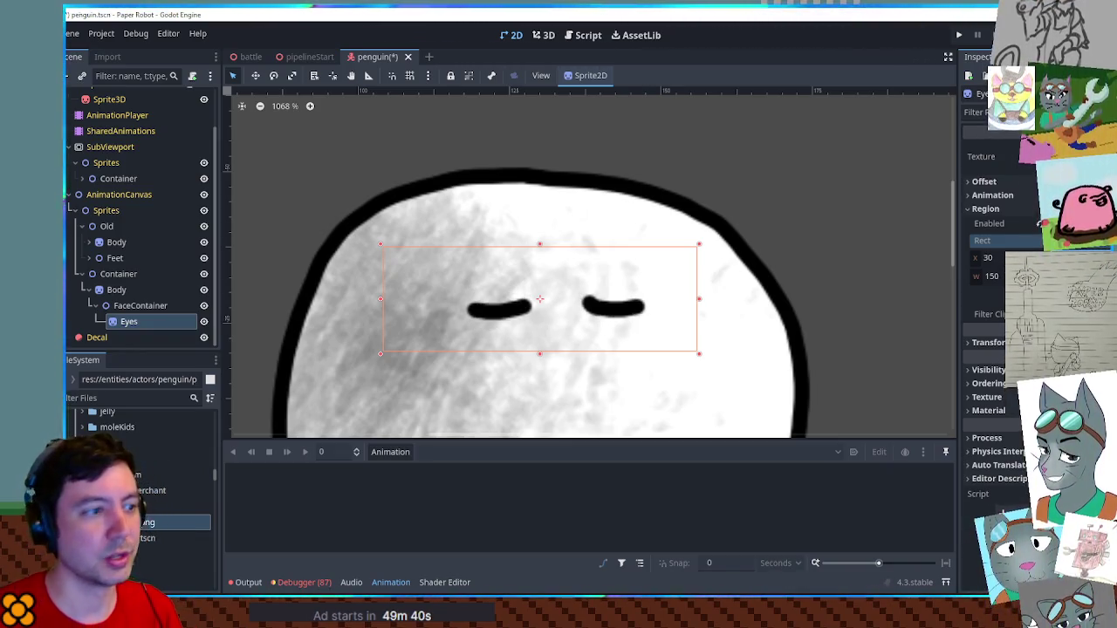
pyautogui.scroll(-3, 602, 288)
pyautogui.scroll(-3, 602, 288)
pyautogui.scroll(-1, 596, 266)
pyautogui.hotkey('ctrl', 'd')
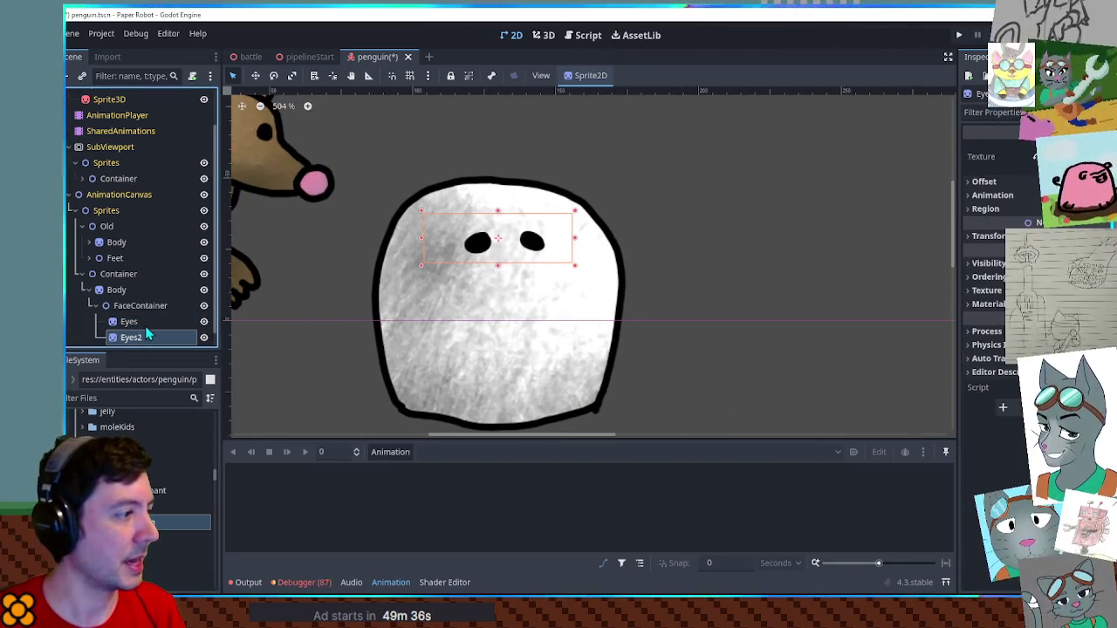
# Rename the duplicate Beak, crop its region to the orange beak, and place it below the eyes
pyautogui.press('F2')
pyautogui.write('Beak')
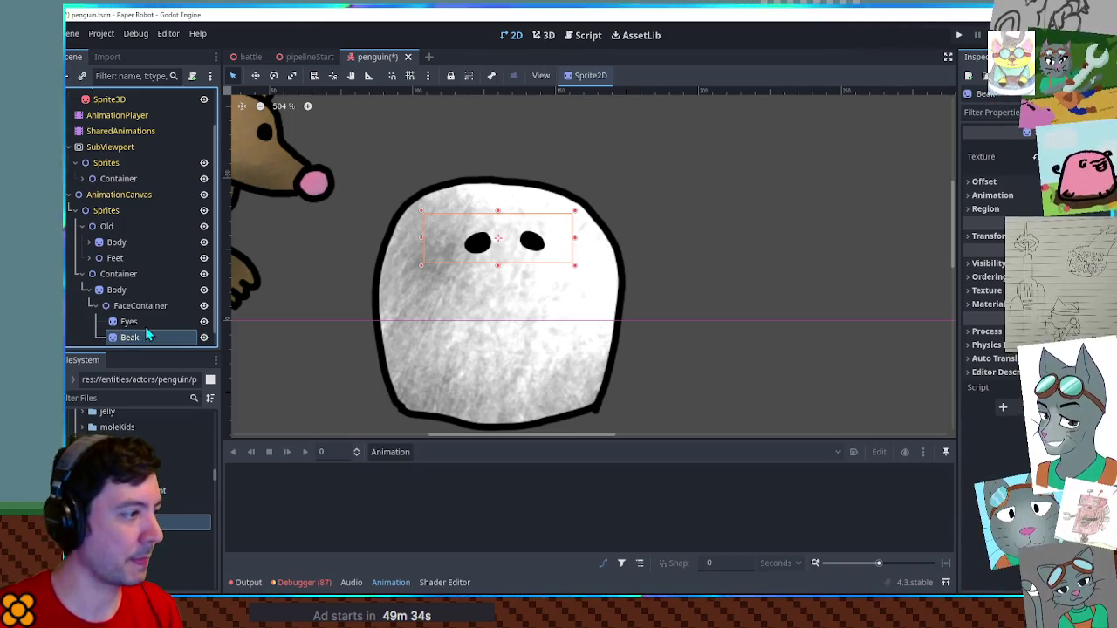
pyautogui.press('Return')
pyautogui.click(985, 208)
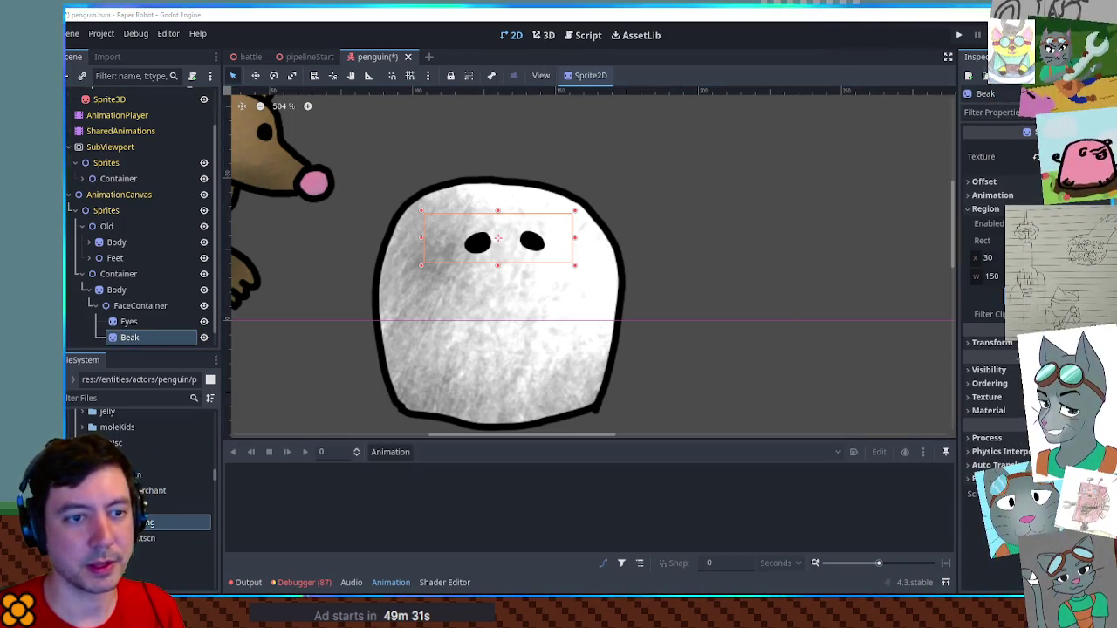
pyautogui.click(994, 328)
pyautogui.moveTo(540, 267); pyautogui.dragTo(604, 312)
pyautogui.click(593, 452)
pyautogui.moveTo(450, 239); pyautogui.dragTo(488, 279)
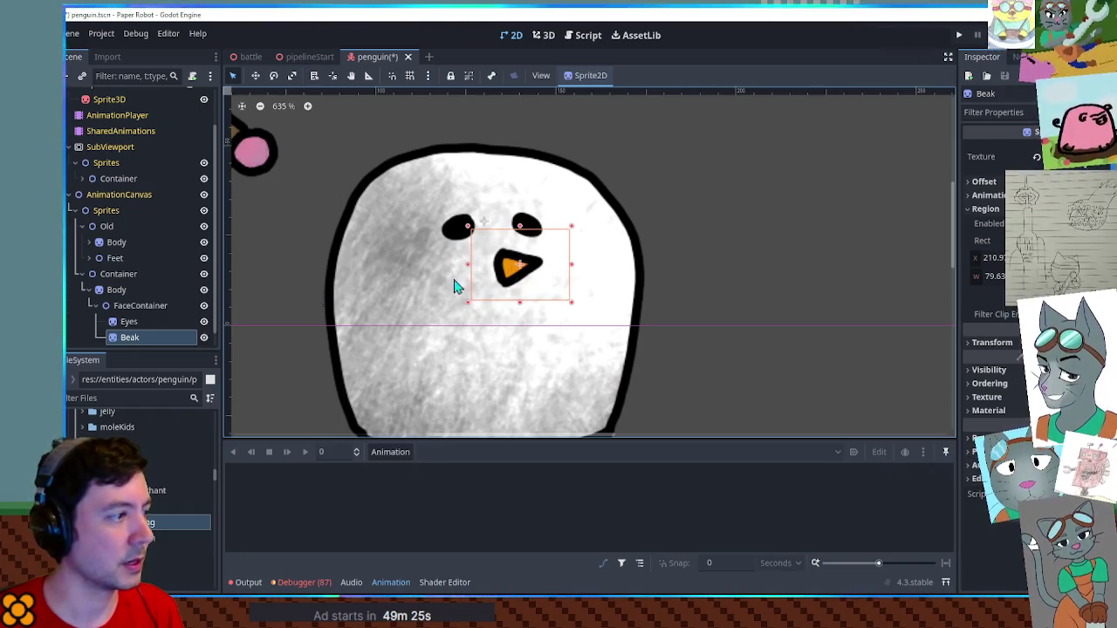
# Shift the whole FaceContainer right with the Move tool
pyautogui.click(139, 305)
pyautogui.press('w')
pyautogui.moveTo(496, 240)
pyautogui.mouseDown()
pyautogui.moveTo(558, 273)
pyautogui.moveTo(579, 236)
pyautogui.mouseUp()
pyautogui.scroll(-2, 558, 273)
pyautogui.scroll(1, 581, 249)
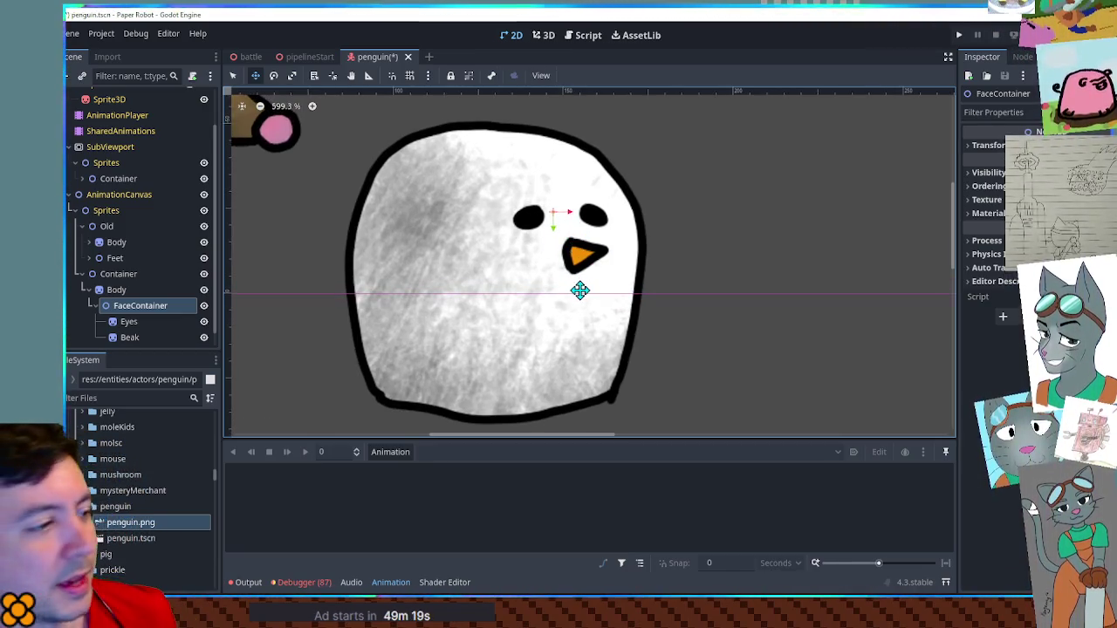
# Give the Body sprite a light blue-violet Self Modulate tint
pyautogui.click(116, 289)
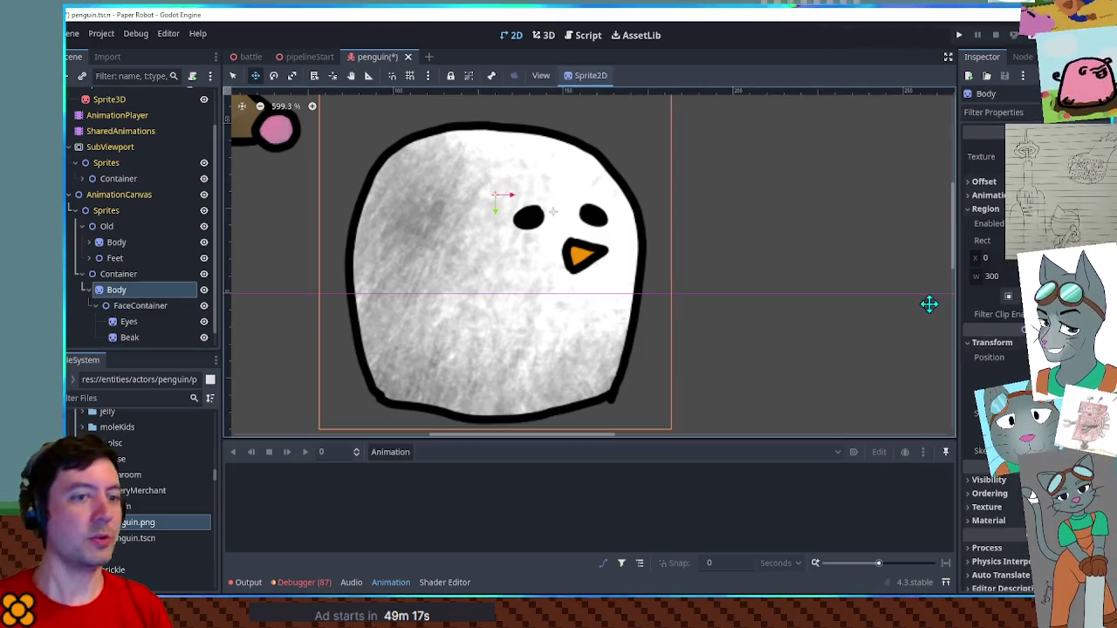
pyautogui.scroll(-1, 959, 405)
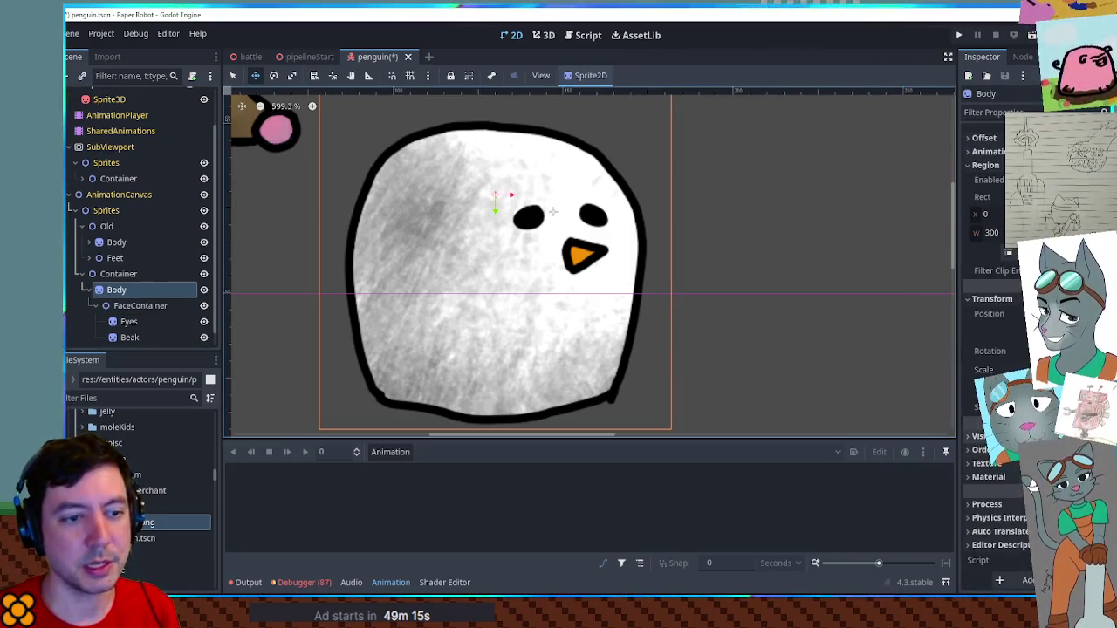
pyautogui.click(986, 436)
pyautogui.click(1032, 469)
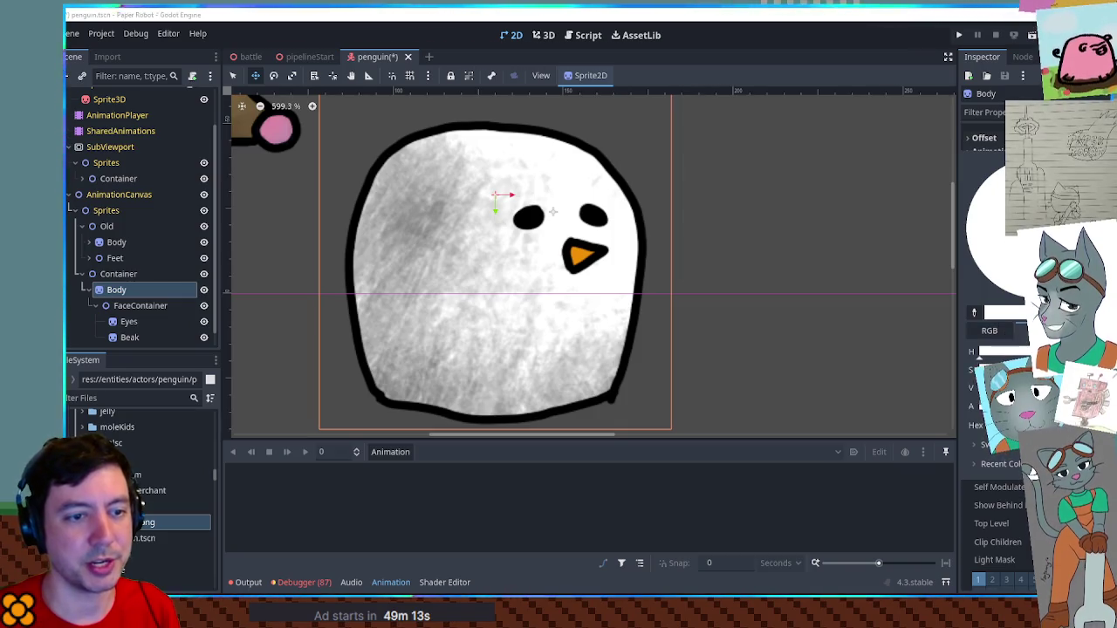
pyautogui.moveTo(994, 174); pyautogui.dragTo(1000, 210)
pyautogui.moveTo(1029, 175); pyautogui.dragTo(1030, 245)
pyautogui.moveTo(1003, 352); pyautogui.dragTo(1020, 352)
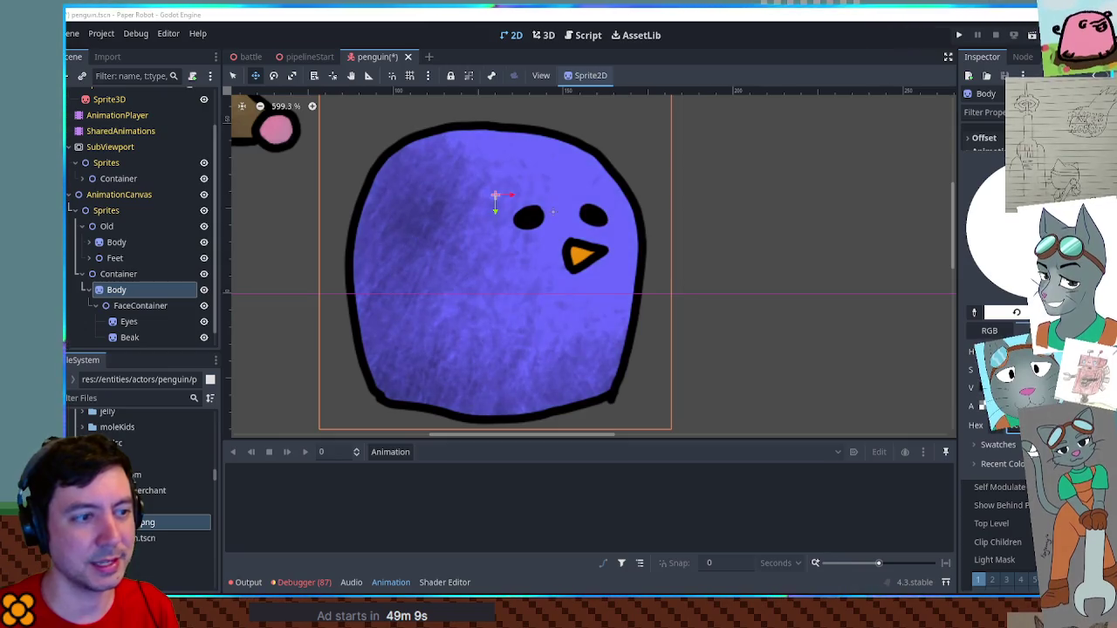
pyautogui.moveTo(1032, 449); pyautogui.dragTo(1032, 443)
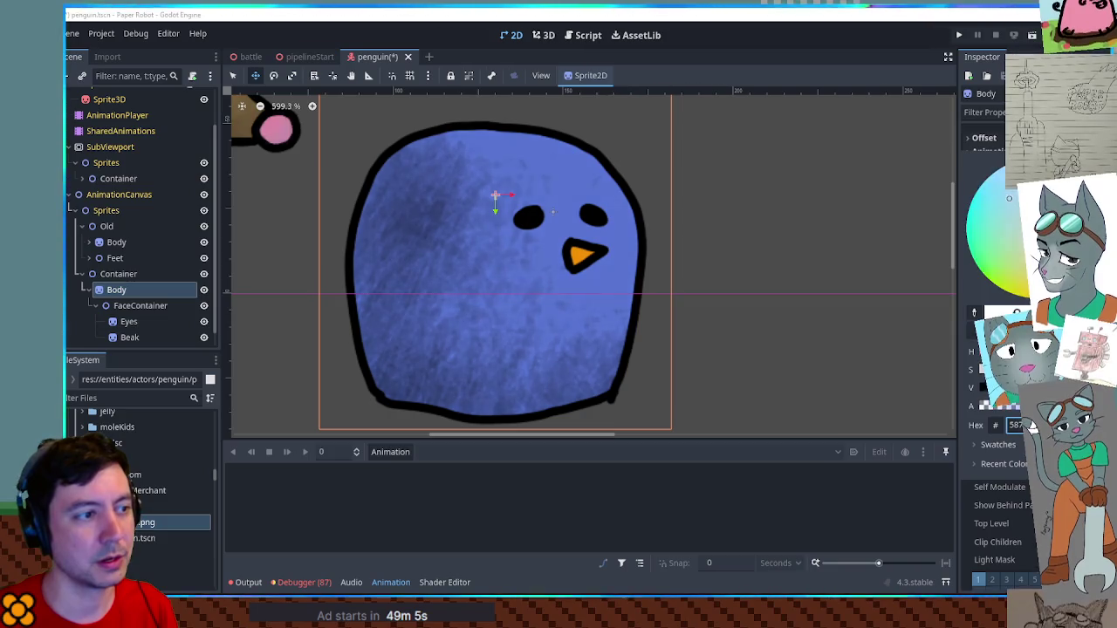
# Check the blue body with nothing selected, then switch to the penguin.png sheet in Krita
pyautogui.click(789, 294)
pyautogui.scroll(-2, 787, 292)
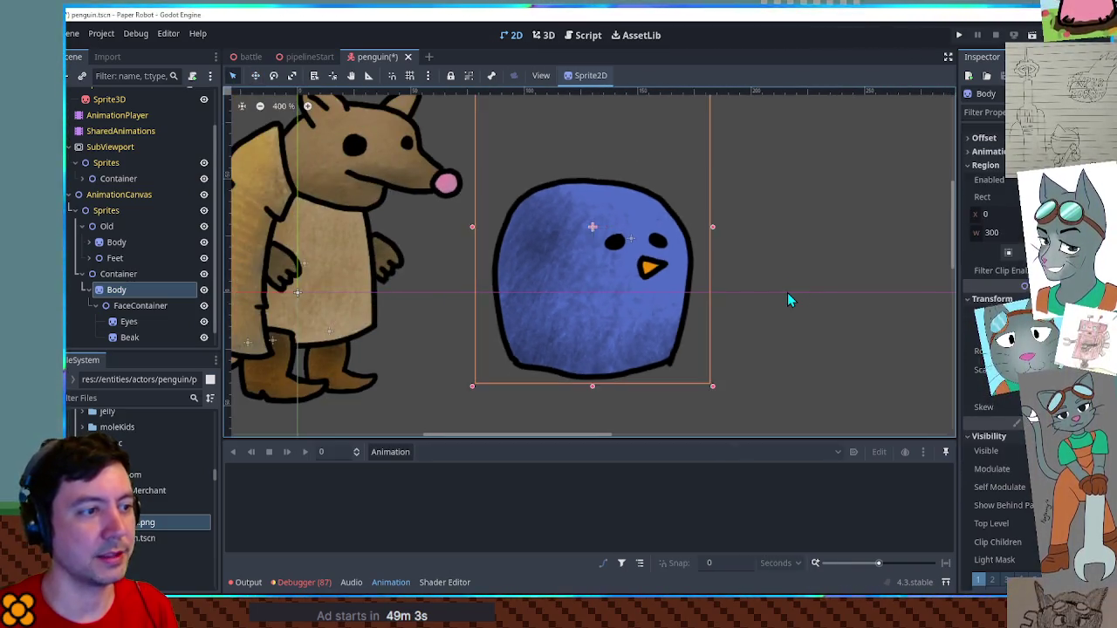
pyautogui.click(787, 293)
pyautogui.scroll(1, 717, 276)
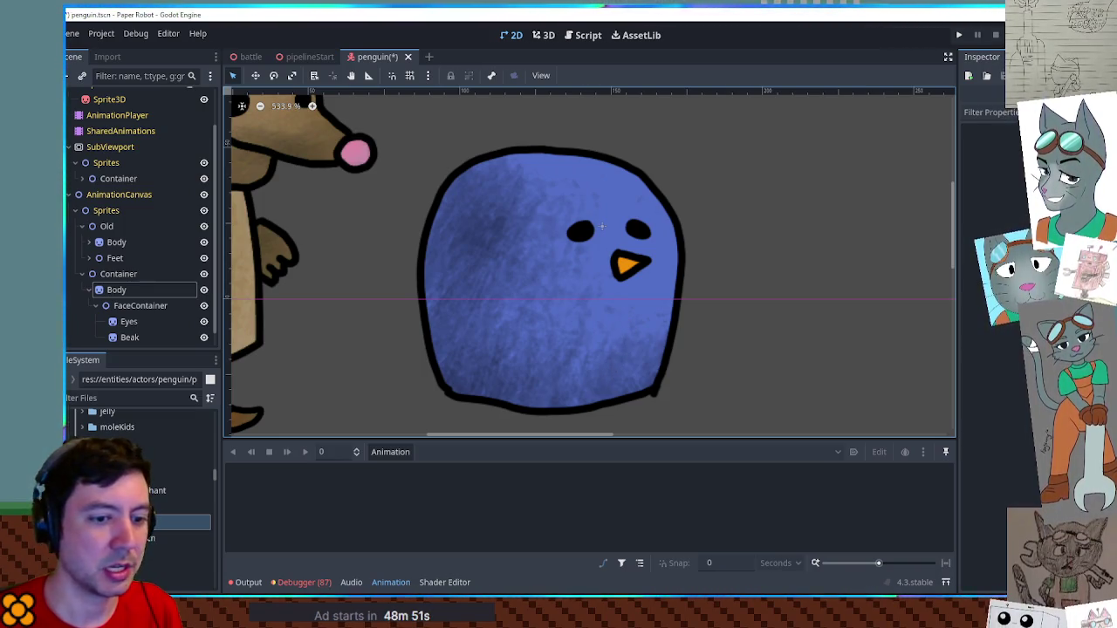
pyautogui.hotkey('alt', 'Tab')
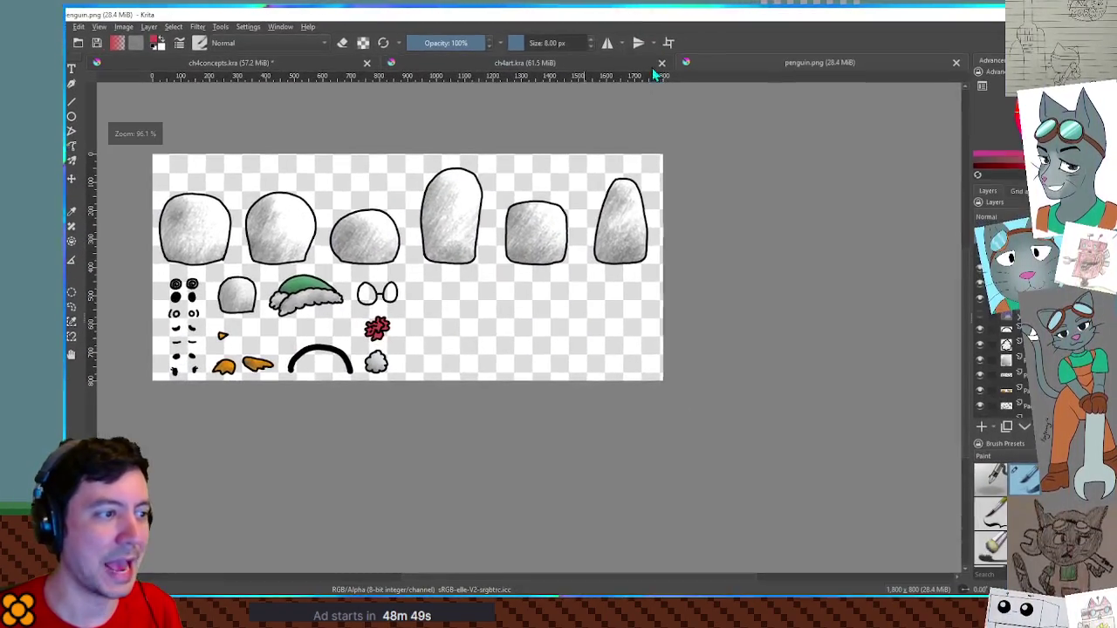
# Add a new layer to penguin.png and set the painting colour to black
pyautogui.scroll(3, 619, 413)
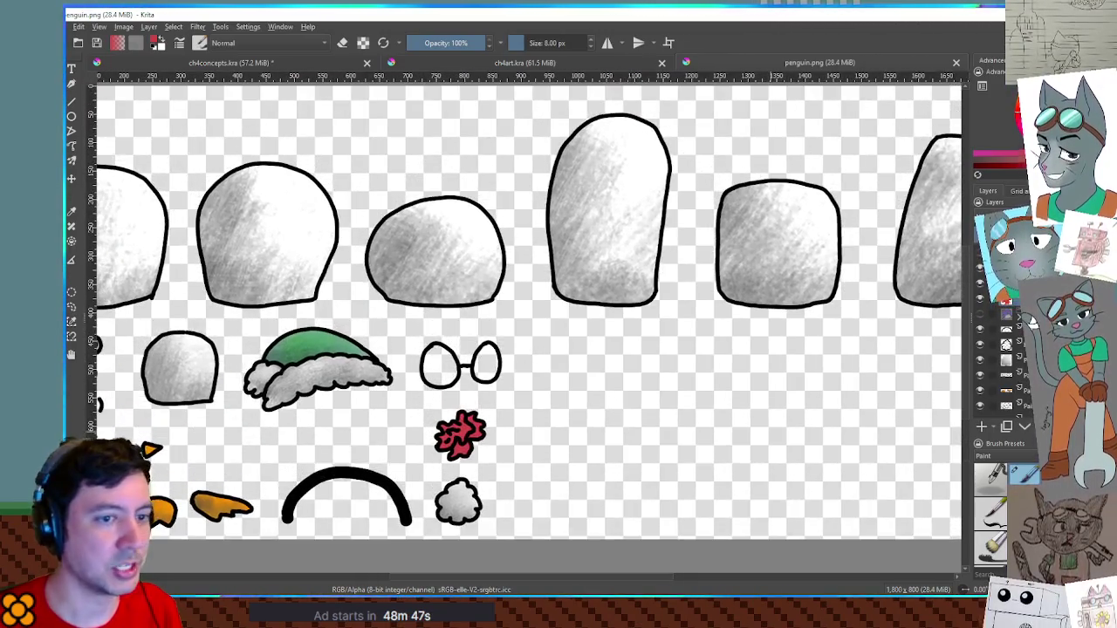
pyautogui.click(982, 427)
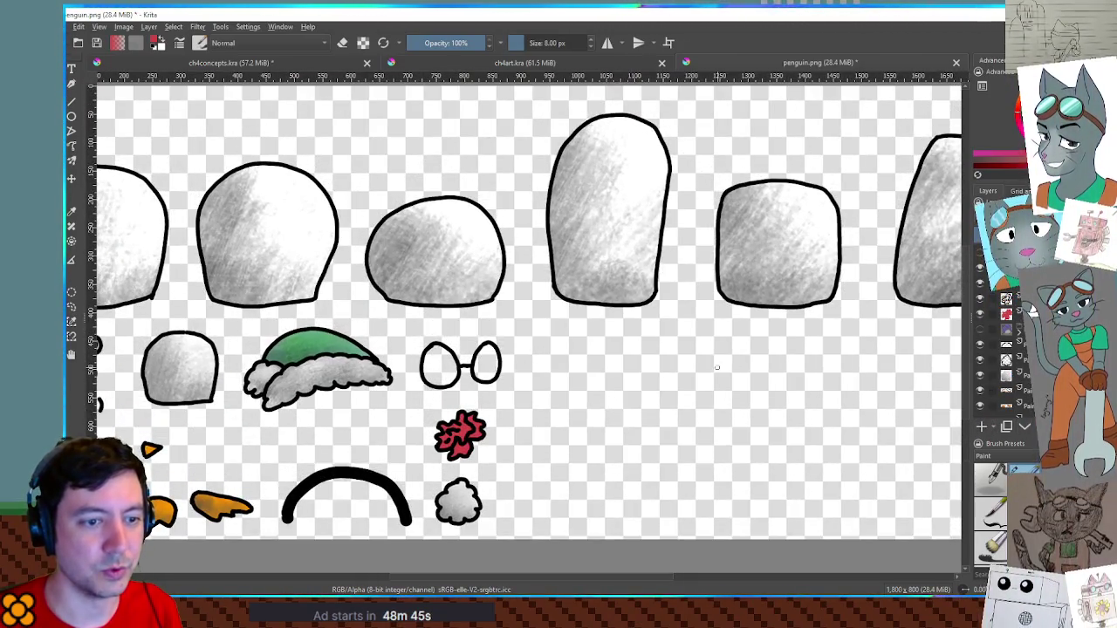
pyautogui.press('/')
pyautogui.scroll(1, 510, 261)
pyautogui.scroll(1, 510, 262)
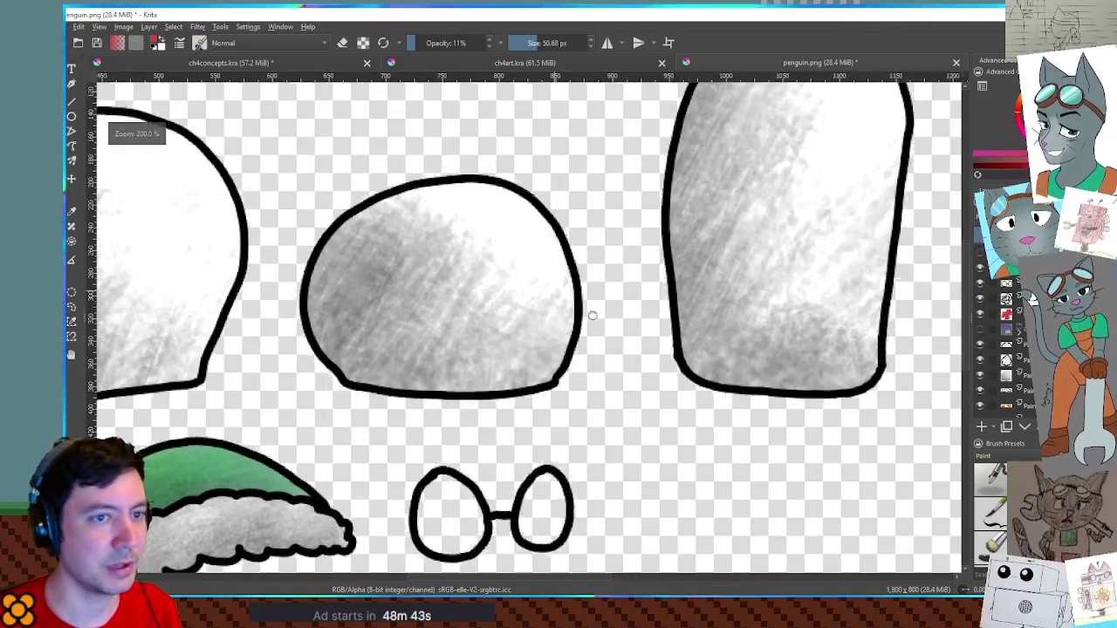
pyautogui.press('d')
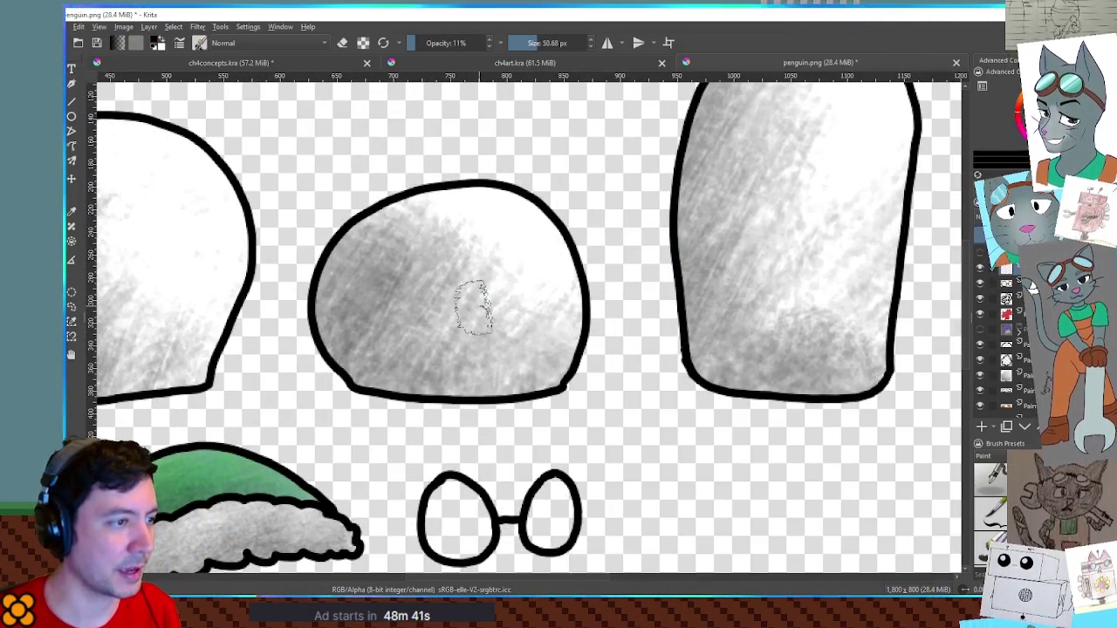
# Paint a dense black oval inside the left white blob at 100% brush opacity
pyautogui.scroll(-2, 518, 322)
pyautogui.hscroll(-3, 518, 323)
pyautogui.scroll(2, 543, 290)
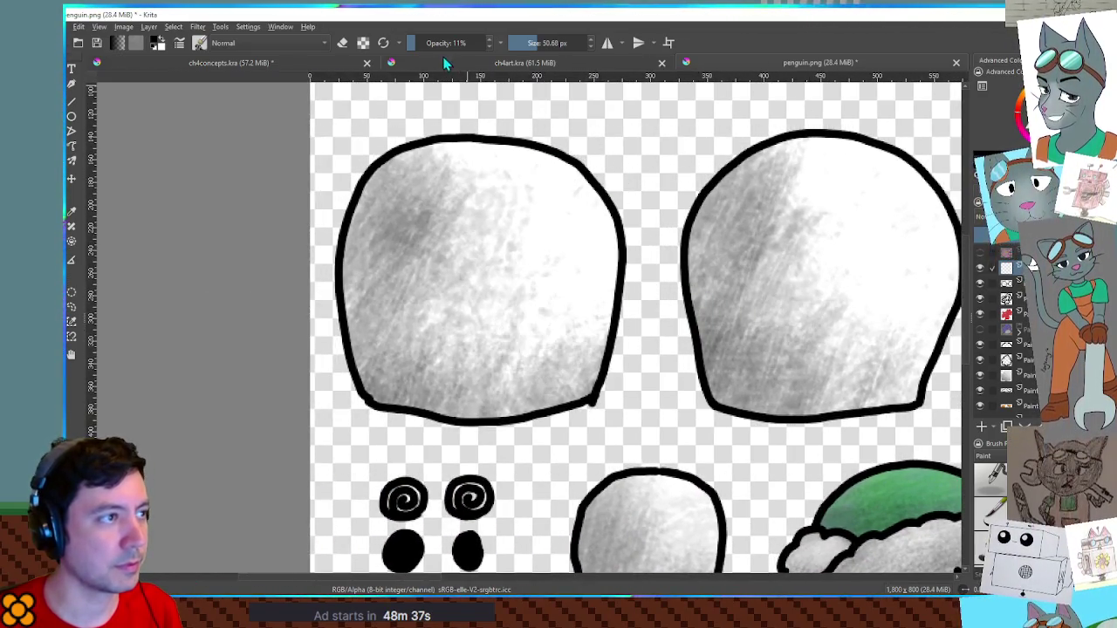
pyautogui.moveTo(455, 43); pyautogui.dragTo(511, 50)
pyautogui.moveTo(531, 256)
pyautogui.mouseDown()
pyautogui.moveTo(515, 332)
pyautogui.moveTo(558, 253)
pyautogui.moveTo(524, 297)
pyautogui.moveTo(523, 358)
pyautogui.moveTo(523, 271)
pyautogui.moveTo(527, 327)
pyautogui.moveTo(572, 358)
pyautogui.moveTo(559, 309)
pyautogui.mouseUp()
pyautogui.press('-')
pyautogui.press('-')
pyautogui.press('-')
pyautogui.press('+')
pyautogui.press('+')
pyautogui.press('+')
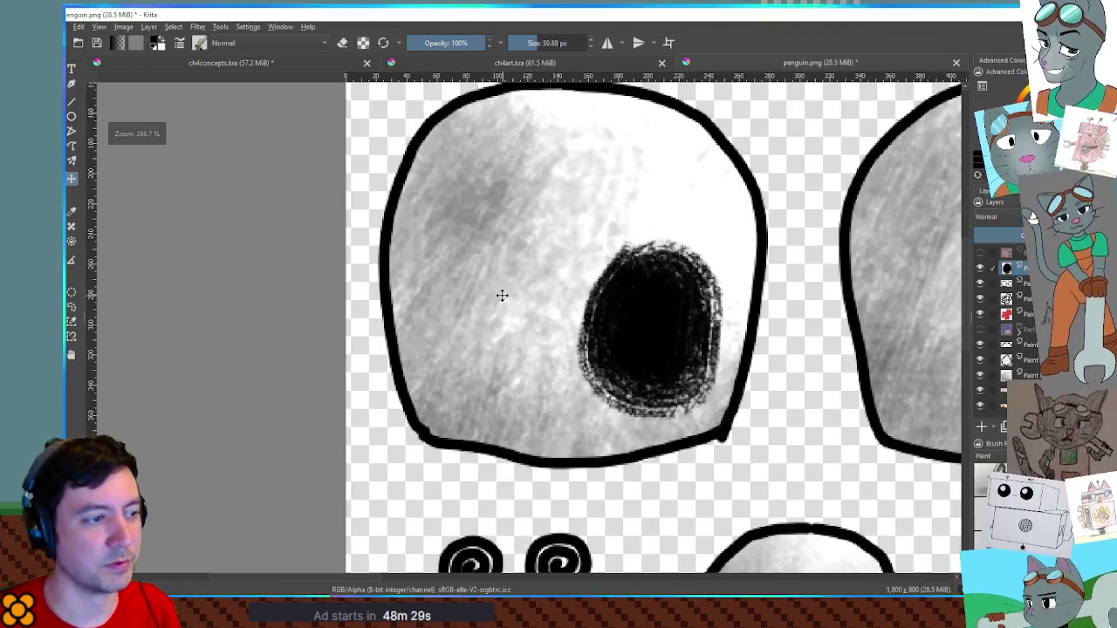
pyautogui.press('-')
pyautogui.press('+')
pyautogui.press('+')
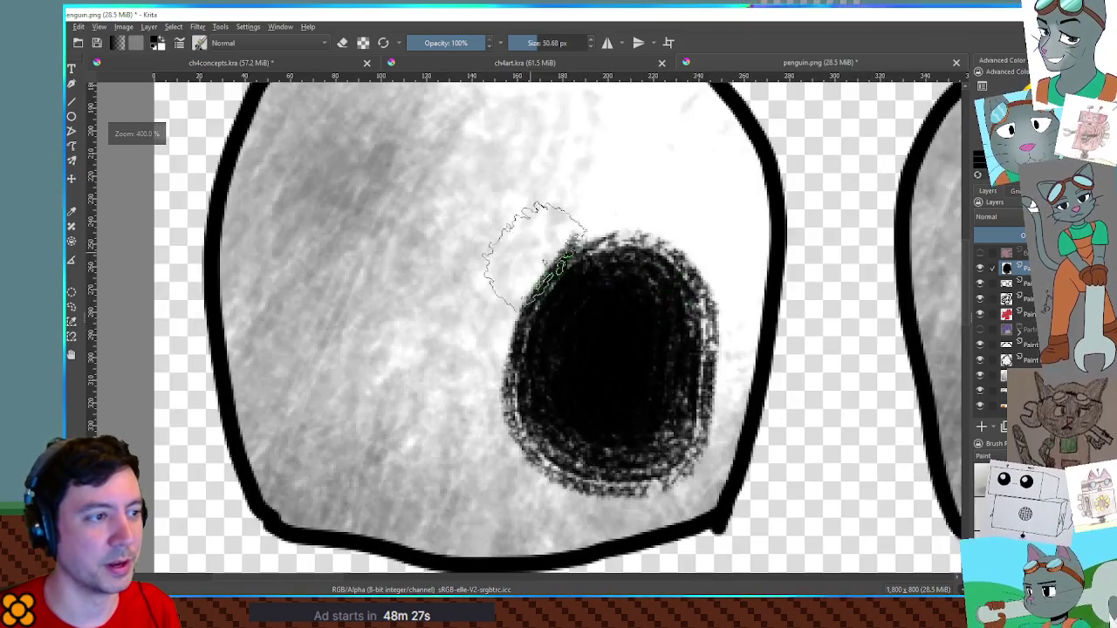
pyautogui.moveTo(462, 212)
pyautogui.mouseDown()
pyautogui.moveTo(650, 175)
pyautogui.moveTo(724, 187)
pyautogui.mouseUp()
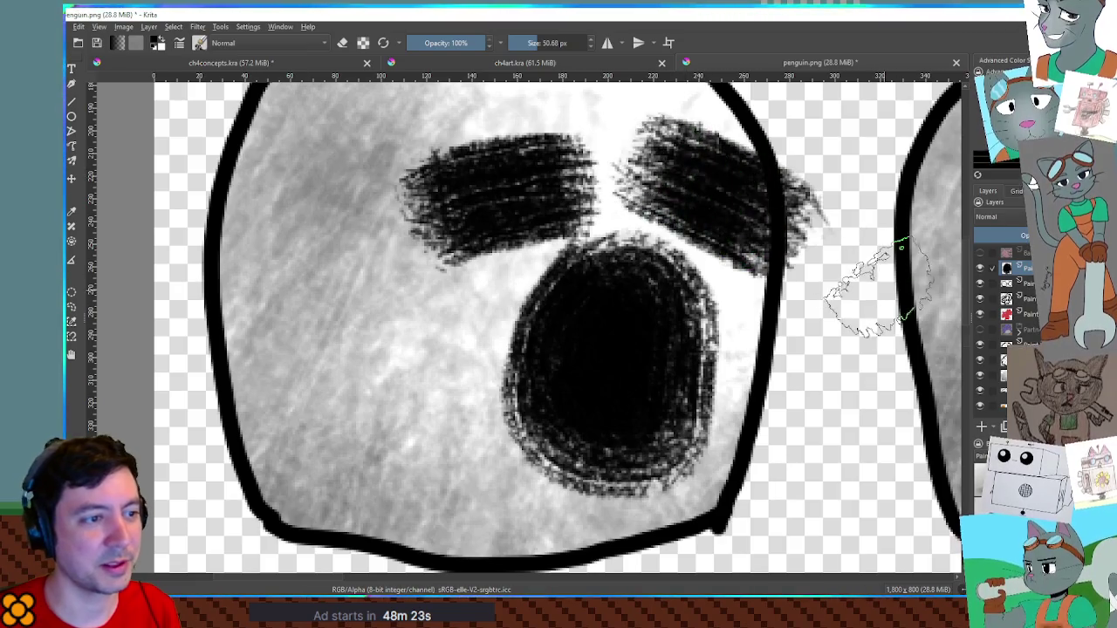
pyautogui.press('-')
pyautogui.press('-')
pyautogui.press('-')
pyautogui.hotkey('ctrl', 'z')
pyautogui.hotkey('ctrl', 'z')
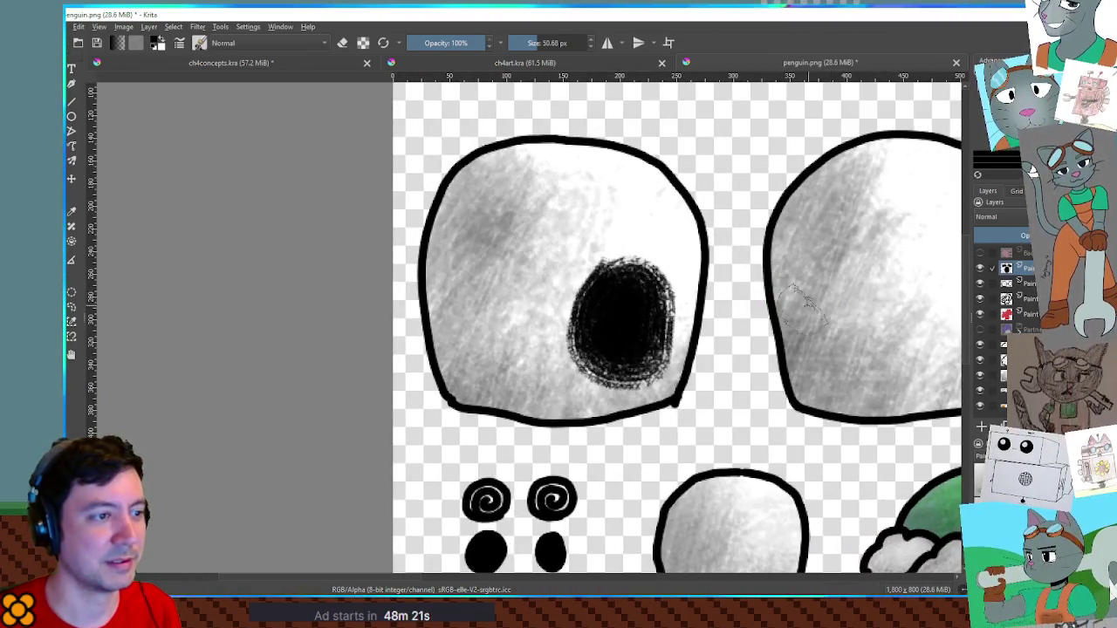
pyautogui.press('-')
pyautogui.moveTo(753, 329); pyautogui.dragTo(570, 289)
pyautogui.press('+')
pyautogui.press('+')
pyautogui.press('+')
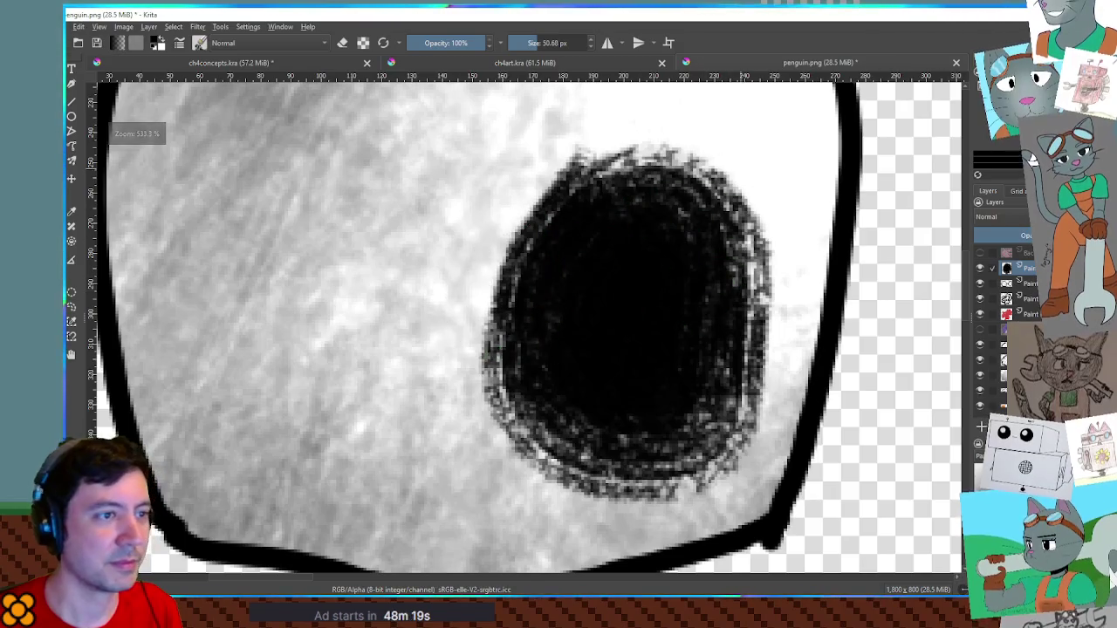
pyautogui.press('[')
pyautogui.press('[')
pyautogui.press('[')
pyautogui.press('[')
pyautogui.moveTo(572, 220); pyautogui.dragTo(576, 234)
pyautogui.moveTo(621, 199)
pyautogui.mouseDown()
pyautogui.moveTo(609, 218)
pyautogui.moveTo(682, 209)
pyautogui.mouseUp()
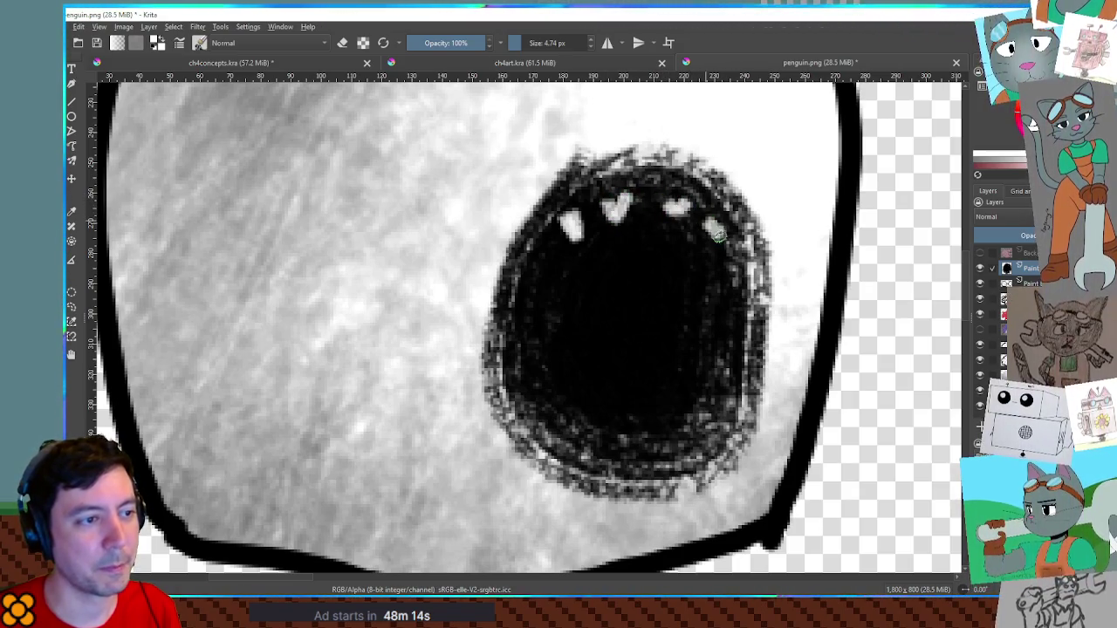
pyautogui.moveTo(534, 421)
pyautogui.mouseDown()
pyautogui.moveTo(563, 360)
pyautogui.moveTo(548, 426)
pyautogui.mouseUp()
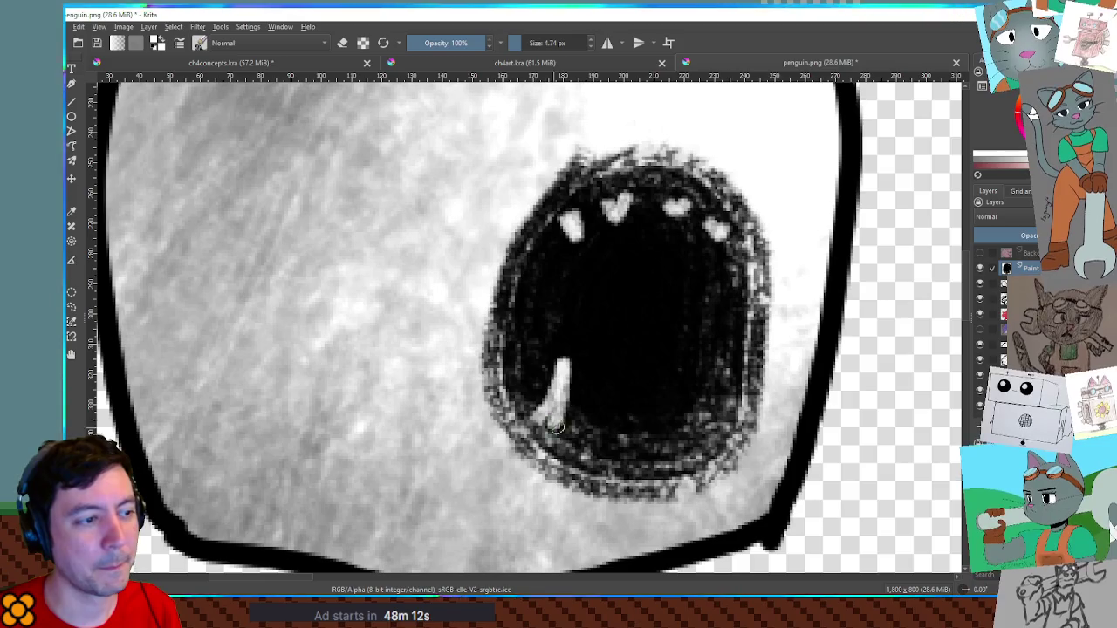
pyautogui.moveTo(692, 439)
pyautogui.mouseDown()
pyautogui.moveTo(709, 386)
pyautogui.moveTo(717, 434)
pyautogui.mouseUp()
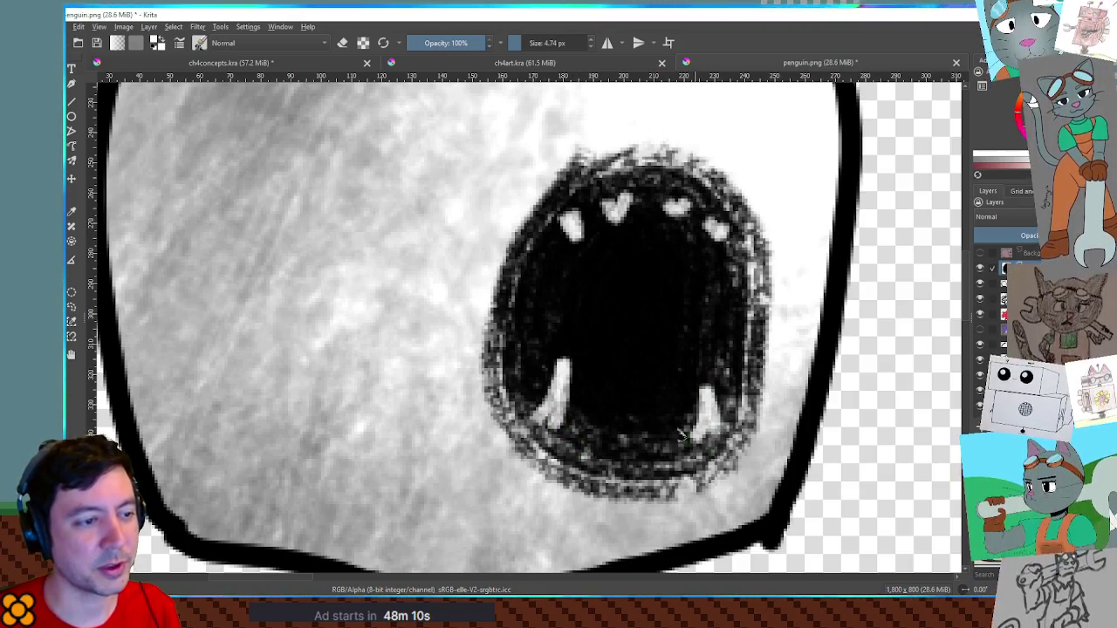
pyautogui.moveTo(604, 419)
pyautogui.mouseDown()
pyautogui.moveTo(604, 443)
pyautogui.moveTo(665, 397)
pyautogui.moveTo(672, 444)
pyautogui.mouseUp()
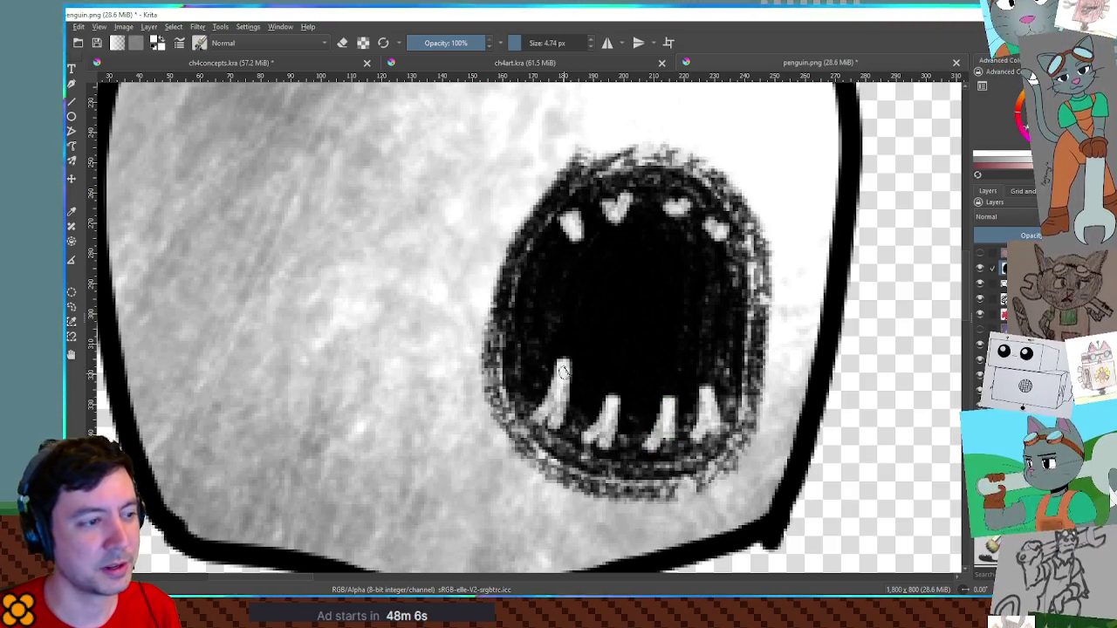
pyautogui.click(441, 43)
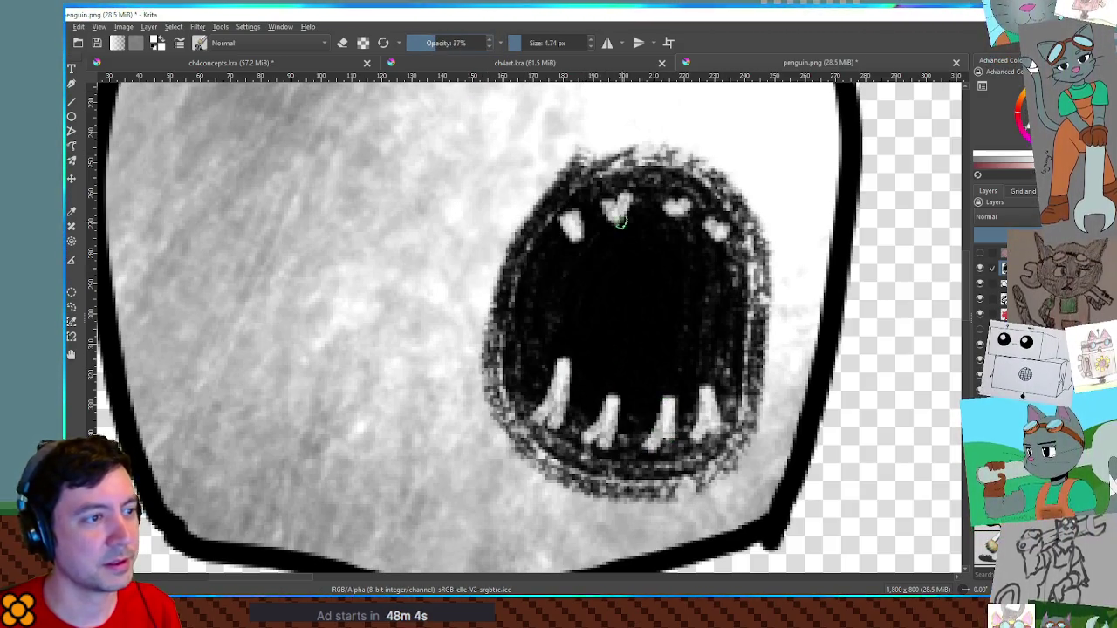
pyautogui.moveTo(567, 256); pyautogui.dragTo(567, 274)
pyautogui.moveTo(598, 234)
pyautogui.mouseDown()
pyautogui.moveTo(596, 251)
pyautogui.moveTo(638, 236)
pyautogui.mouseUp()
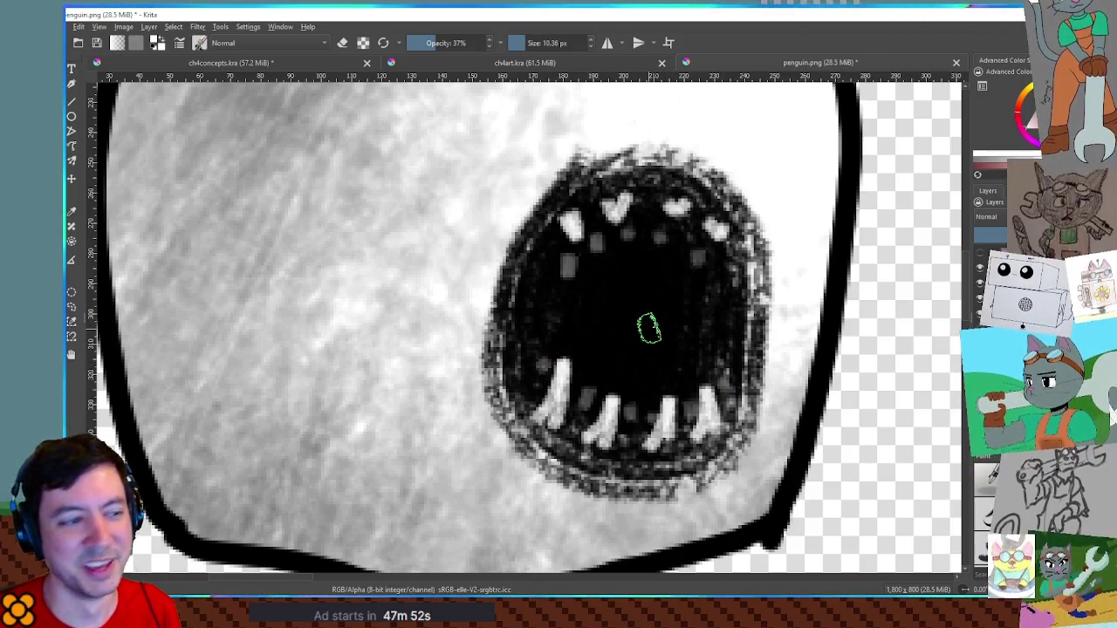
pyautogui.press(']')
pyautogui.press(']')
pyautogui.press(']')
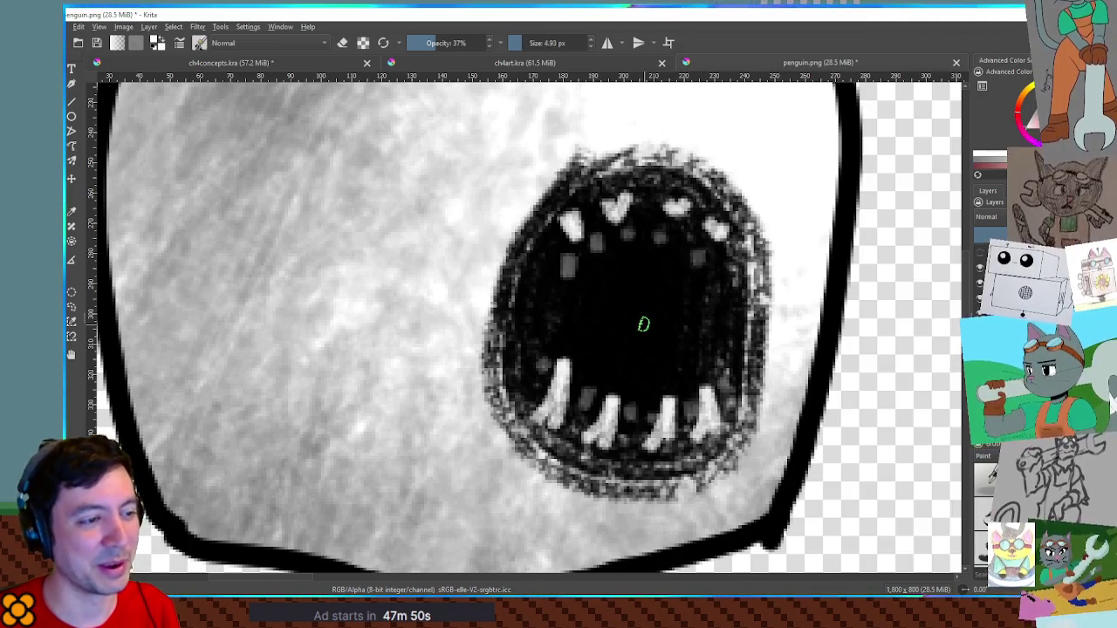
pyautogui.moveTo(648, 327)
pyautogui.mouseDown()
pyautogui.moveTo(642, 305)
pyautogui.moveTo(616, 337)
pyautogui.mouseUp()
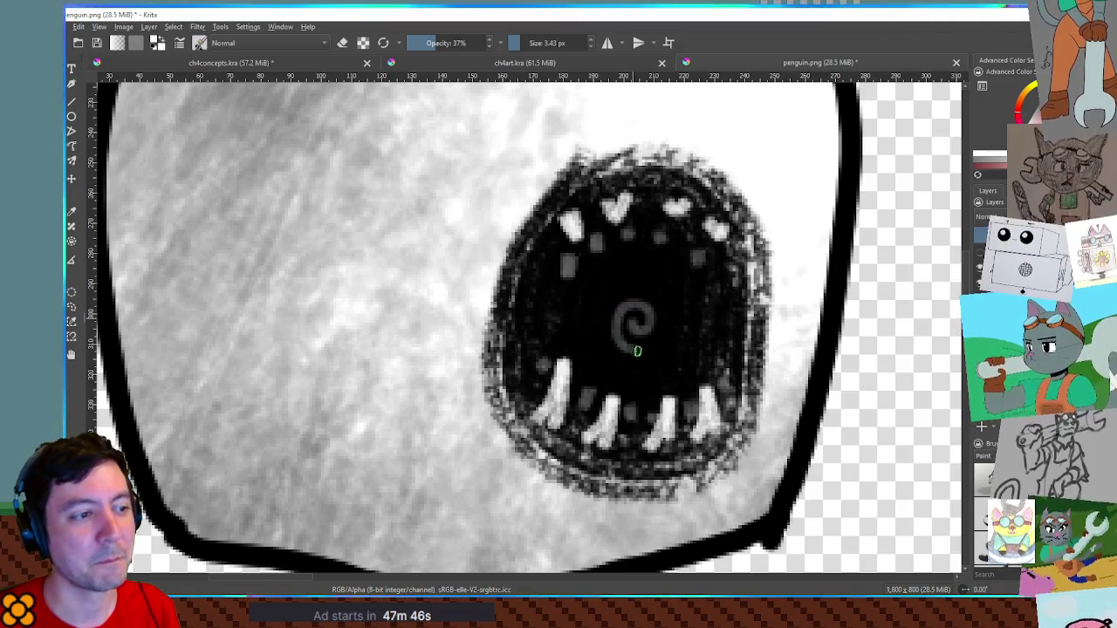
pyautogui.moveTo(597, 341)
pyautogui.mouseDown()
pyautogui.moveTo(655, 374)
pyautogui.moveTo(711, 321)
pyautogui.moveTo(630, 272)
pyautogui.moveTo(569, 320)
pyautogui.moveTo(611, 384)
pyautogui.moveTo(720, 384)
pyautogui.moveTo(711, 280)
pyautogui.moveTo(538, 359)
pyautogui.mouseUp()
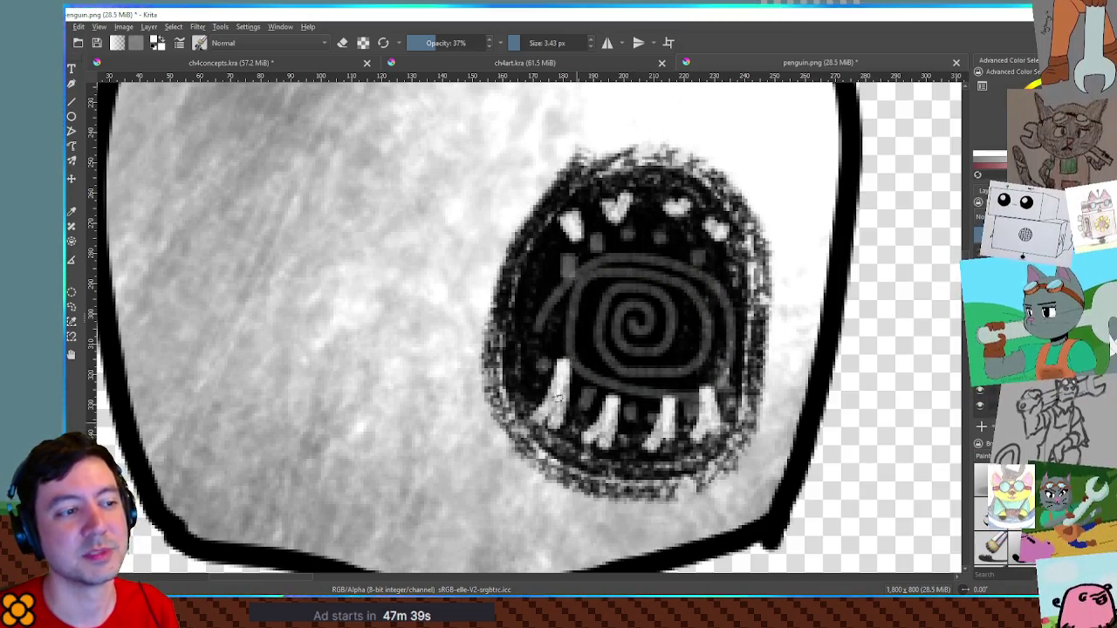
pyautogui.hotkey('ctrl', 'z')
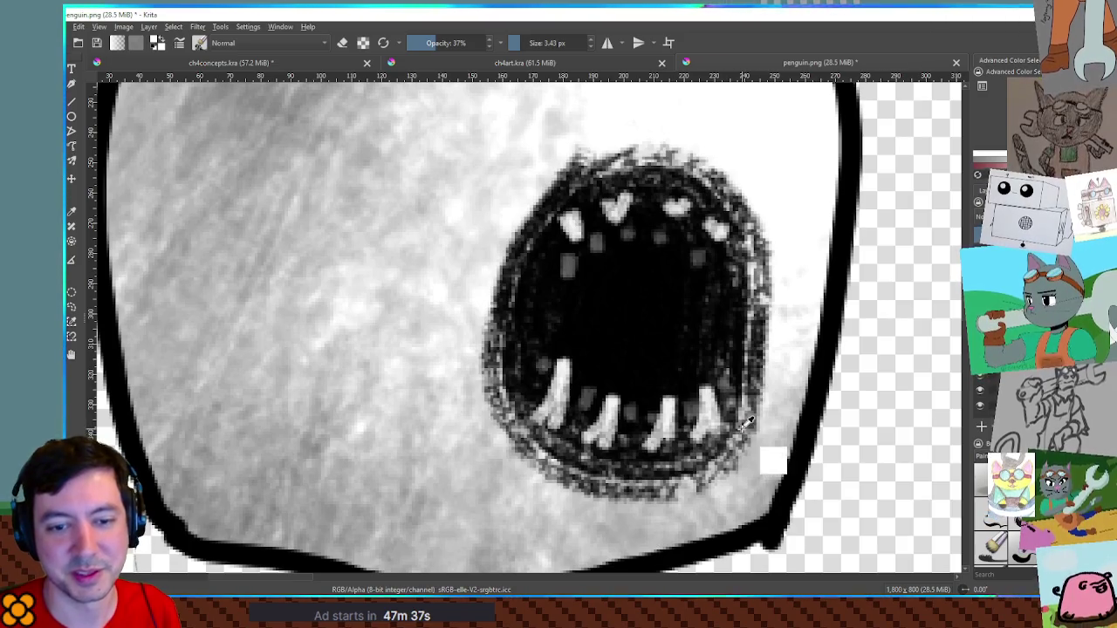
pyautogui.moveTo(598, 423)
pyautogui.mouseDown()
pyautogui.moveTo(661, 424)
pyautogui.moveTo(549, 397)
pyautogui.mouseUp()
pyautogui.moveTo(717, 228)
pyautogui.mouseDown()
pyautogui.moveTo(677, 209)
pyautogui.moveTo(571, 226)
pyautogui.mouseUp()
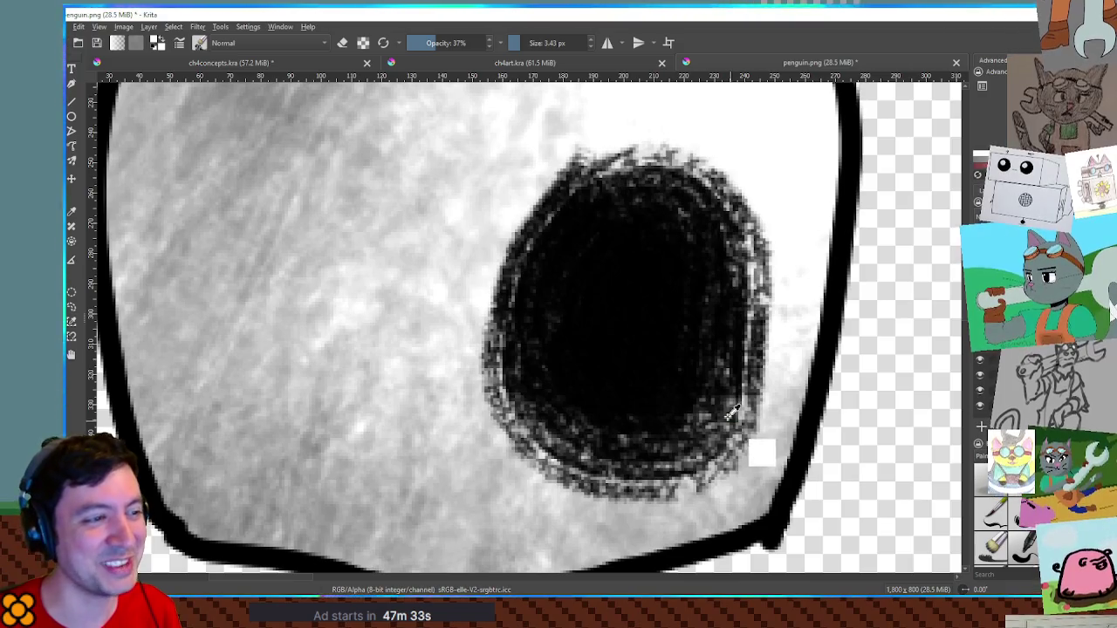
pyautogui.scroll(-5, 731, 412)
pyautogui.scroll(-1, 731, 412)
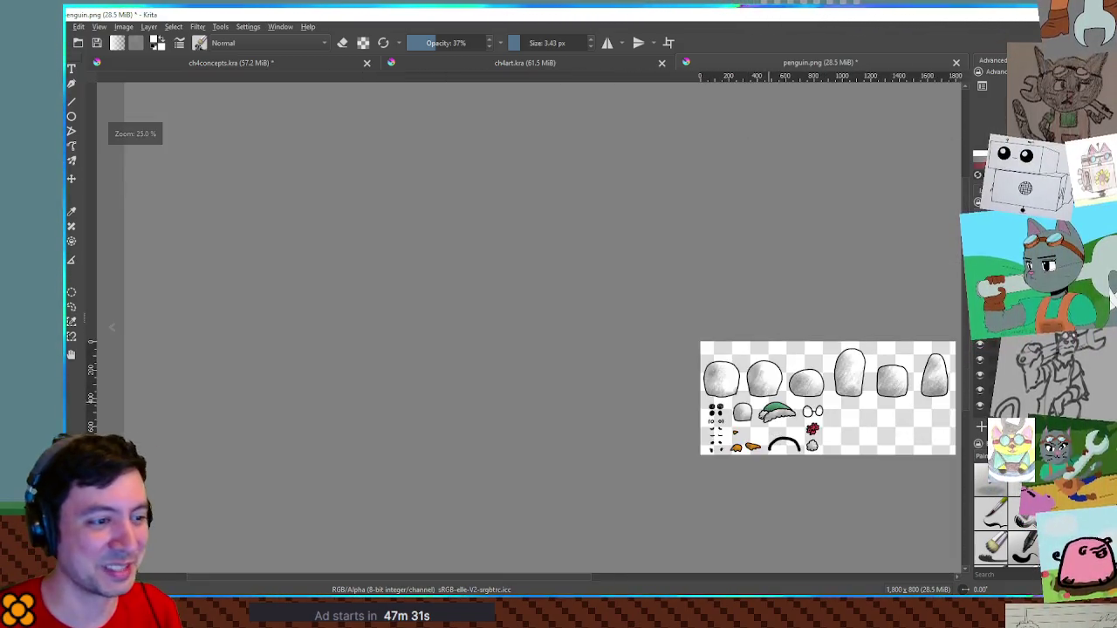
# Move the new splotch piece next to the goggles, then return to Godot
pyautogui.scroll(5, 455, 232)
pyautogui.scroll(-1, 386, 264)
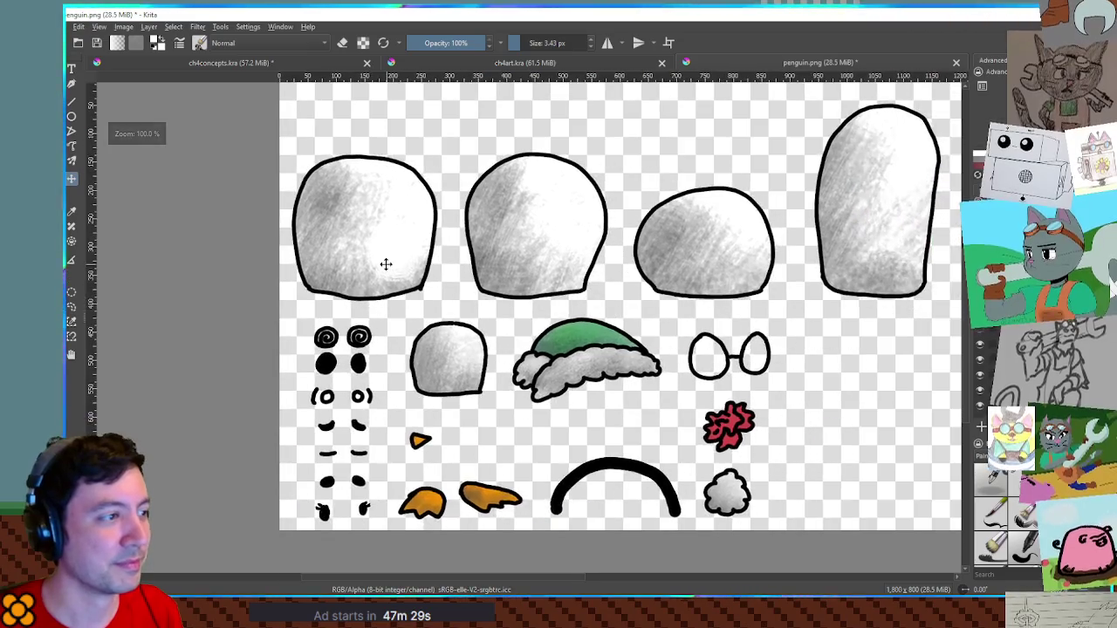
pyautogui.moveTo(812, 379); pyautogui.dragTo(805, 362)
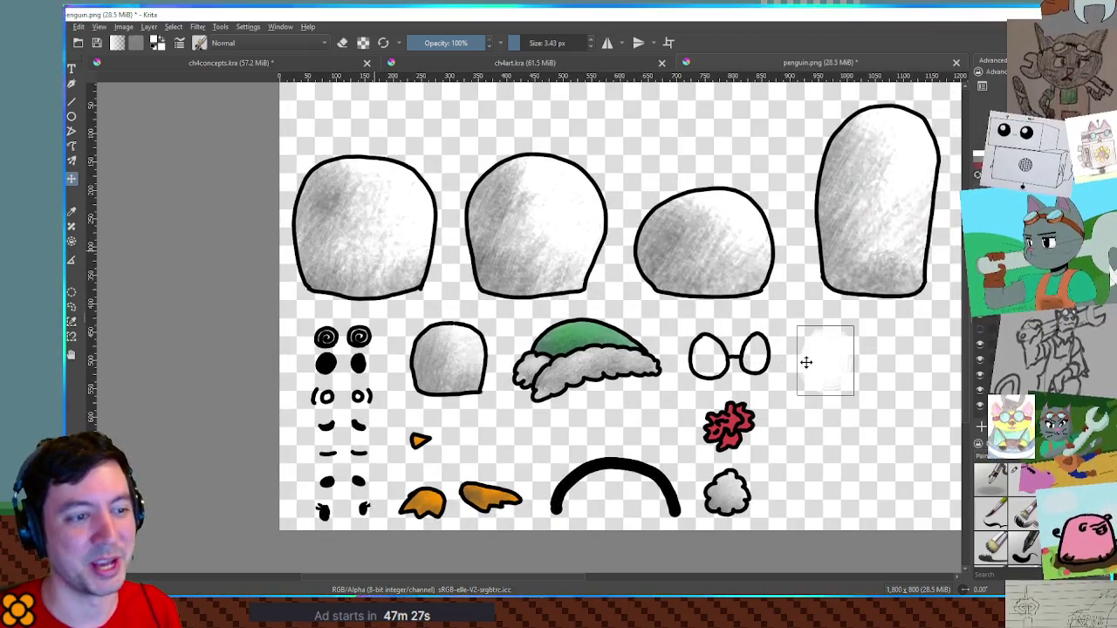
pyautogui.hotkey('alt', 'Tab')
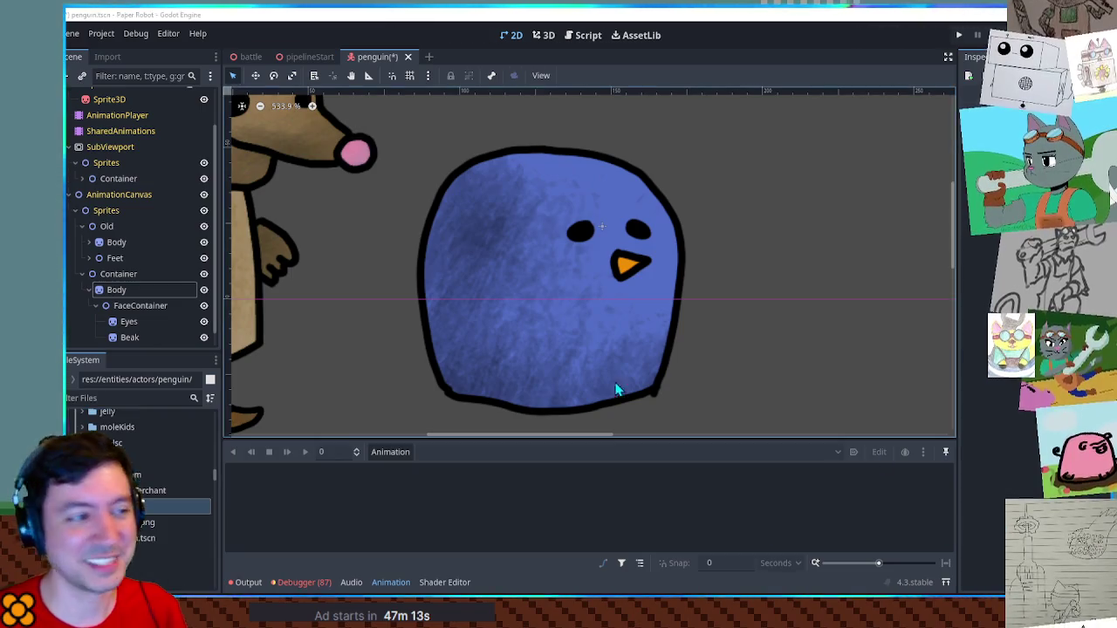
# Add a child sprite under Body and name it Splotch
pyautogui.click(128, 290)
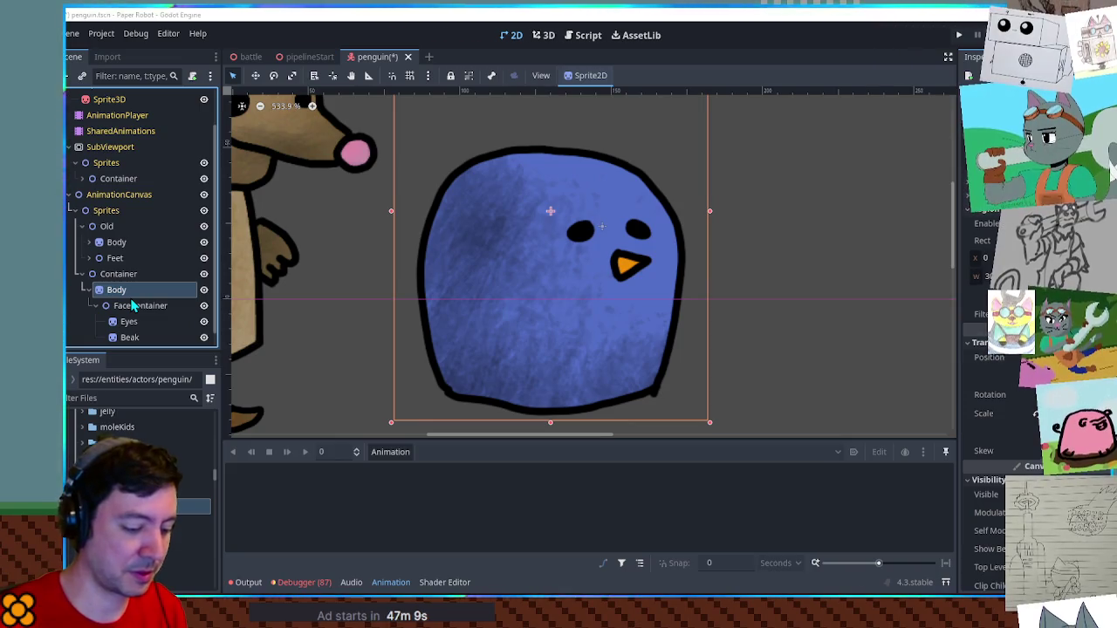
pyautogui.hotkey('ctrl', 'v')
pyautogui.press('F2')
pyautogui.write('Splotch')
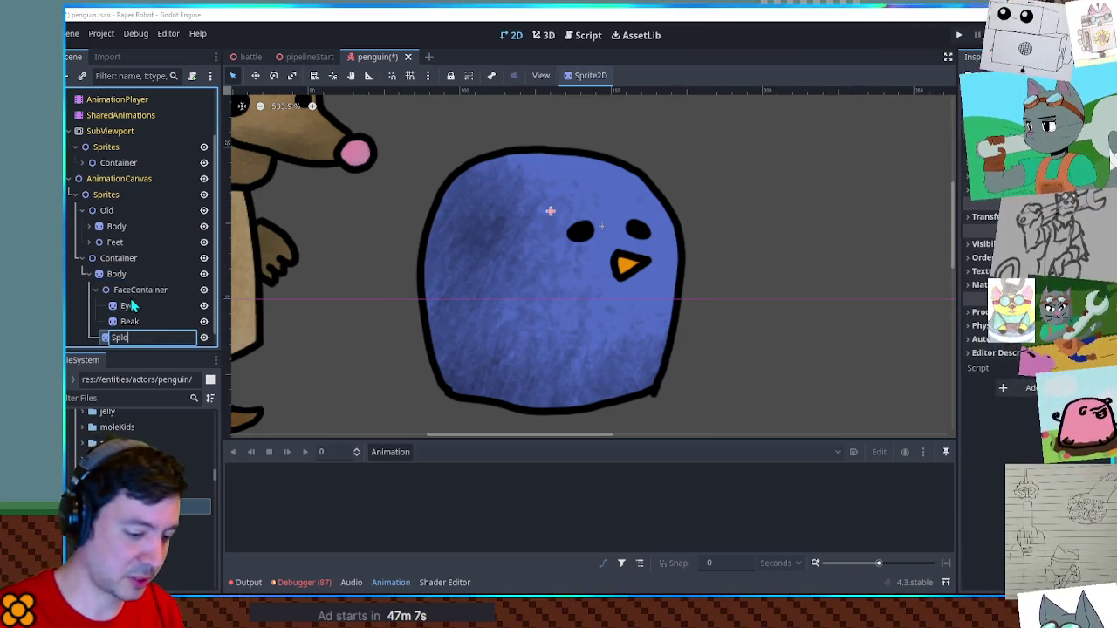
pyautogui.press('Return')
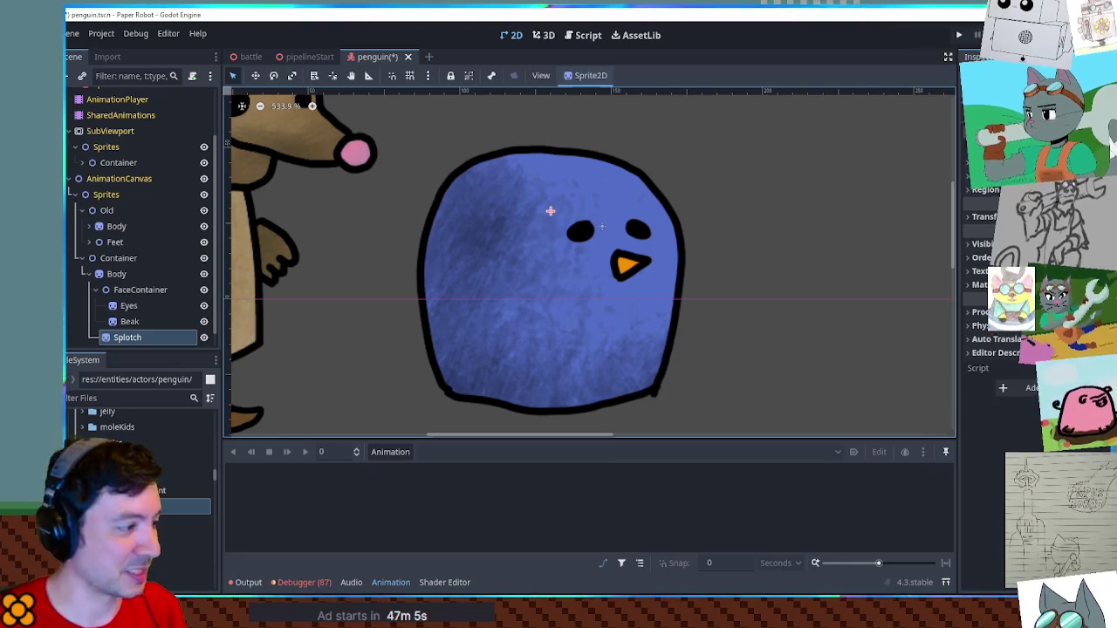
# Texture Splotch with penguin.png, crop it to the white oval, and move it below the beak
pyautogui.moveTo(174, 523); pyautogui.dragTo(1021, 289)
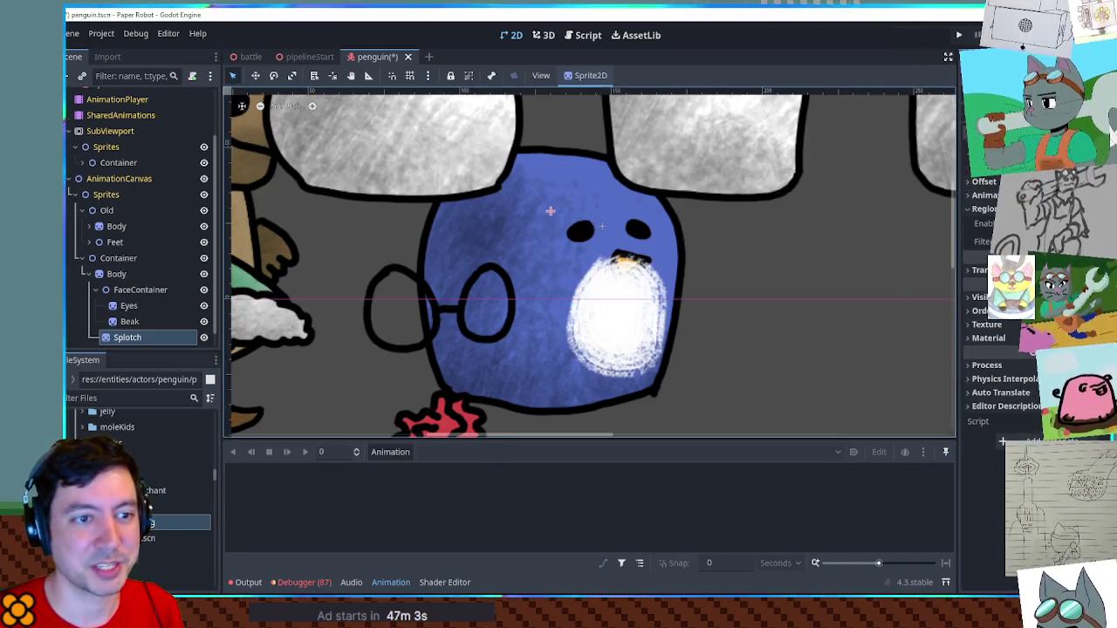
pyautogui.click(1034, 224)
pyautogui.click(995, 327)
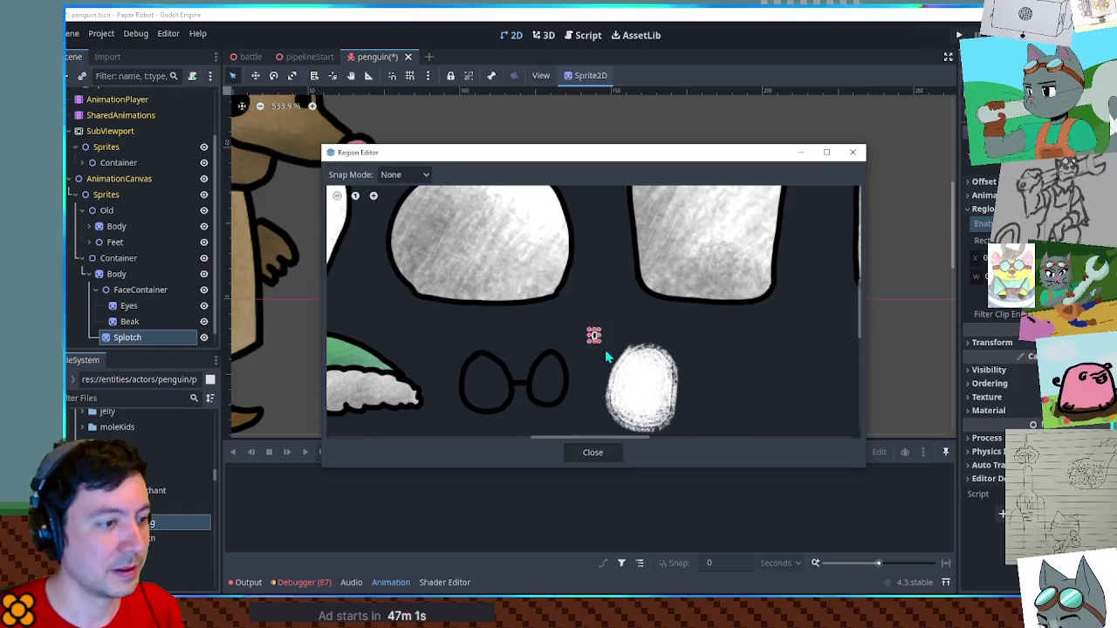
pyautogui.moveTo(593, 331); pyautogui.dragTo(689, 435)
pyautogui.scroll(-1, 698, 344)
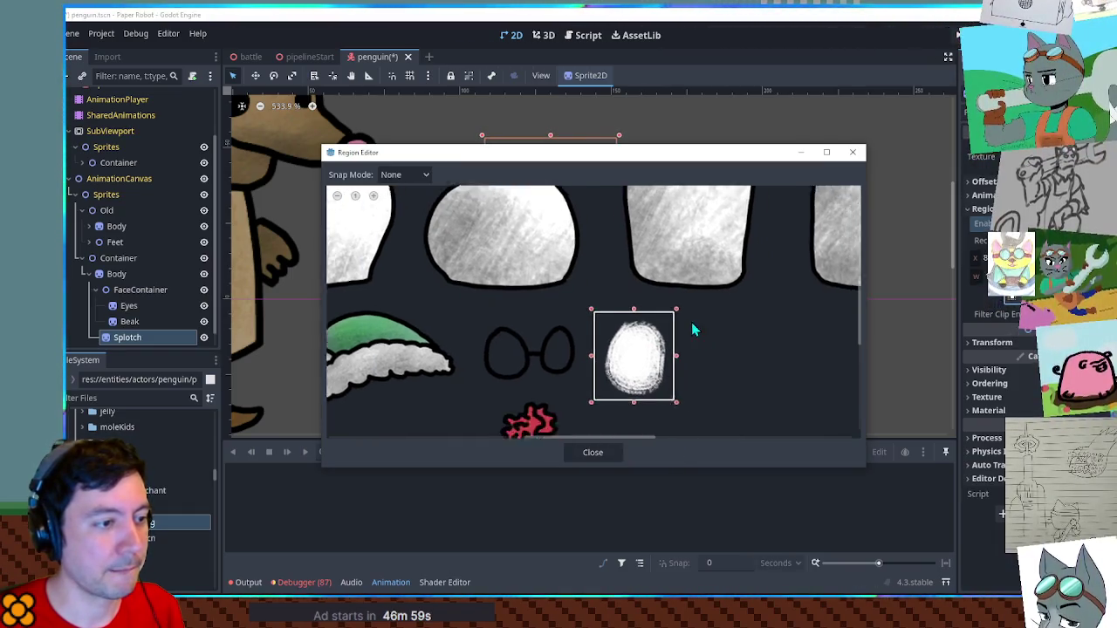
pyautogui.moveTo(580, 343); pyautogui.dragTo(584, 343)
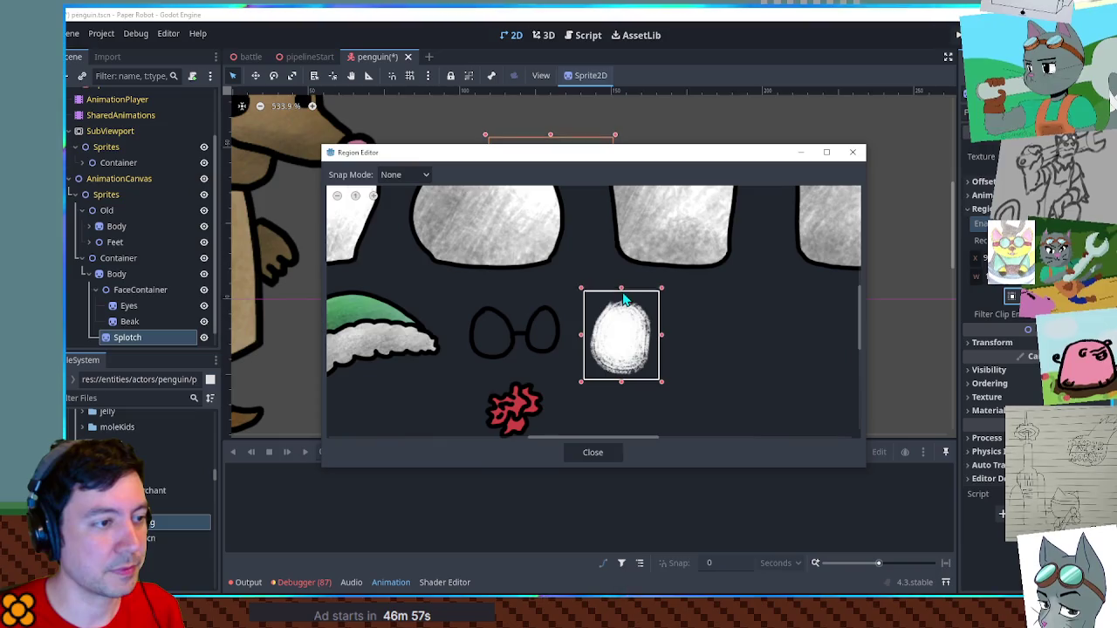
pyautogui.click(592, 452)
pyautogui.scroll(1, 568, 210)
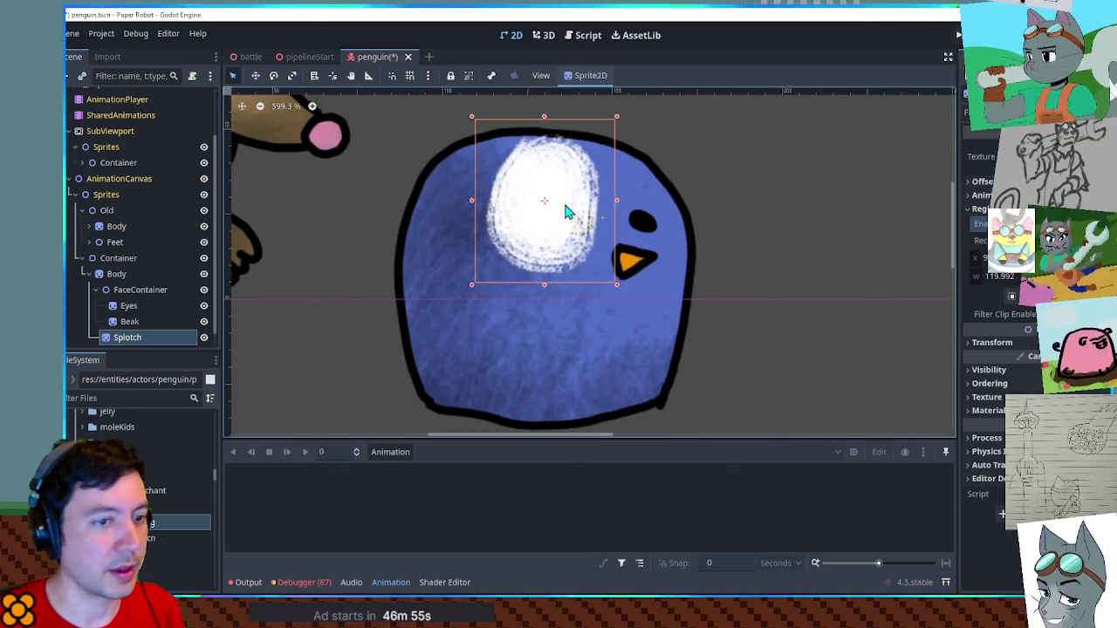
pyautogui.moveTo(565, 210); pyautogui.dragTo(630, 325)
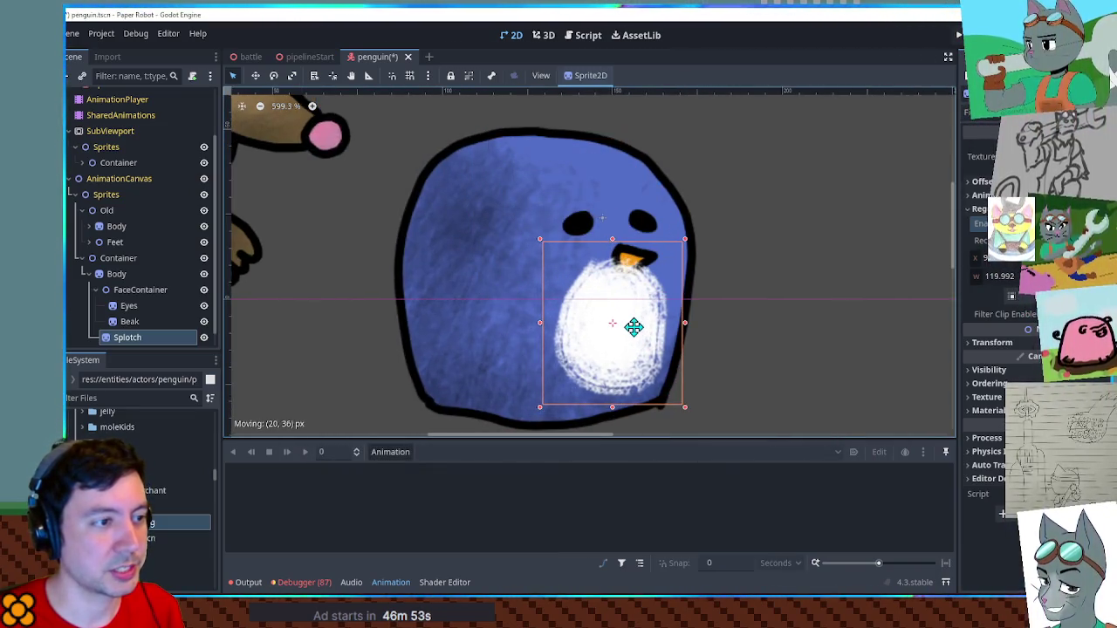
pyautogui.moveTo(633, 326); pyautogui.dragTo(634, 333)
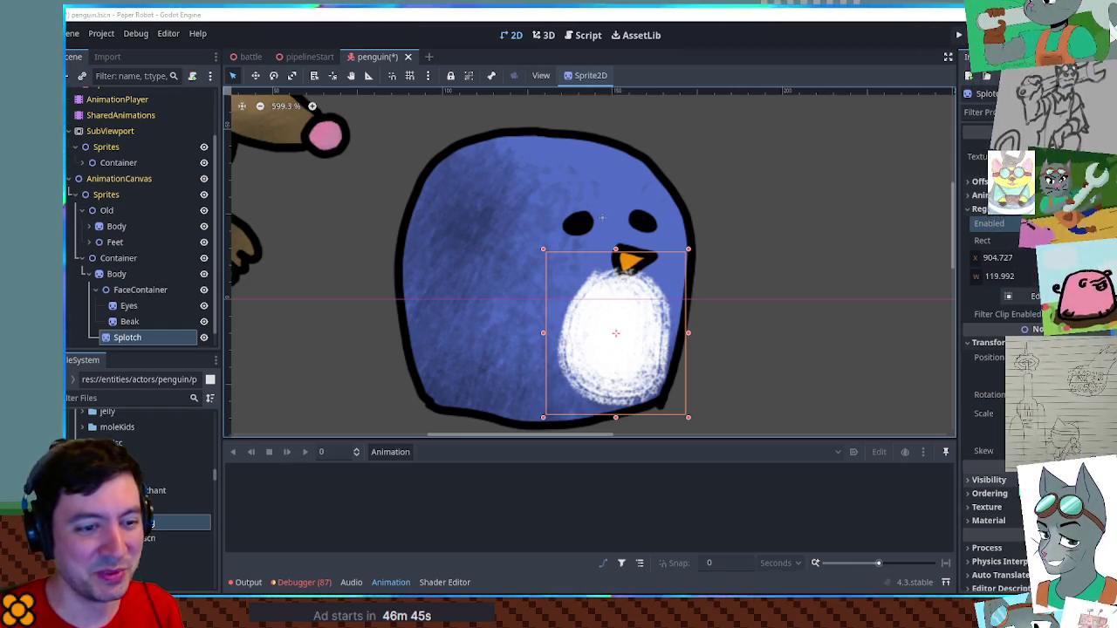
# Lower the Splotch's Self Modulate alpha so the blue body shows through
pyautogui.click(990, 493)
pyautogui.scroll(-3, 994, 392)
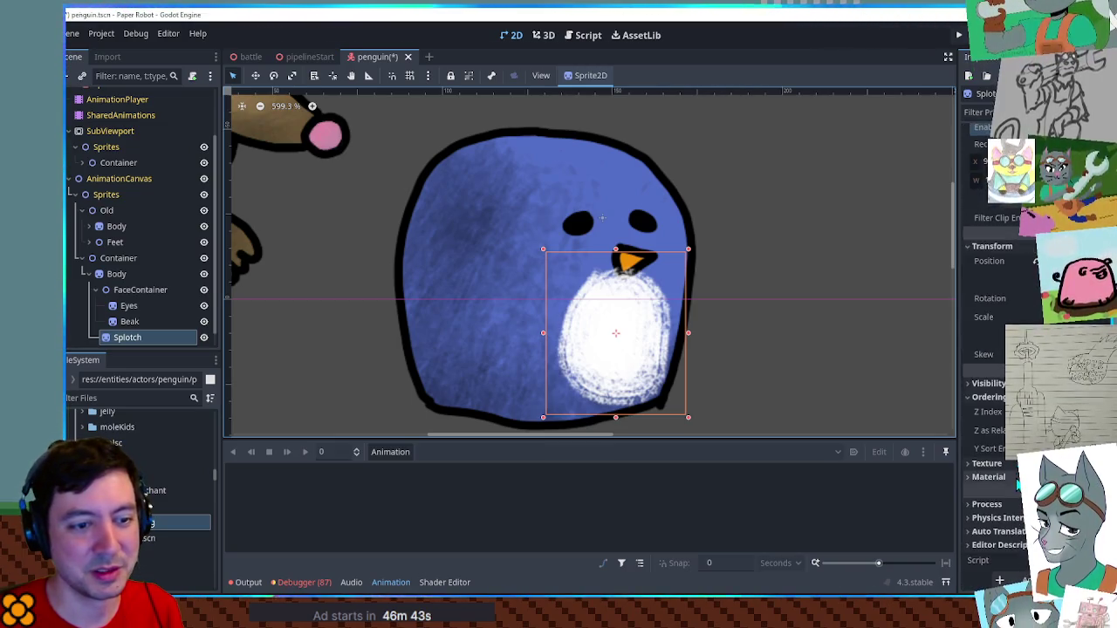
pyautogui.click(989, 383)
pyautogui.click(1012, 417)
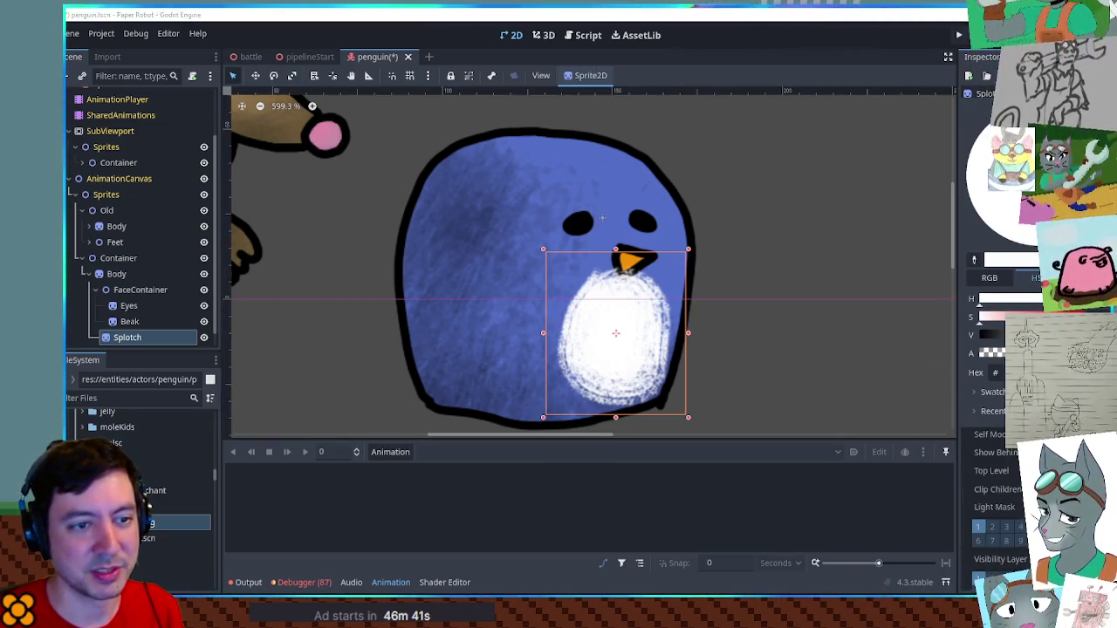
pyautogui.moveTo(1038, 354)
pyautogui.mouseDown()
pyautogui.moveTo(1012, 353)
pyautogui.moveTo(1029, 354)
pyautogui.mouseUp()
pyautogui.click(933, 475)
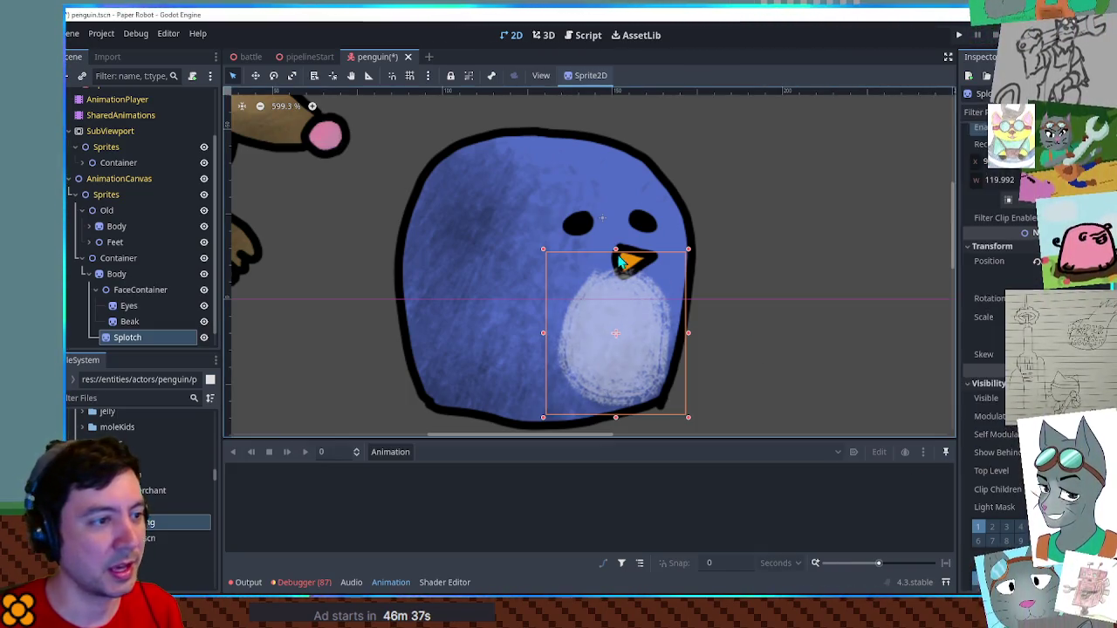
# Inspect FaceContainer's Ordering settings, then select the Body sprite
pyautogui.click(141, 290)
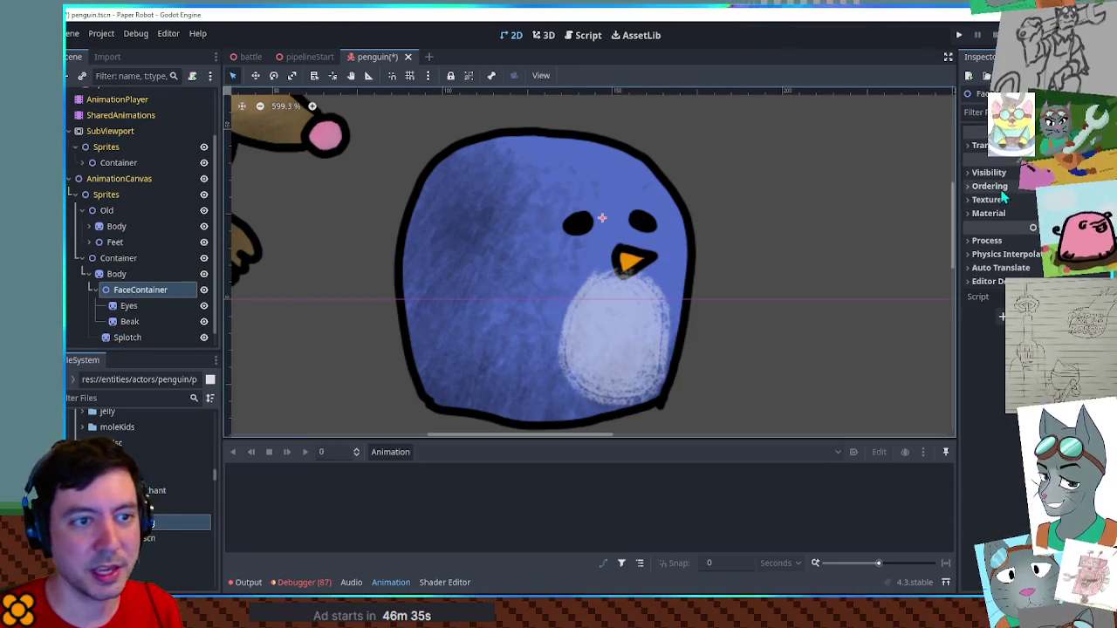
pyautogui.click(994, 186)
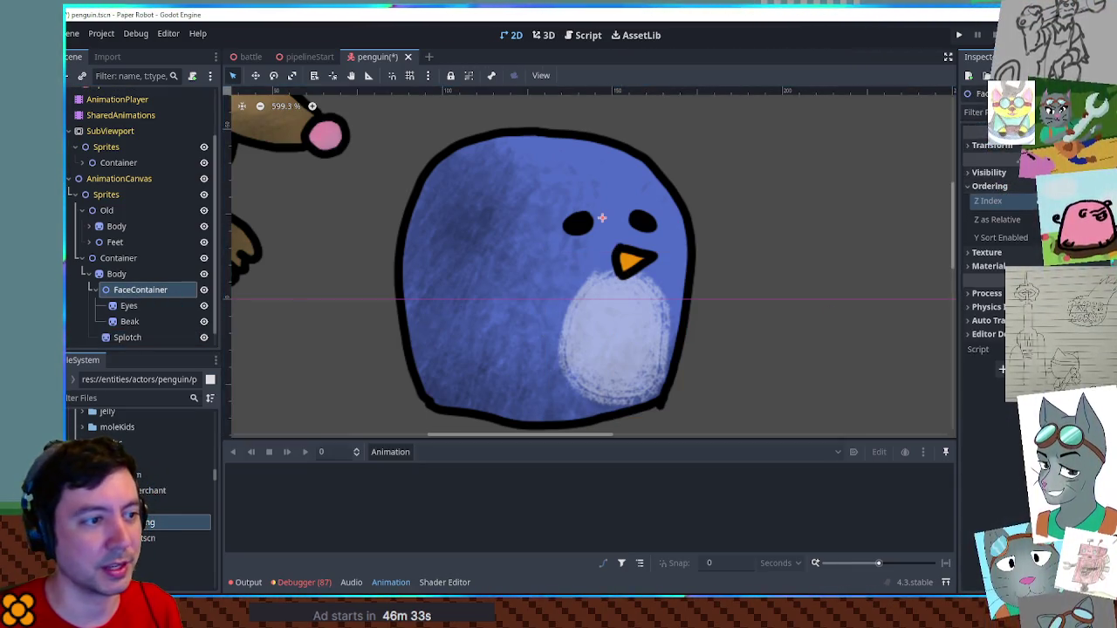
pyautogui.scroll(-3, 674, 271)
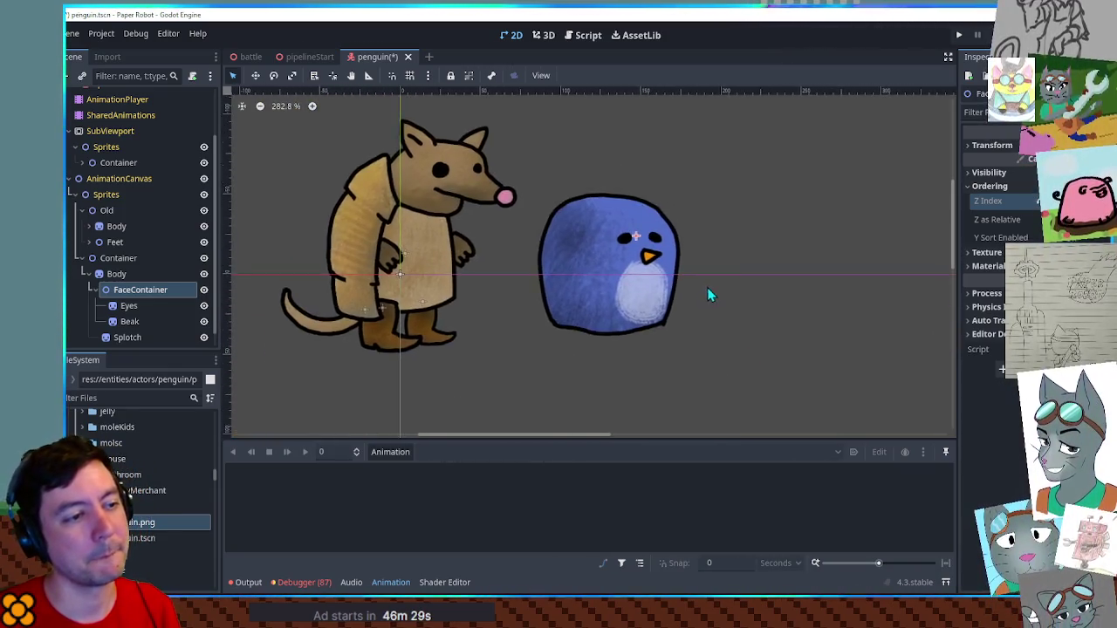
pyautogui.scroll(1, 711, 306)
pyautogui.scroll(1, 611, 318)
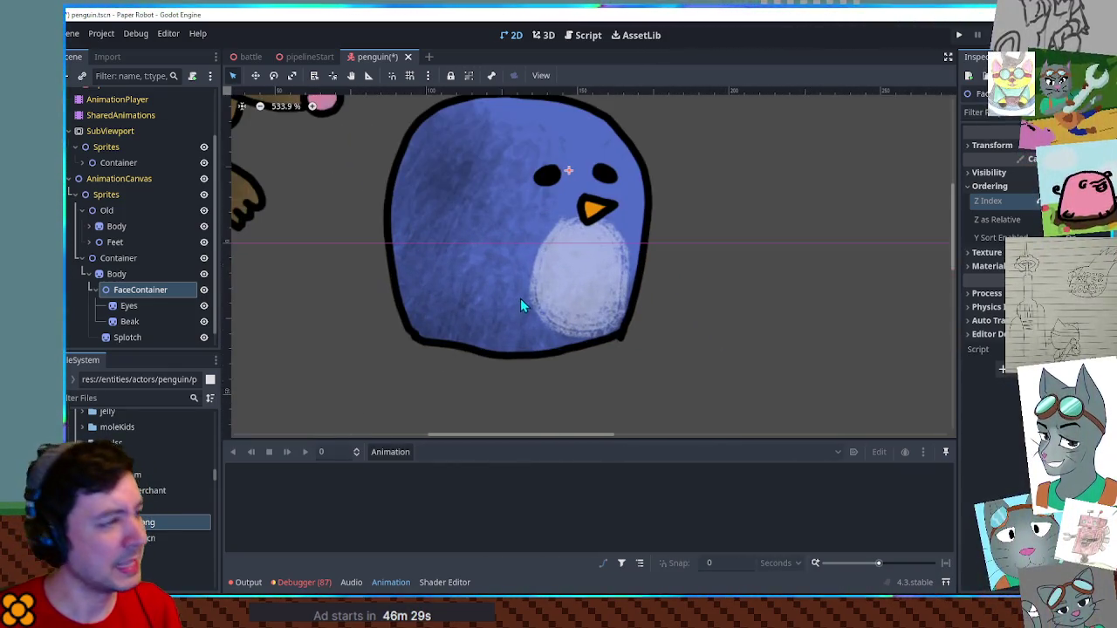
pyautogui.click(111, 274)
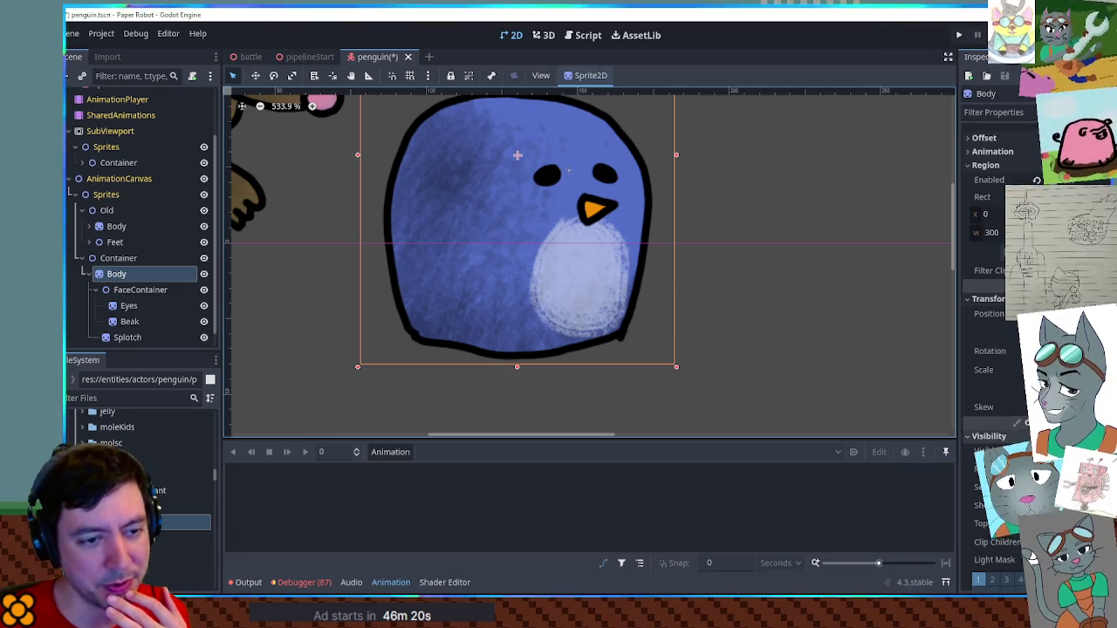
# Squash the Splotch vertically to about 0.77 and move it 3 px lower
pyautogui.scroll(-2, 994, 366)
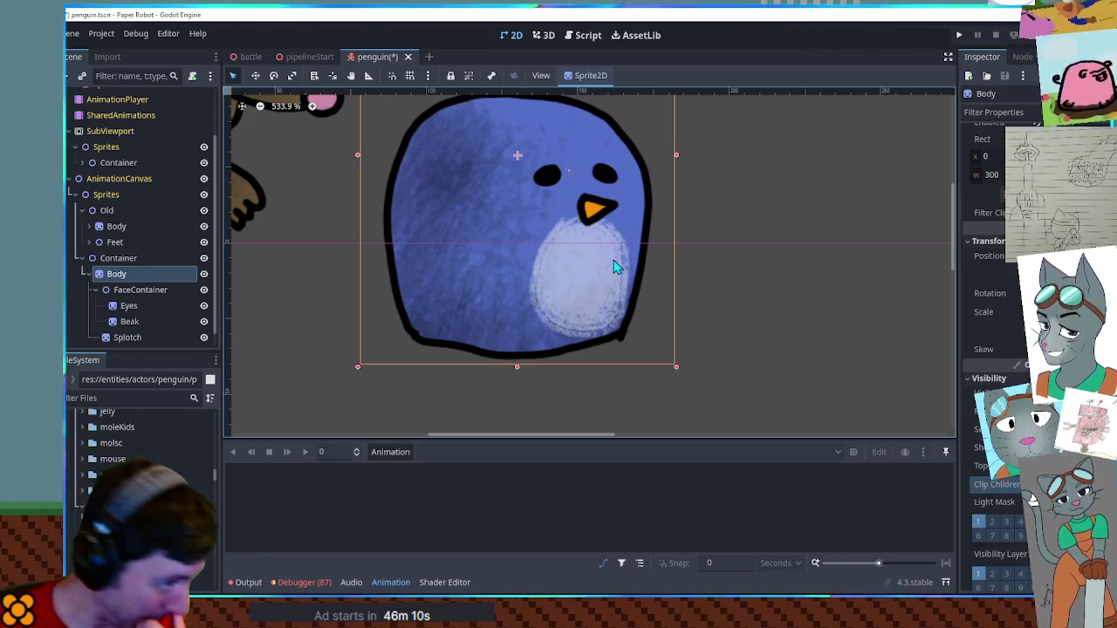
pyautogui.moveTo(708, 233); pyautogui.dragTo(698, 282)
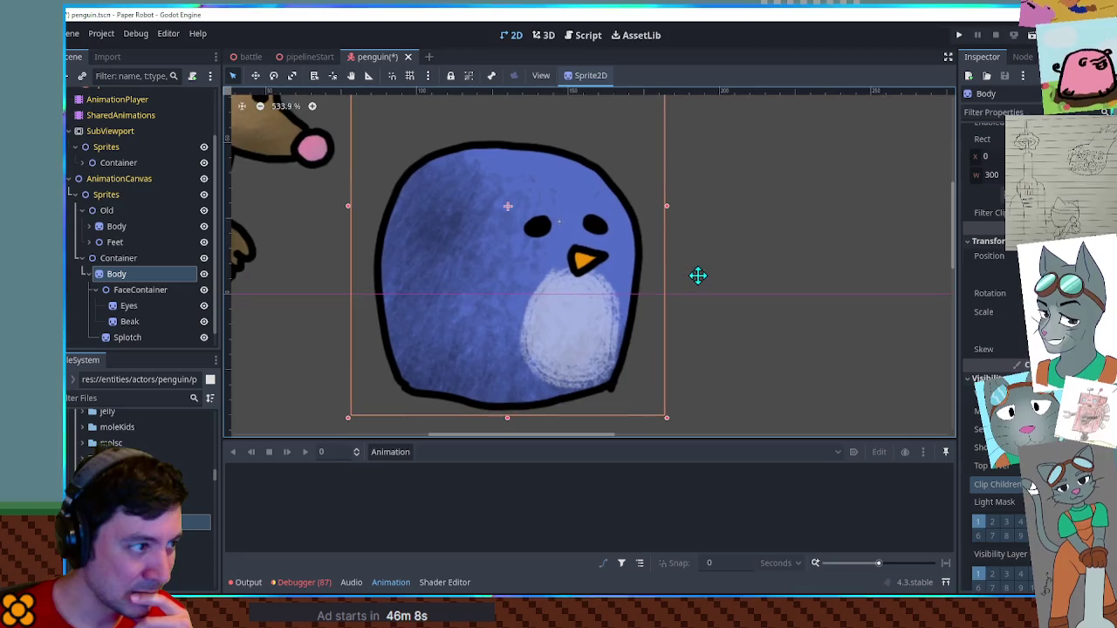
pyautogui.click(95, 290)
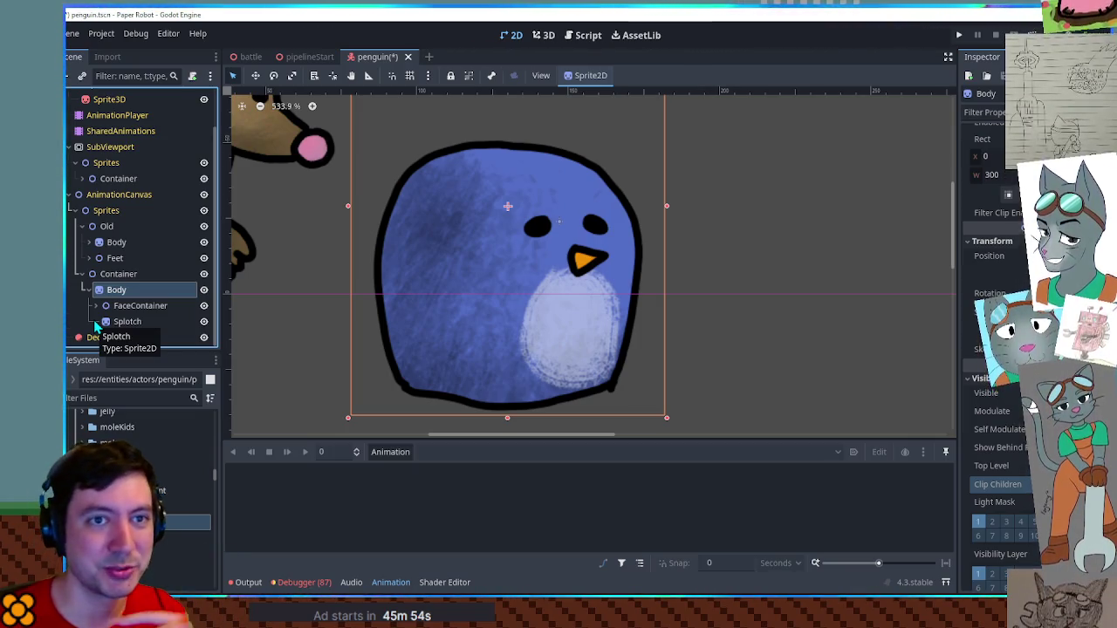
pyautogui.moveTo(96, 324); pyautogui.dragTo(105, 314)
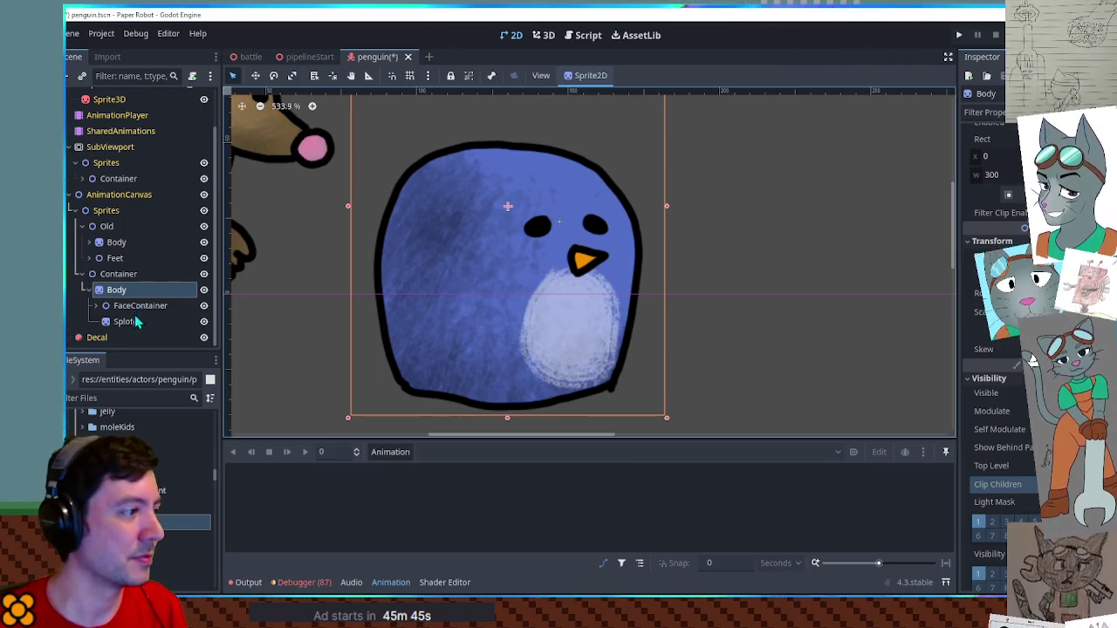
pyautogui.click(126, 321)
pyautogui.press('r')
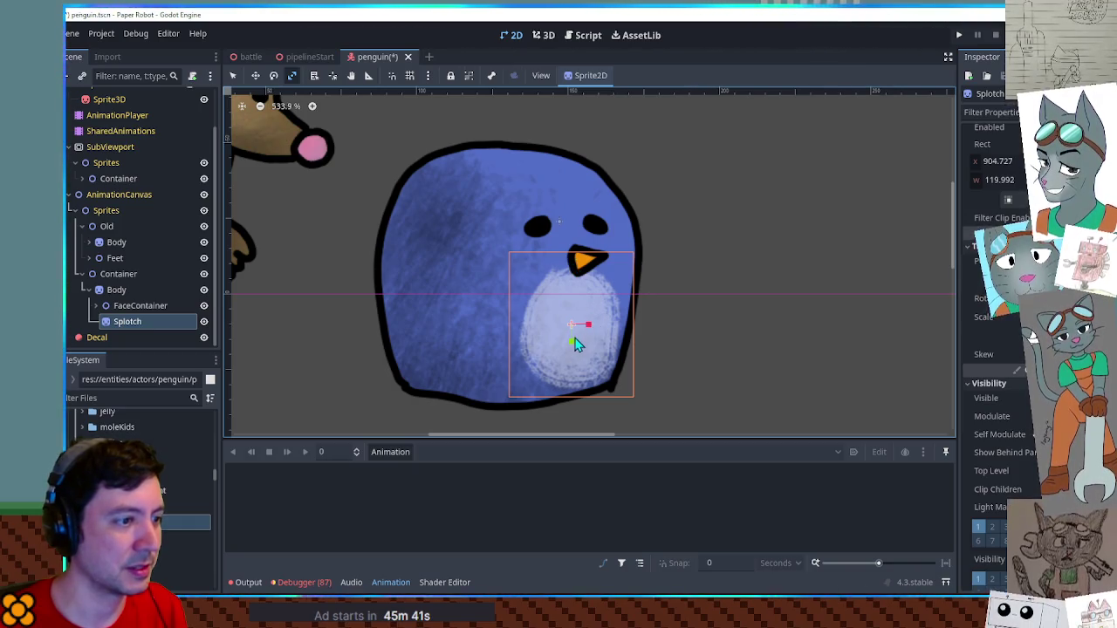
pyautogui.moveTo(572, 346); pyautogui.dragTo(574, 346)
pyautogui.press('q')
pyautogui.moveTo(583, 307); pyautogui.dragTo(583, 312)
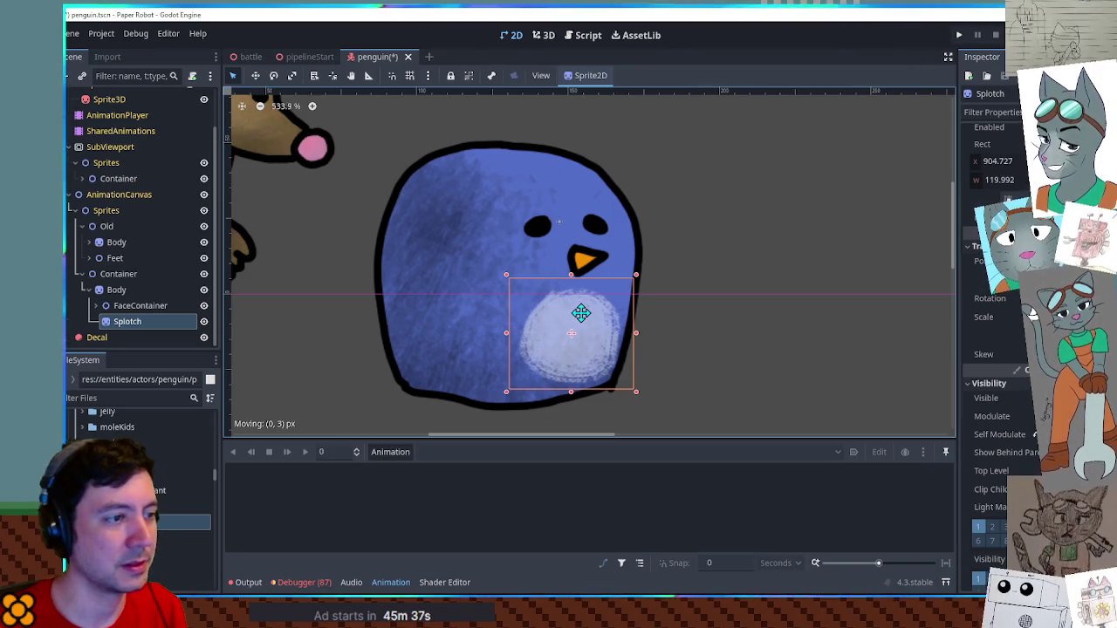
# Recentre the view on the penguin, then switch to penguin.png in Krita
pyautogui.click(788, 329)
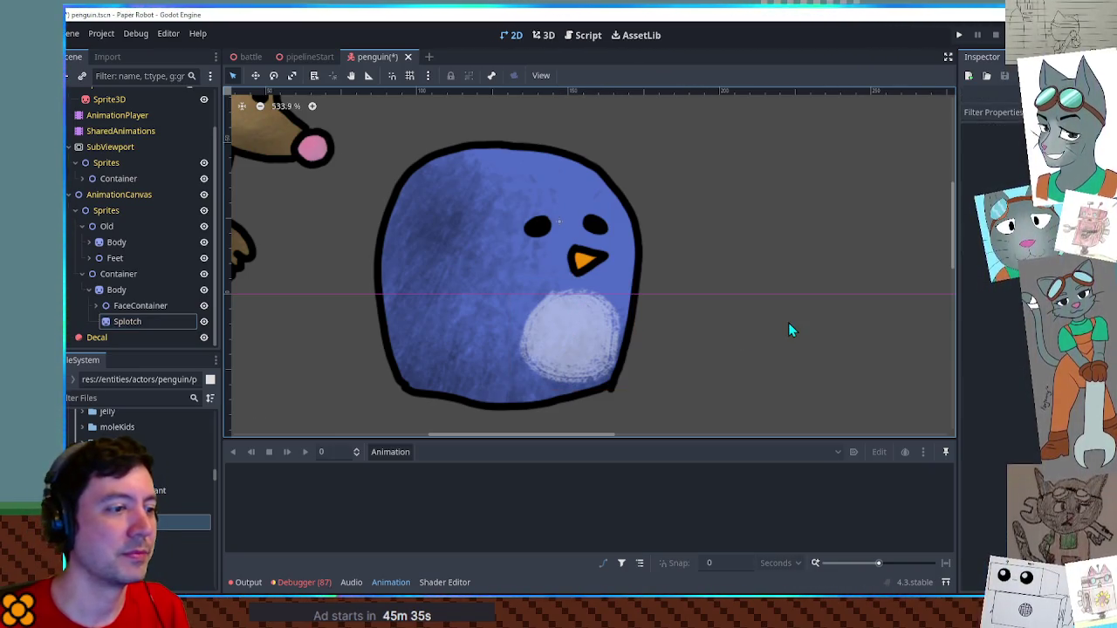
pyautogui.moveTo(781, 280)
pyautogui.mouseDown()
pyautogui.moveTo(620, 282)
pyautogui.moveTo(813, 277)
pyautogui.moveTo(803, 237)
pyautogui.mouseUp()
pyautogui.moveTo(650, 244)
pyautogui.mouseDown()
pyautogui.moveTo(705, 289)
pyautogui.moveTo(725, 262)
pyautogui.moveTo(781, 281)
pyautogui.mouseUp()
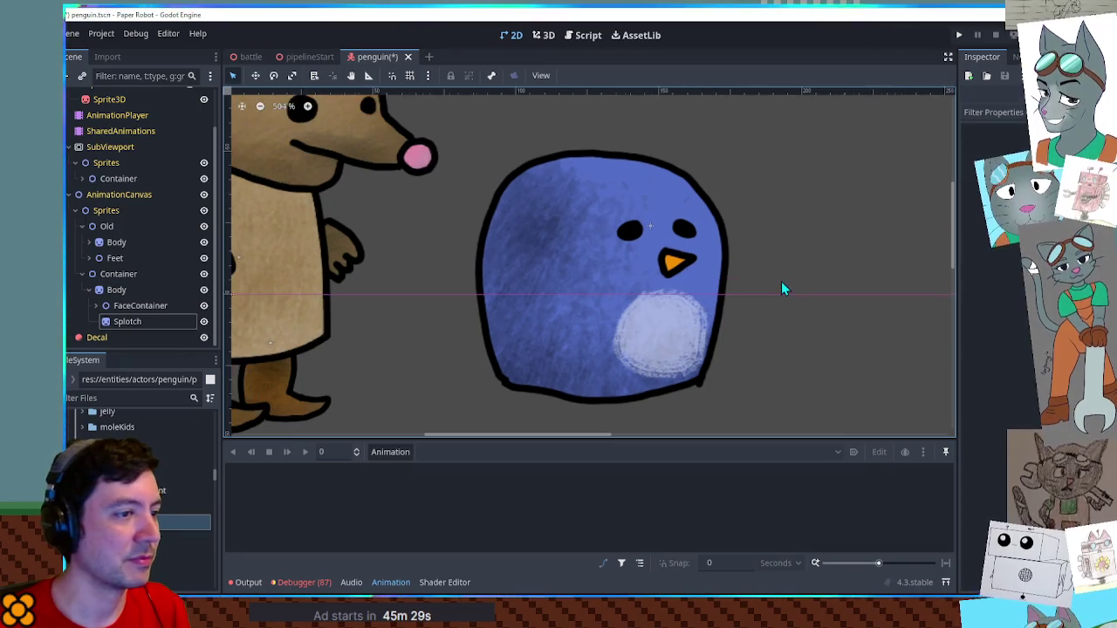
pyautogui.scroll(-1, 727, 287)
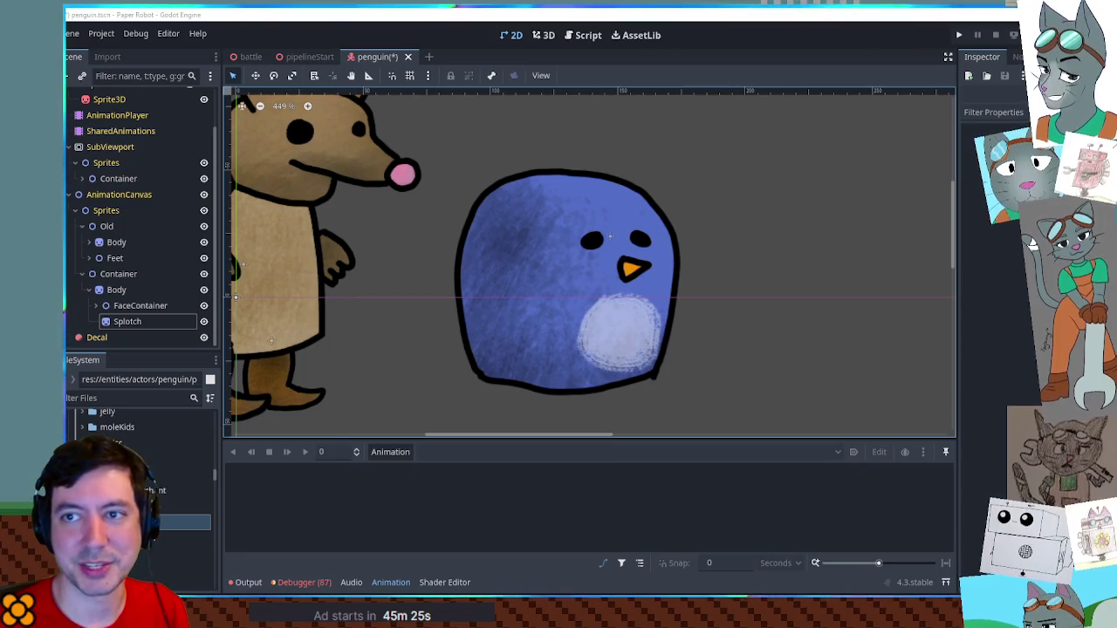
pyautogui.hotkey('alt', 'Tab')
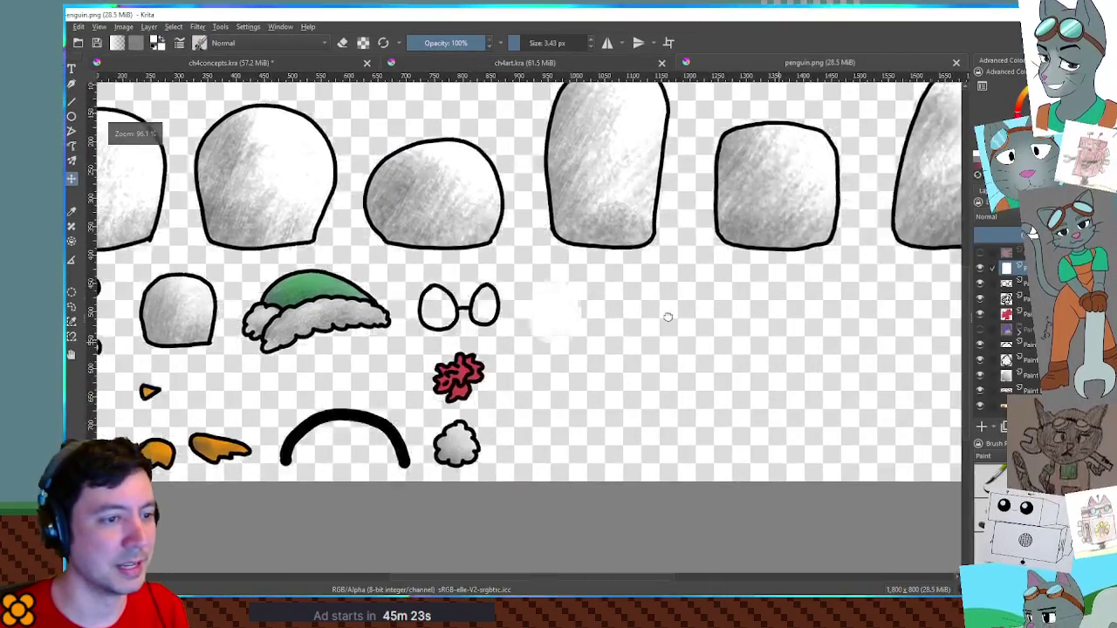
# Add a new layer to the sheet and set up a full-opacity 40 px dark red brush
pyautogui.moveTo(668, 316); pyautogui.dragTo(658, 353)
pyautogui.scroll(2, 659, 353)
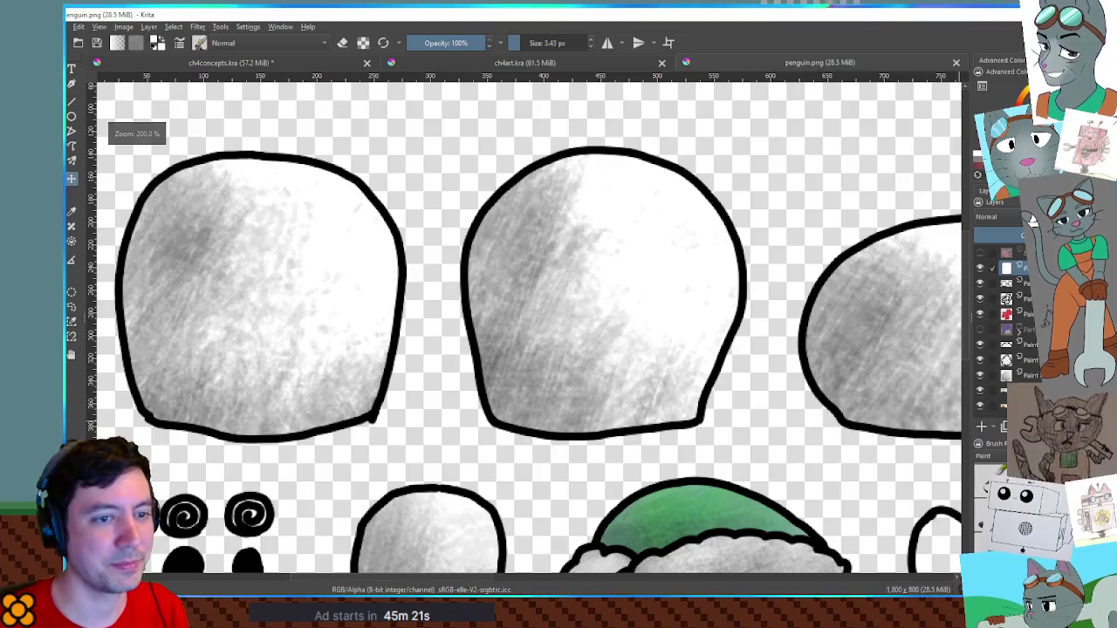
pyautogui.click(982, 428)
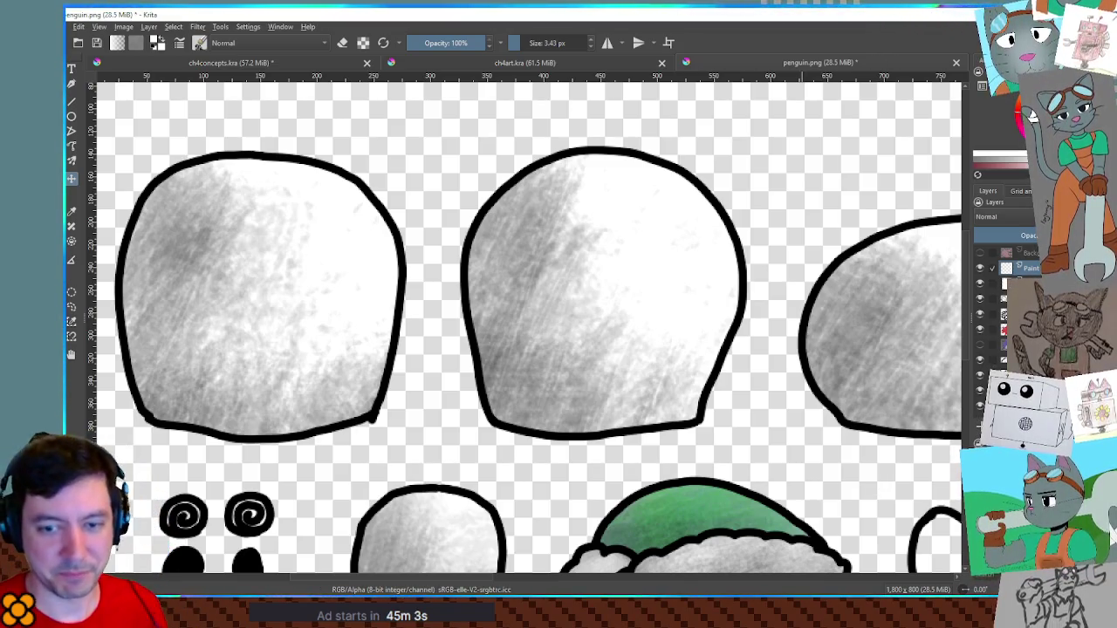
pyautogui.click(434, 43)
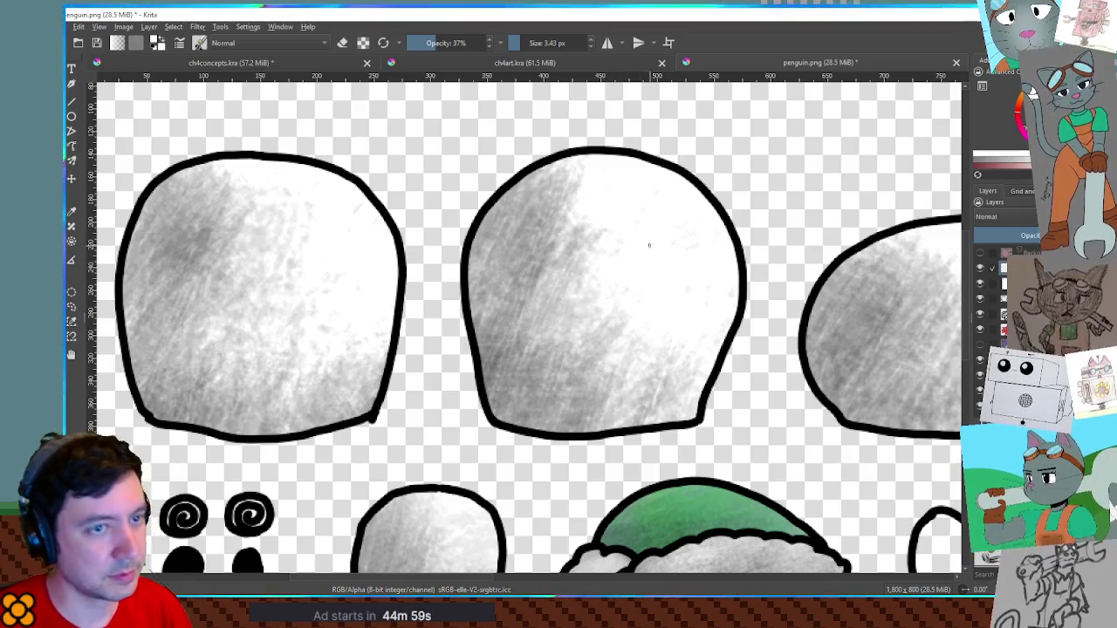
pyautogui.press('x')
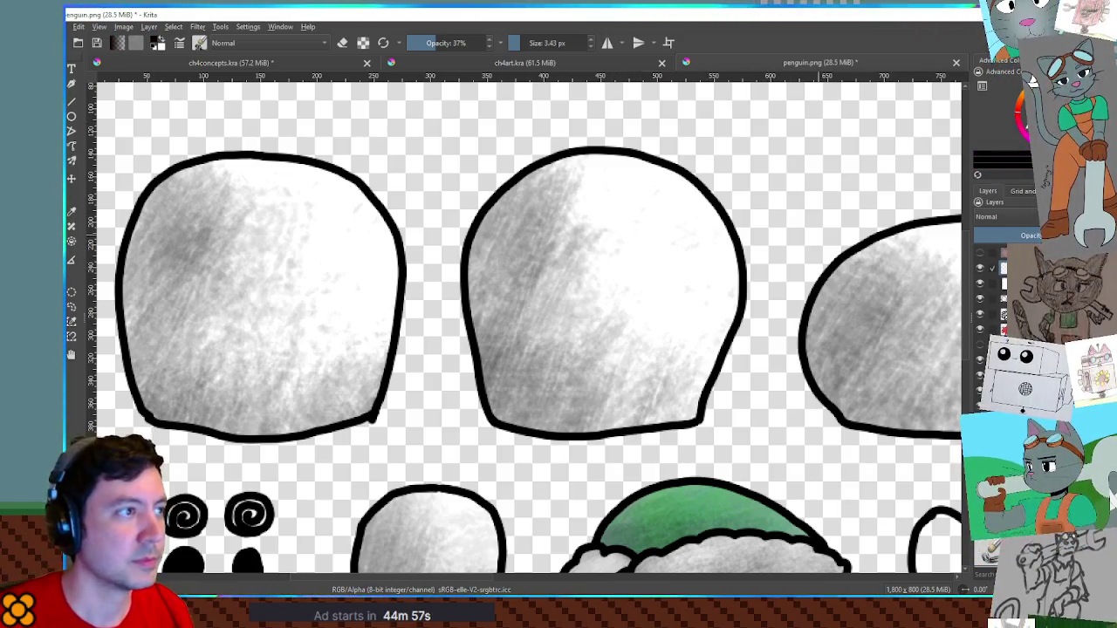
pyautogui.press('e')
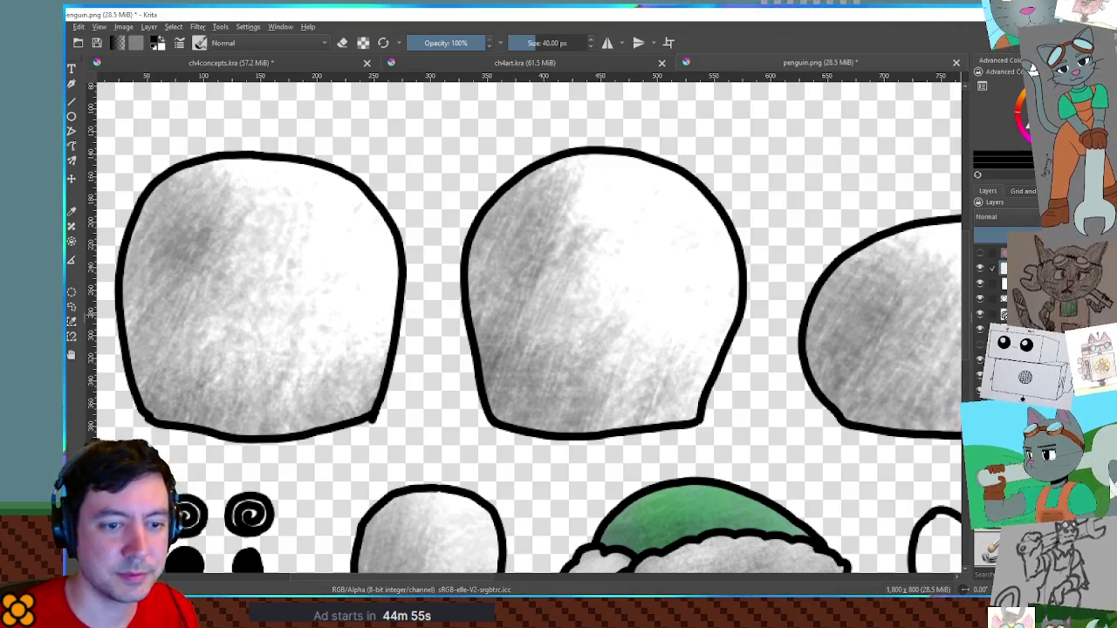
# Sketch trial flipper strokes on the middle body and undo them all, then switch to ch4concepts.kra
pyautogui.moveTo(652, 279); pyautogui.dragTo(645, 290)
pyautogui.hotkey('ctrl', 'z')
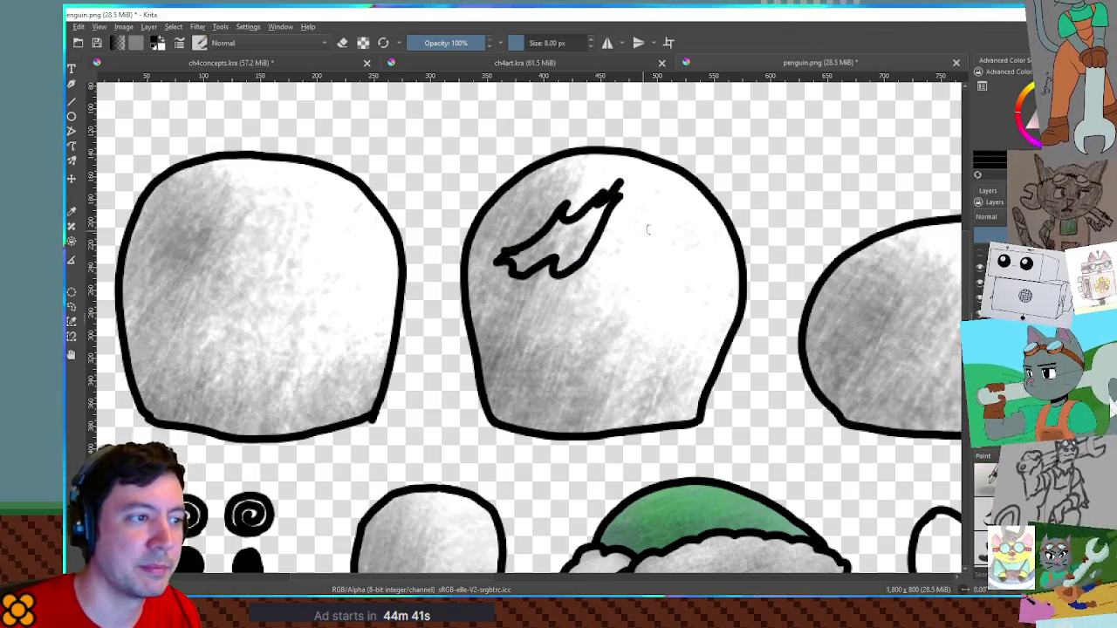
pyautogui.moveTo(654, 190); pyautogui.dragTo(702, 236)
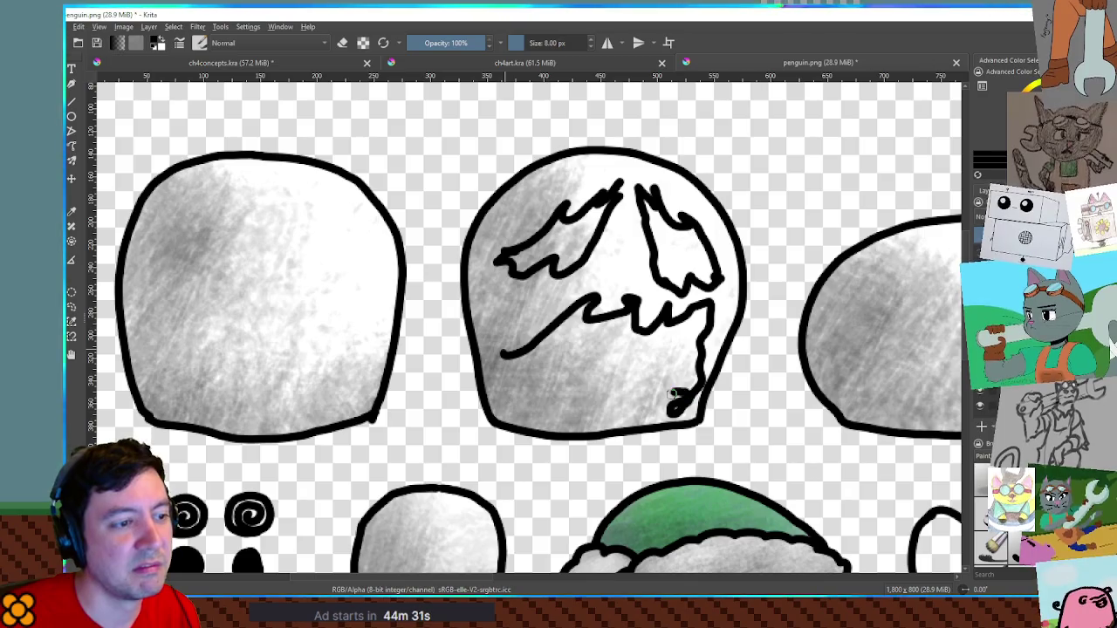
pyautogui.moveTo(628, 417); pyautogui.dragTo(610, 408)
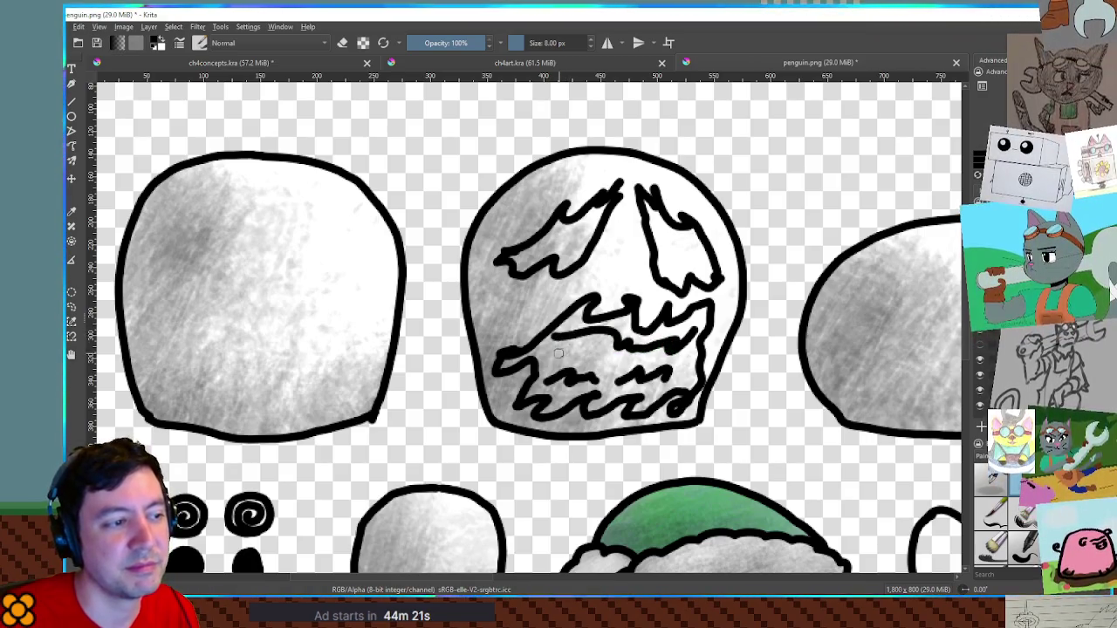
pyautogui.hotkey('ctrl', 'z')
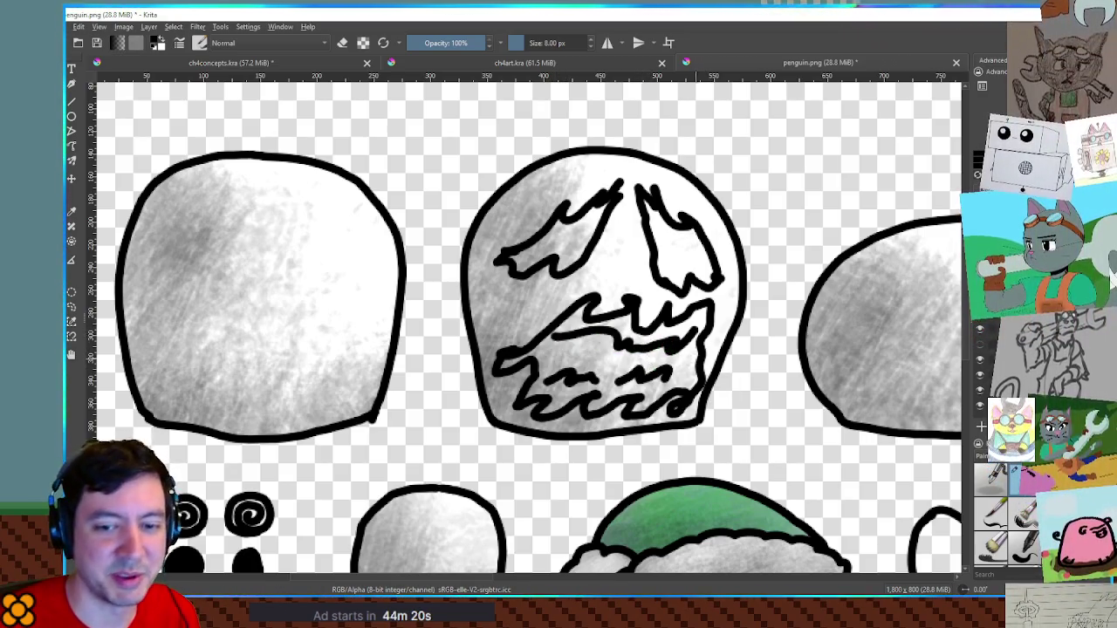
pyautogui.hotkey('ctrl', 'z')
pyautogui.hotkey('ctrl', 'z')
pyautogui.hotkey('ctrl', 'z')
pyautogui.hotkey('ctrl', 'z')
pyautogui.hotkey('ctrl', 'z')
pyautogui.hotkey('ctrl', 'z')
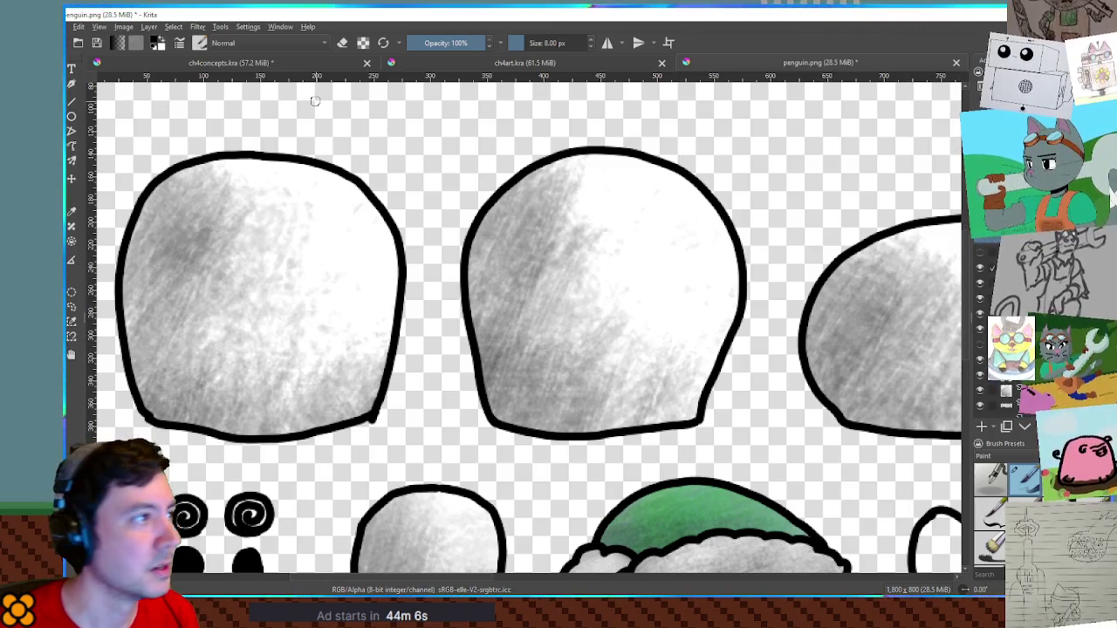
pyautogui.click(278, 27)
# Bring the penguin.png sheet back up in Krita, leaving the ch4concepts.kra document
pyautogui.click(312, 136)
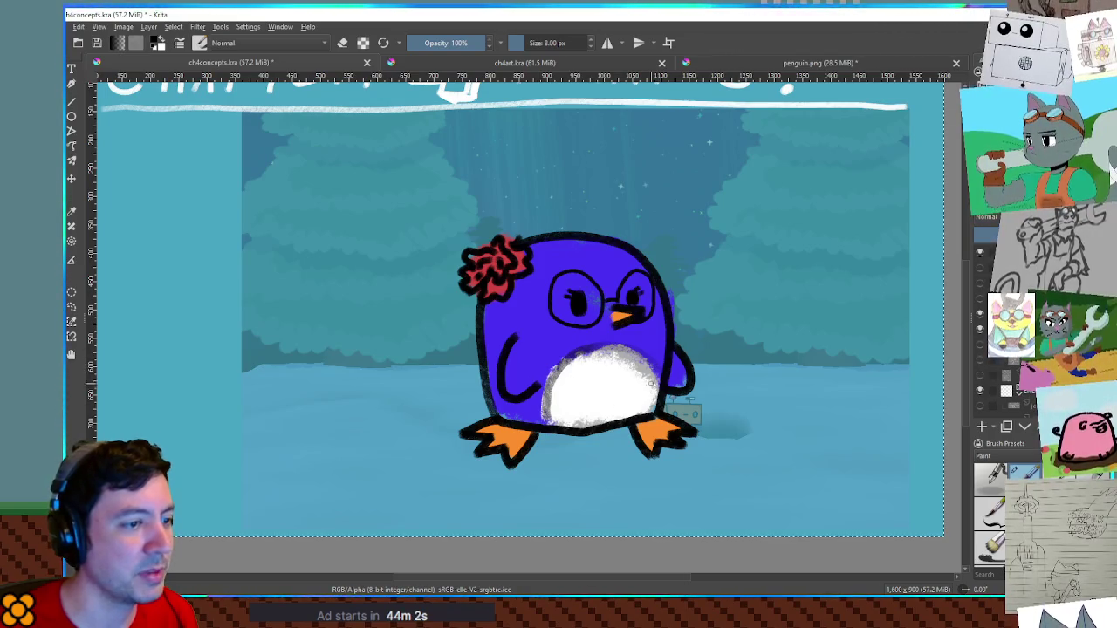
pyautogui.click(279, 27)
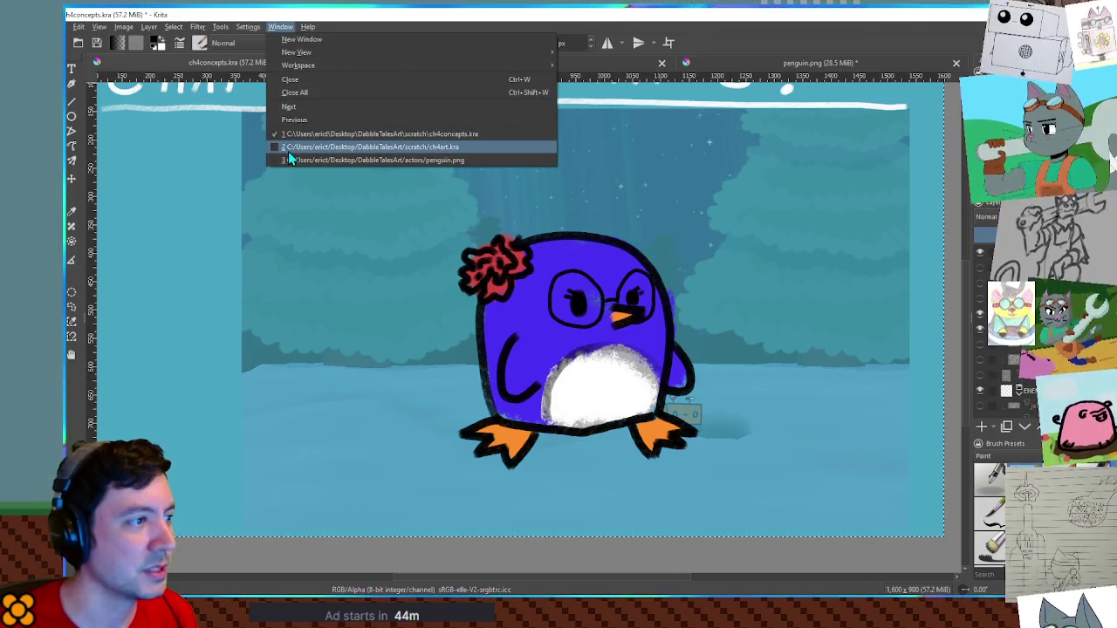
pyautogui.click(290, 163)
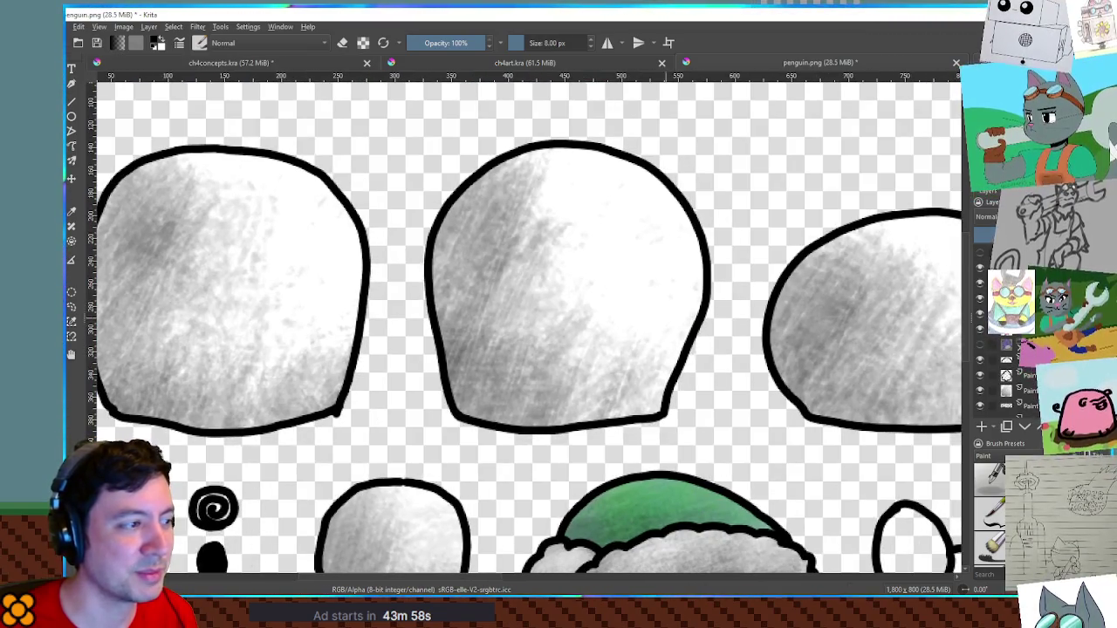
pyautogui.scroll(1, 665, 317)
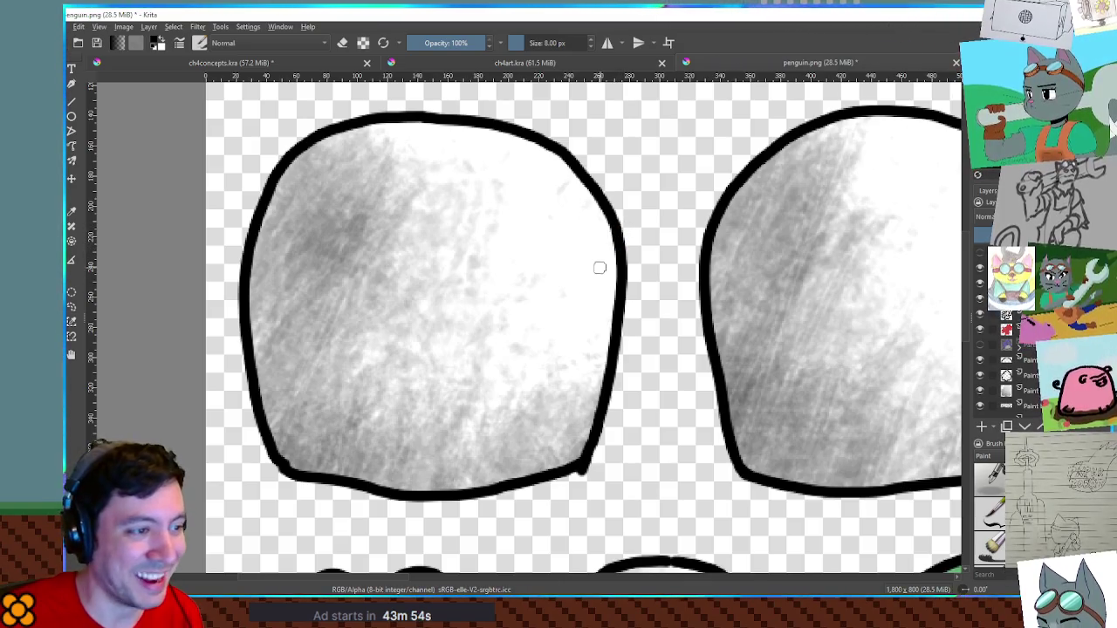
# Draw a closed oval flipper loop at the first body's right edge, redoing until it looks right
pyautogui.moveTo(583, 276)
pyautogui.mouseDown()
pyautogui.moveTo(638, 357)
pyautogui.moveTo(650, 412)
pyautogui.moveTo(587, 424)
pyautogui.mouseUp()
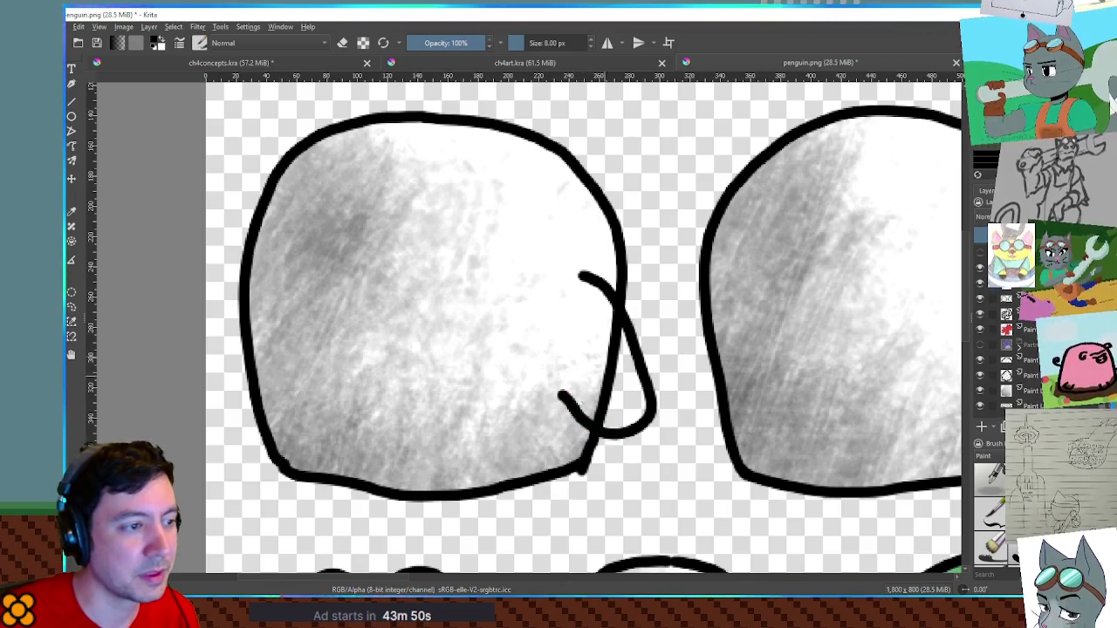
pyautogui.hotkey('ctrl', 'z')
pyautogui.moveTo(586, 300)
pyautogui.mouseDown()
pyautogui.moveTo(619, 334)
pyautogui.moveTo(636, 407)
pyautogui.moveTo(600, 424)
pyautogui.mouseUp()
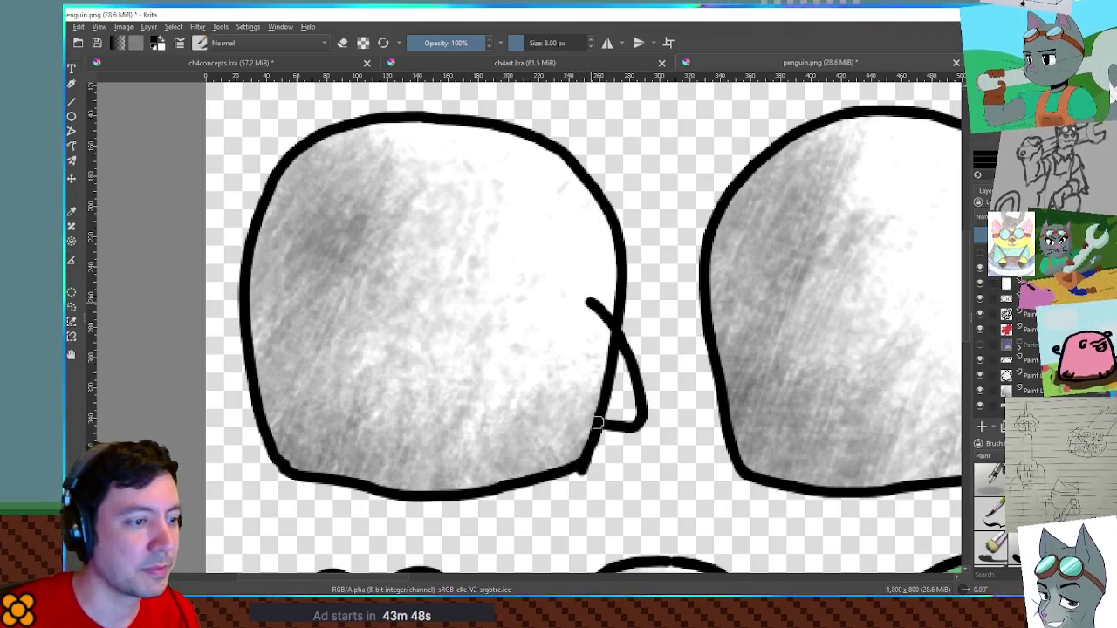
pyautogui.hotkey('ctrl', 'z')
pyautogui.moveTo(591, 315); pyautogui.dragTo(641, 384)
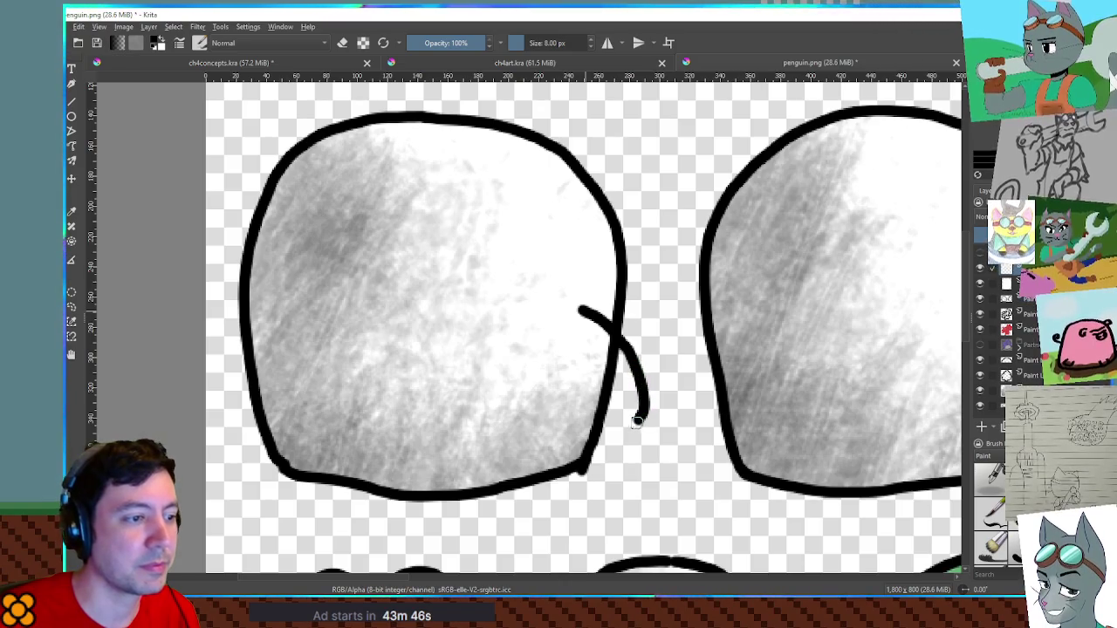
pyautogui.hotkey('ctrl', 'z')
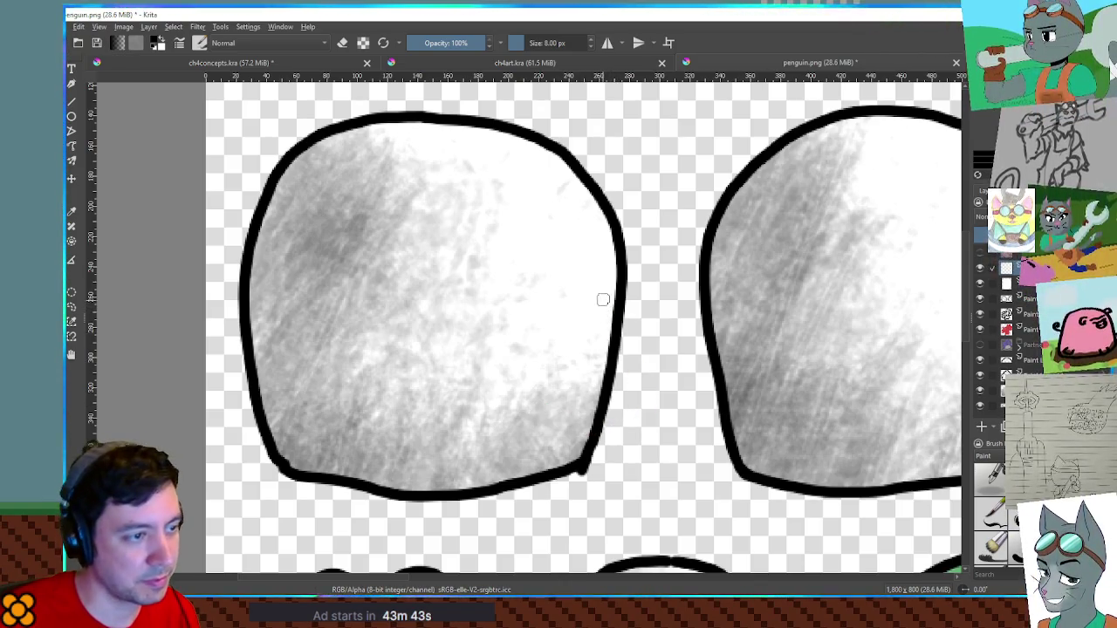
pyautogui.moveTo(641, 356)
pyautogui.mouseDown()
pyautogui.moveTo(653, 399)
pyautogui.moveTo(600, 288)
pyautogui.mouseUp()
# Draw a J-shaped flipper stroke inside the body shape, retrying until satisfied
pyautogui.moveTo(328, 301); pyautogui.dragTo(292, 401)
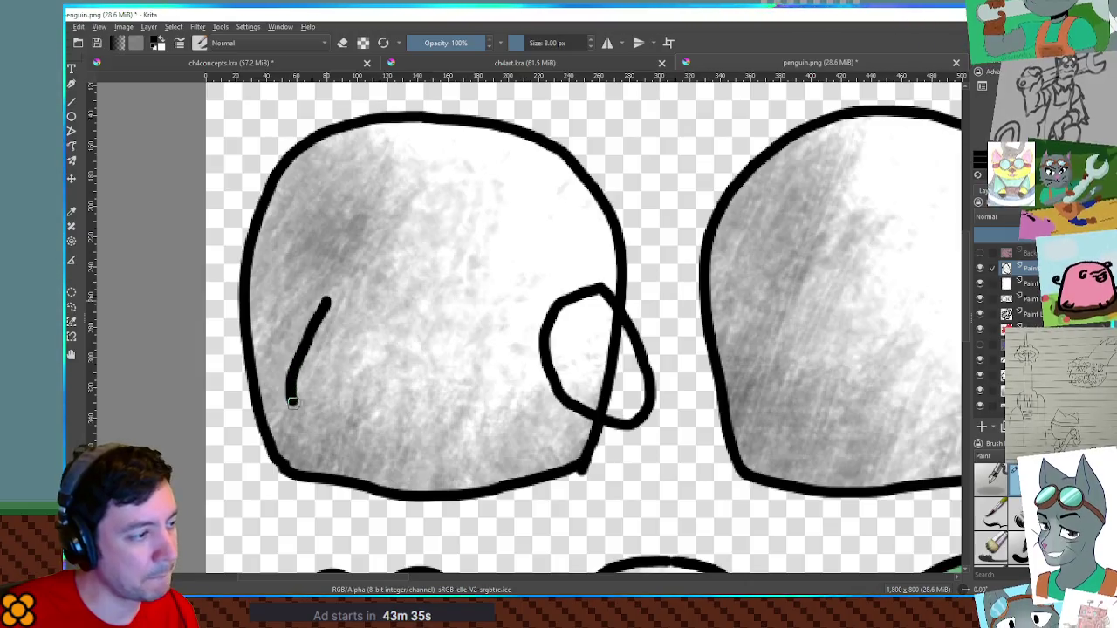
pyautogui.hotkey('ctrl', 'z')
pyautogui.moveTo(324, 321); pyautogui.dragTo(319, 413)
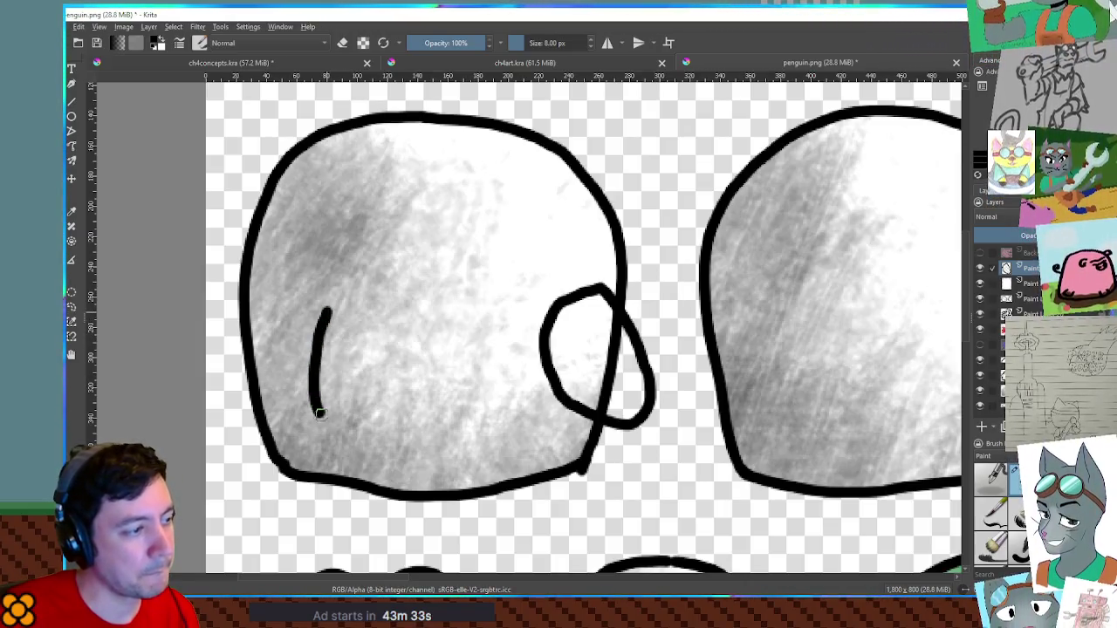
pyautogui.hotkey('ctrl', 'z')
pyautogui.moveTo(330, 303)
pyautogui.mouseDown()
pyautogui.moveTo(300, 425)
pyautogui.moveTo(336, 424)
pyautogui.moveTo(384, 397)
pyautogui.mouseUp()
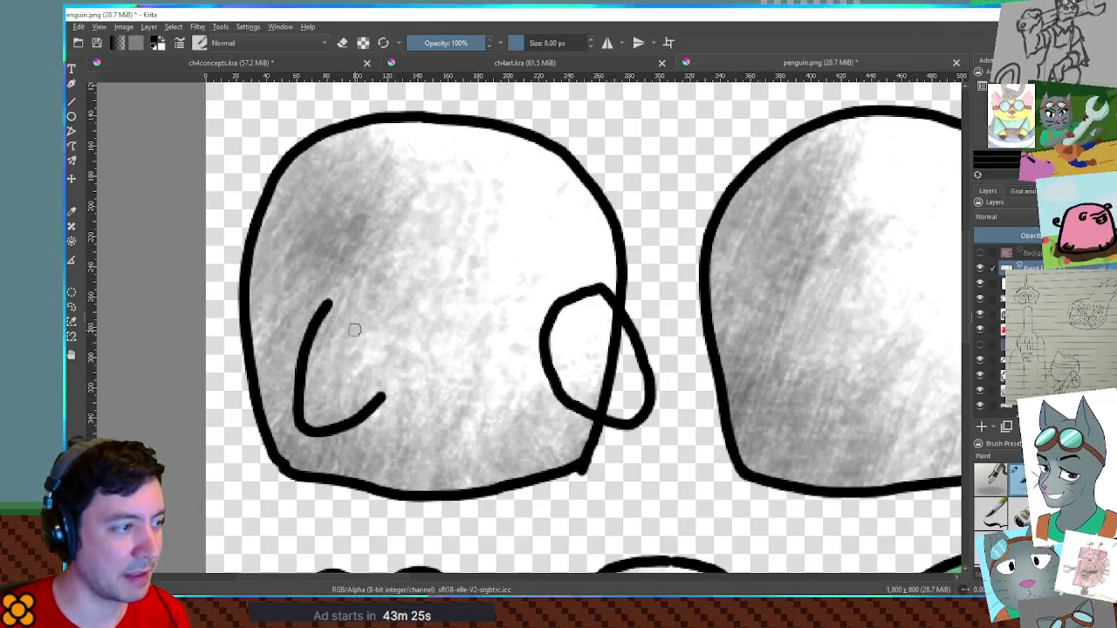
pyautogui.moveTo(328, 302); pyautogui.dragTo(395, 395)
pyautogui.hotkey('ctrl', 'z')
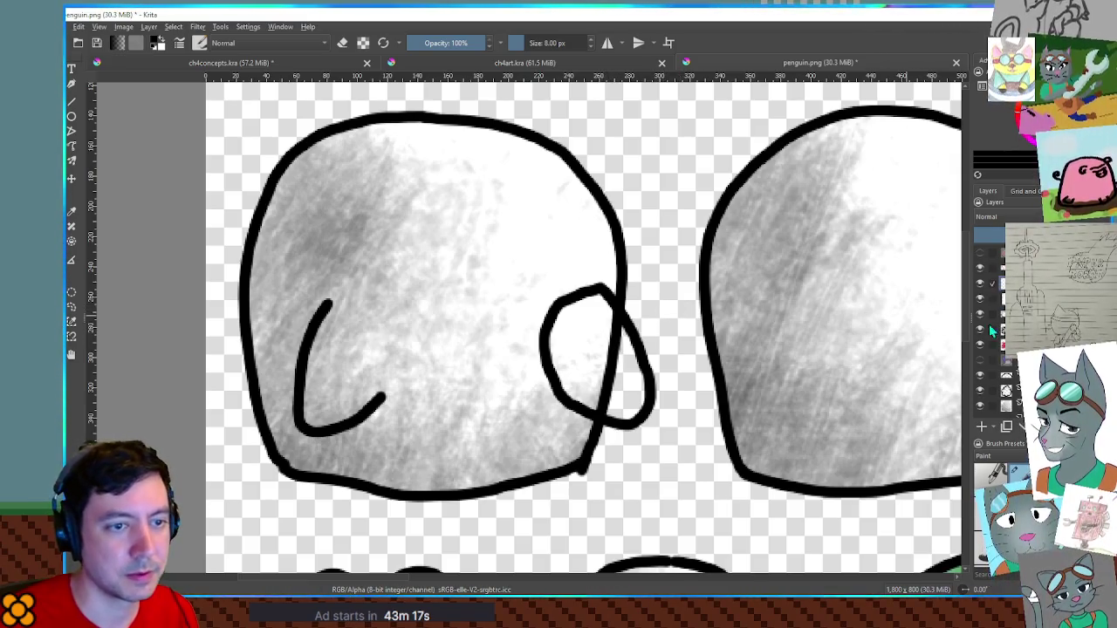
pyautogui.click(613, 322)
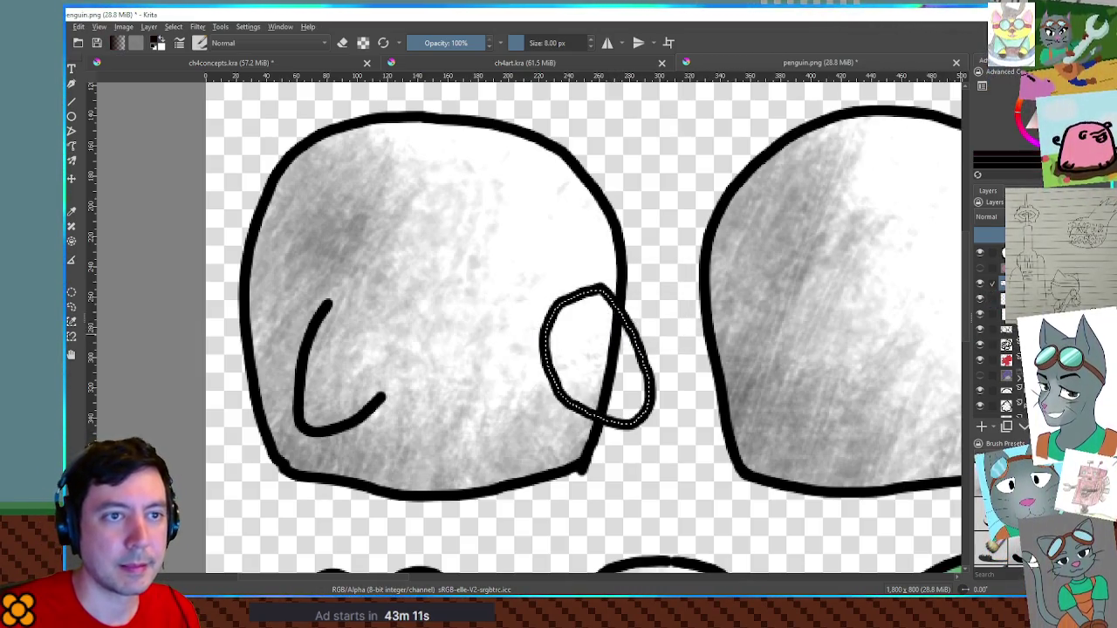
# Fill the selected oval flipper solid black, then deselect
pyautogui.hotkey('shift', 'BackSpace')
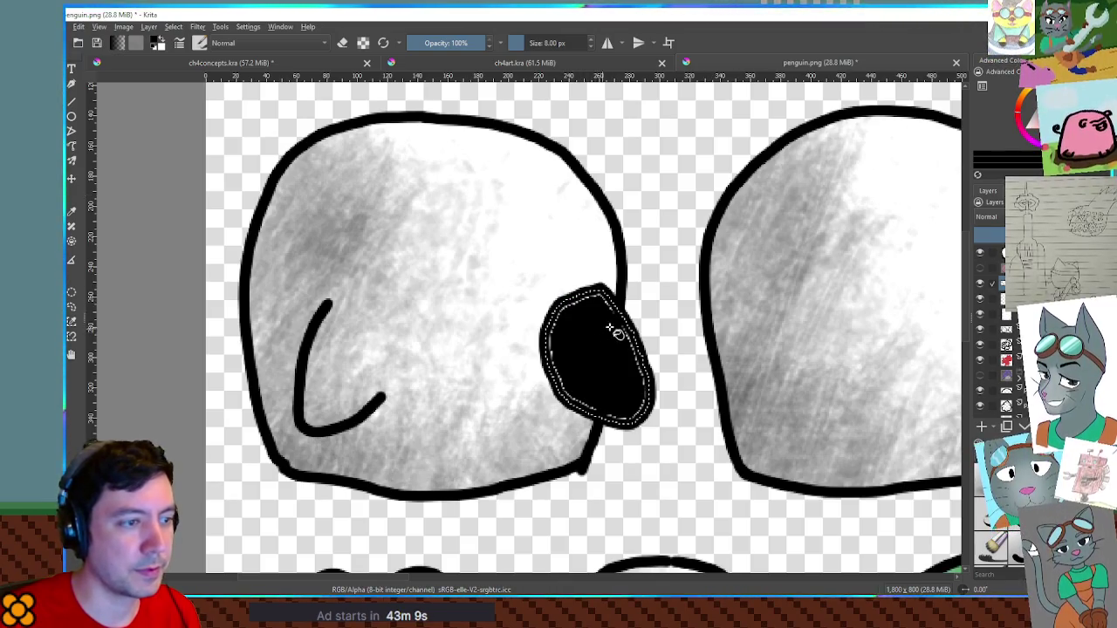
pyautogui.hotkey('ctrl', 'z')
pyautogui.hotkey('shift', 'BackSpace')
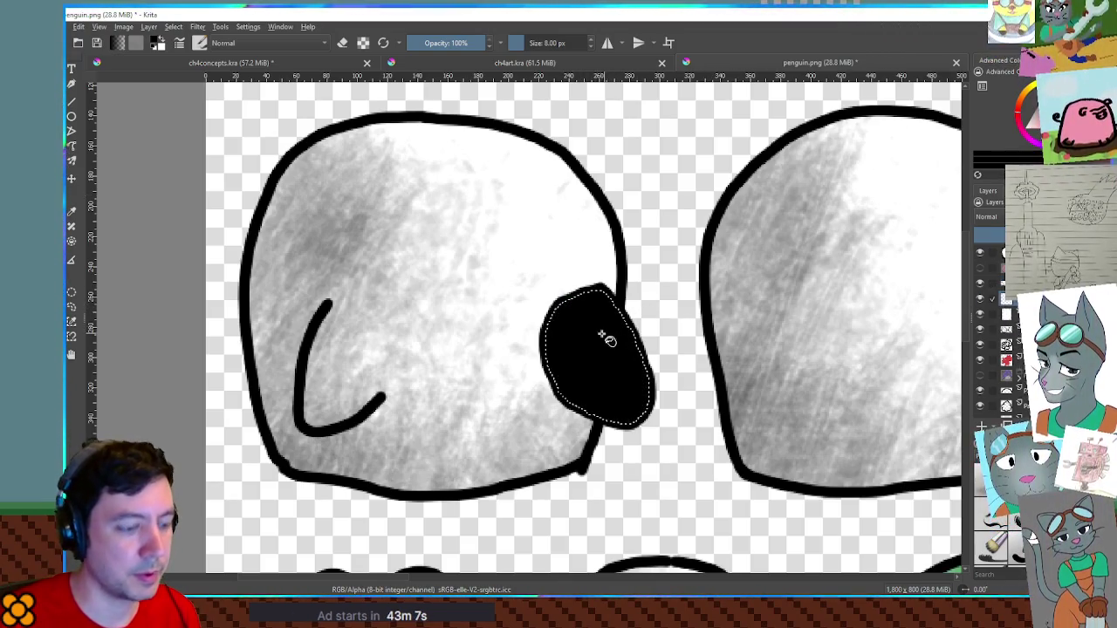
pyautogui.hotkey('ctrl', 'shift', 'a')
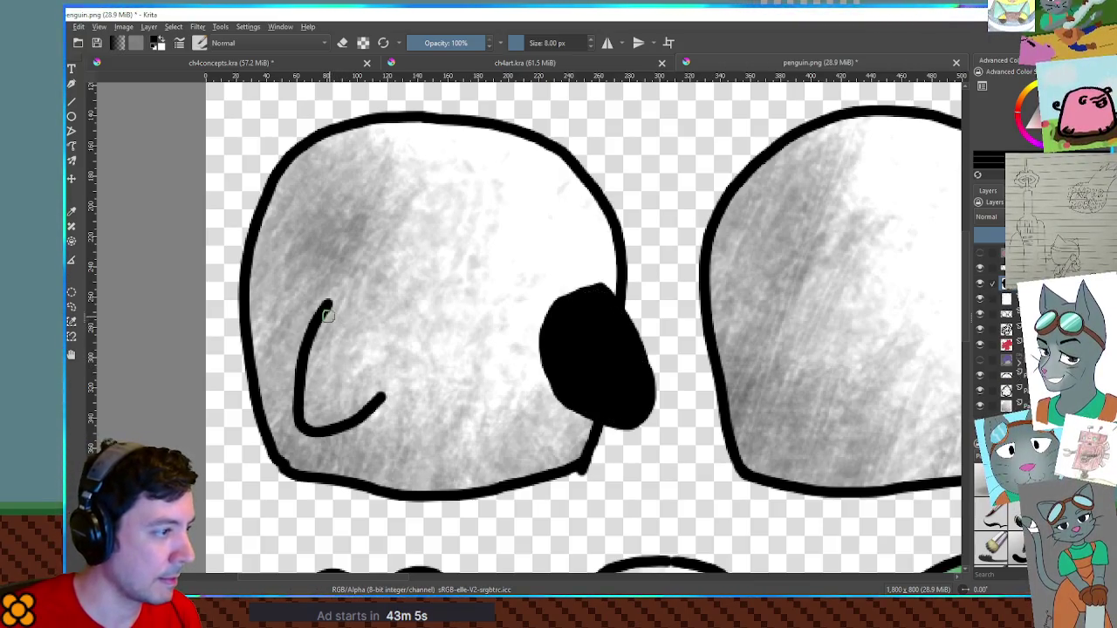
# Close the curved stroke into a black-filled triangle, then invert both fills to white
pyautogui.moveTo(327, 310); pyautogui.dragTo(377, 391)
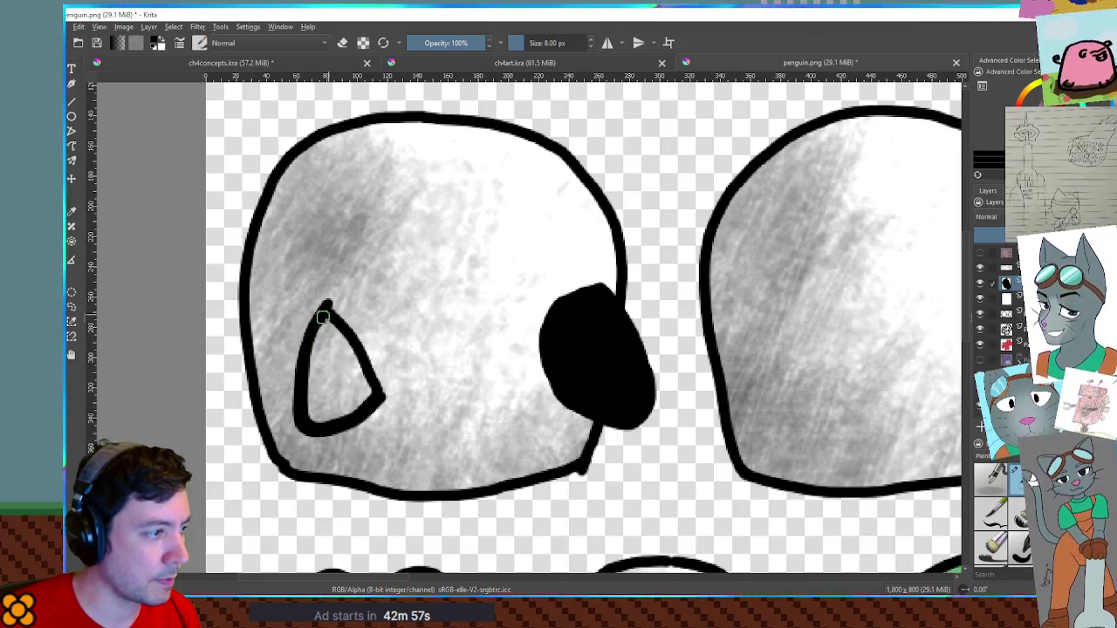
pyautogui.click(340, 368)
pyautogui.press('Return')
pyautogui.moveTo(343, 368)
pyautogui.mouseDown()
pyautogui.moveTo(349, 384)
pyautogui.moveTo(331, 349)
pyautogui.moveTo(320, 398)
pyautogui.moveTo(332, 366)
pyautogui.moveTo(367, 384)
pyautogui.mouseUp()
pyautogui.hotkey('ctrl', 'shift', 'a')
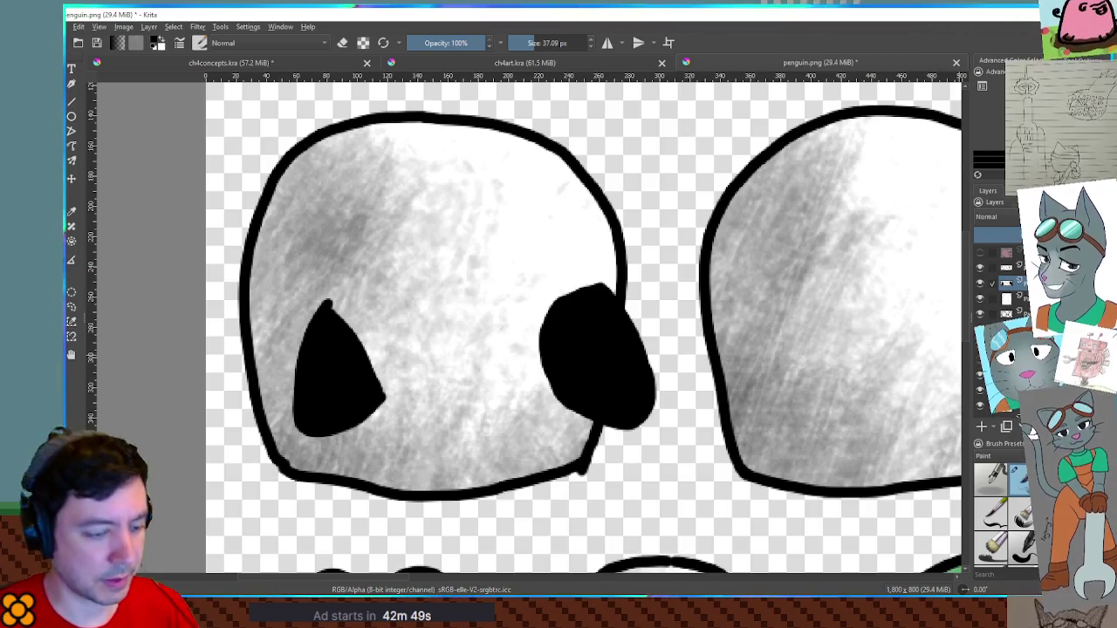
pyautogui.hotkey('ctrl', 'i')
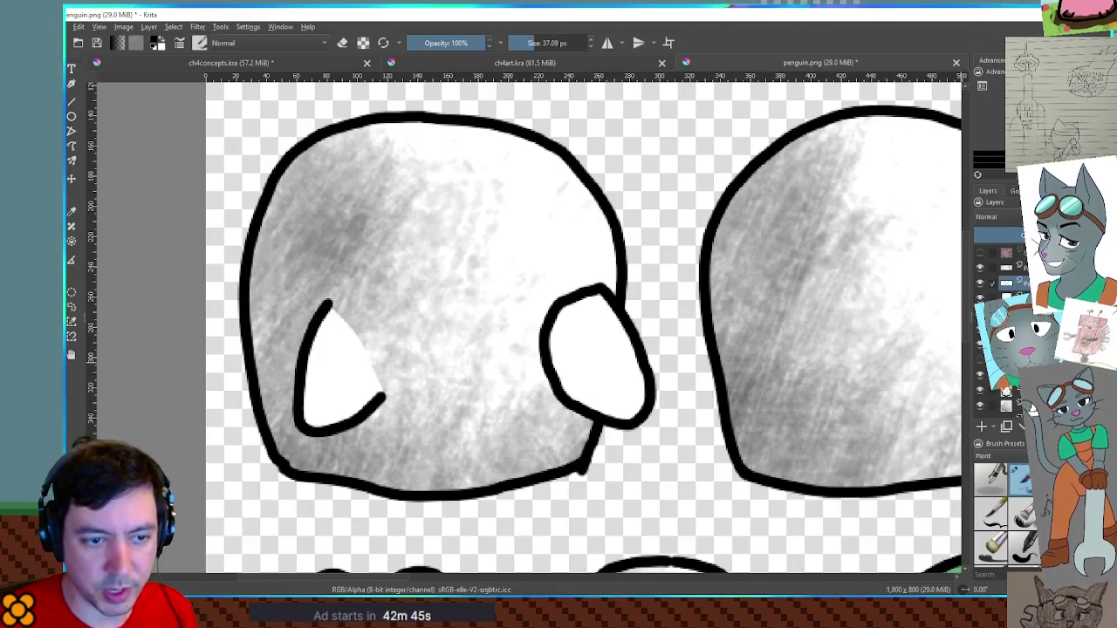
pyautogui.press('/')
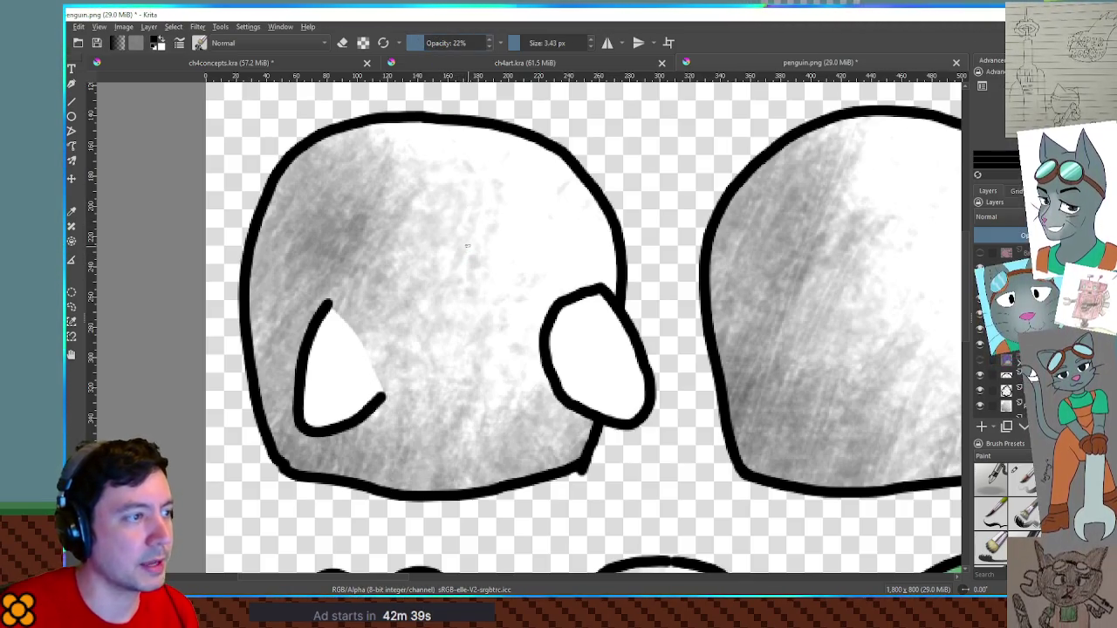
# Shade the triangle and oval flipper pieces with soft, faint grey
pyautogui.press(']')
pyautogui.press(']')
pyautogui.press(']')
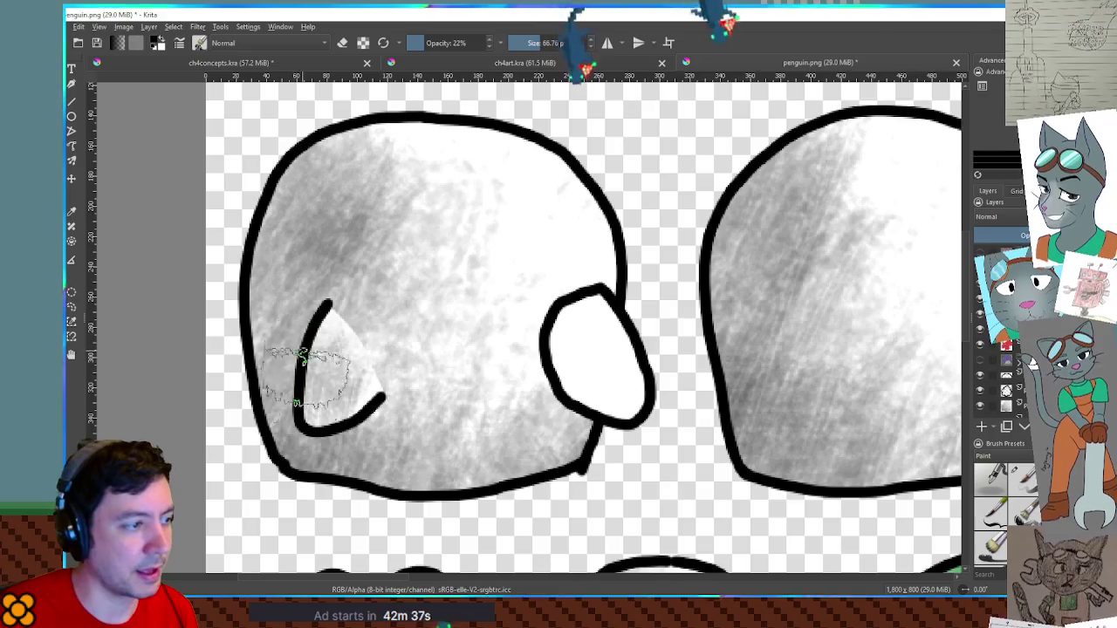
pyautogui.moveTo(305, 349); pyautogui.dragTo(341, 388)
pyautogui.press('[')
pyautogui.press('[')
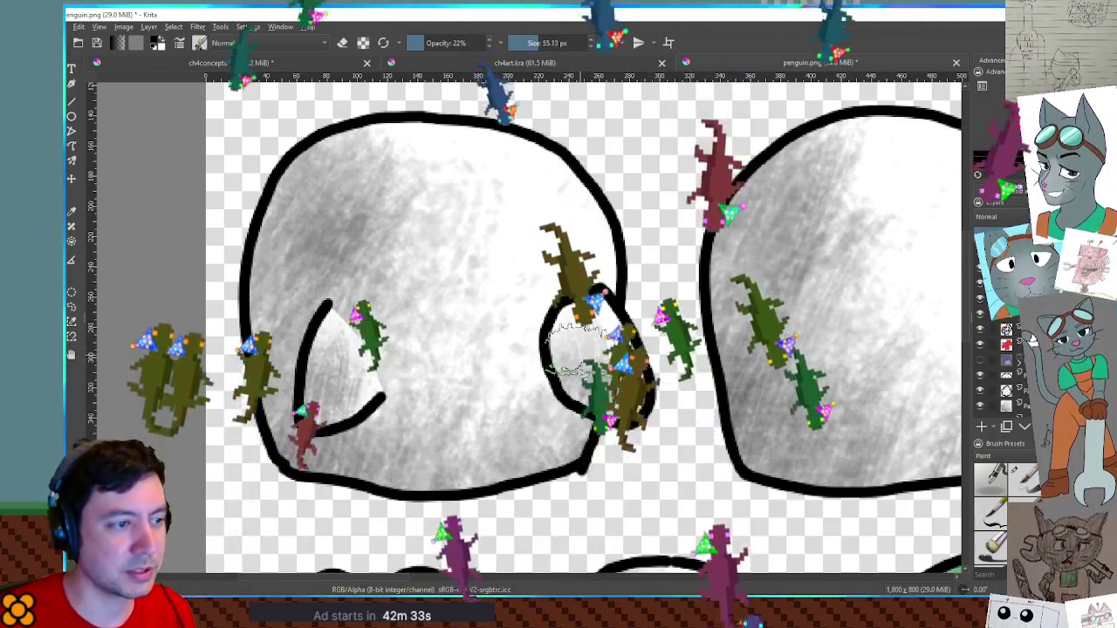
pyautogui.moveTo(567, 349); pyautogui.dragTo(506, 401)
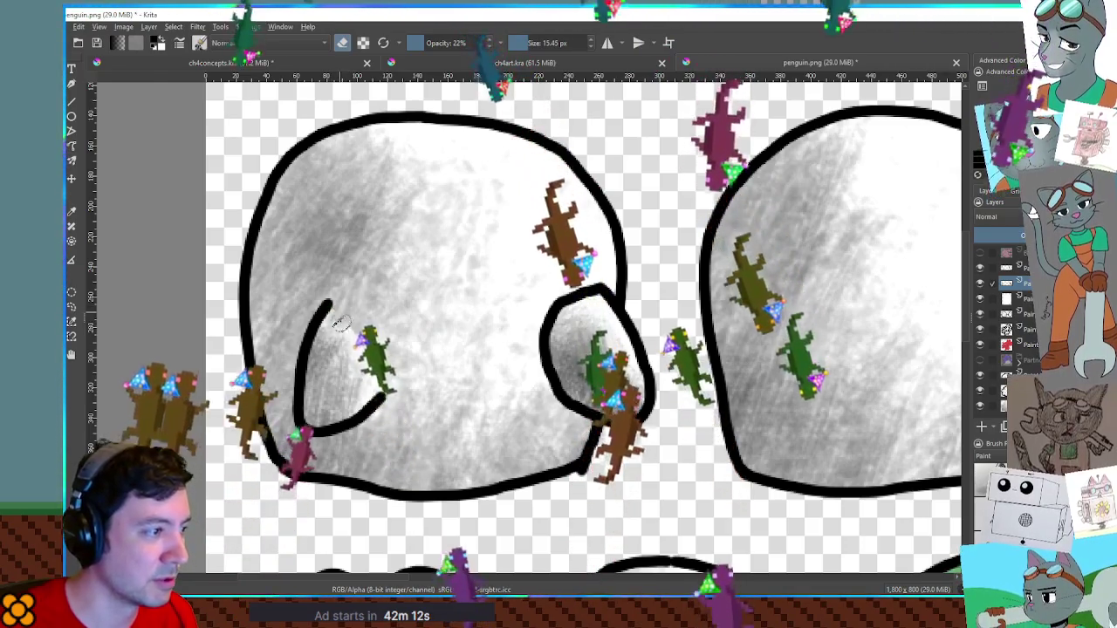
pyautogui.scroll(3, 336, 323)
pyautogui.scroll(-3, 369, 347)
pyautogui.scroll(2, 474, 394)
pyautogui.scroll(1, 569, 402)
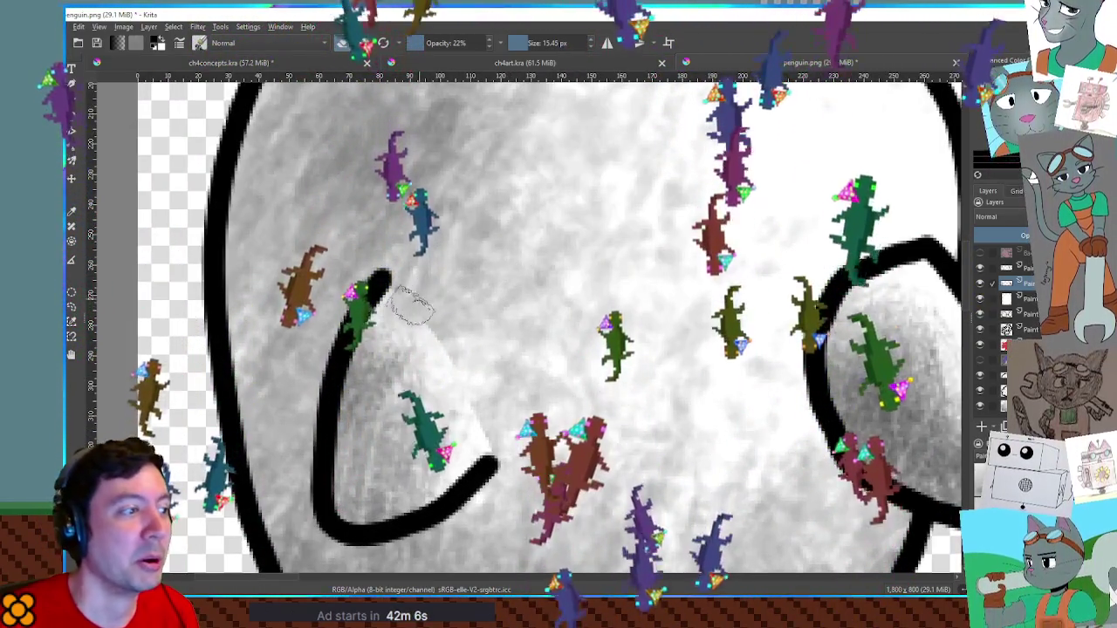
pyautogui.moveTo(445, 336); pyautogui.dragTo(494, 421)
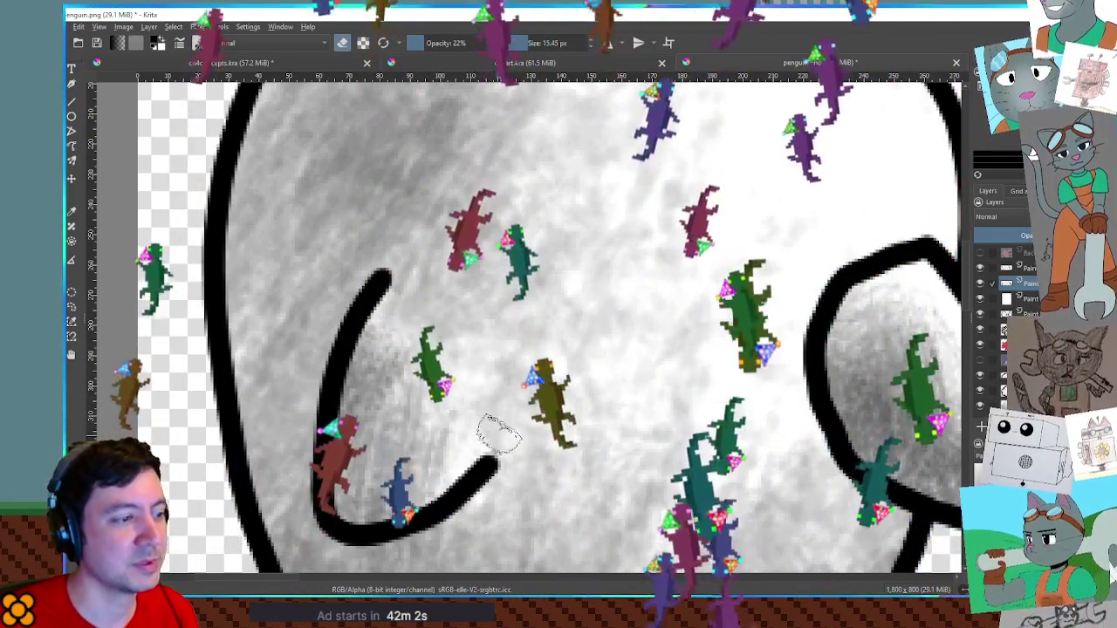
# Save penguin.png, confirming the PNG export, and switch back to Godot
pyautogui.scroll(-5, 485, 410)
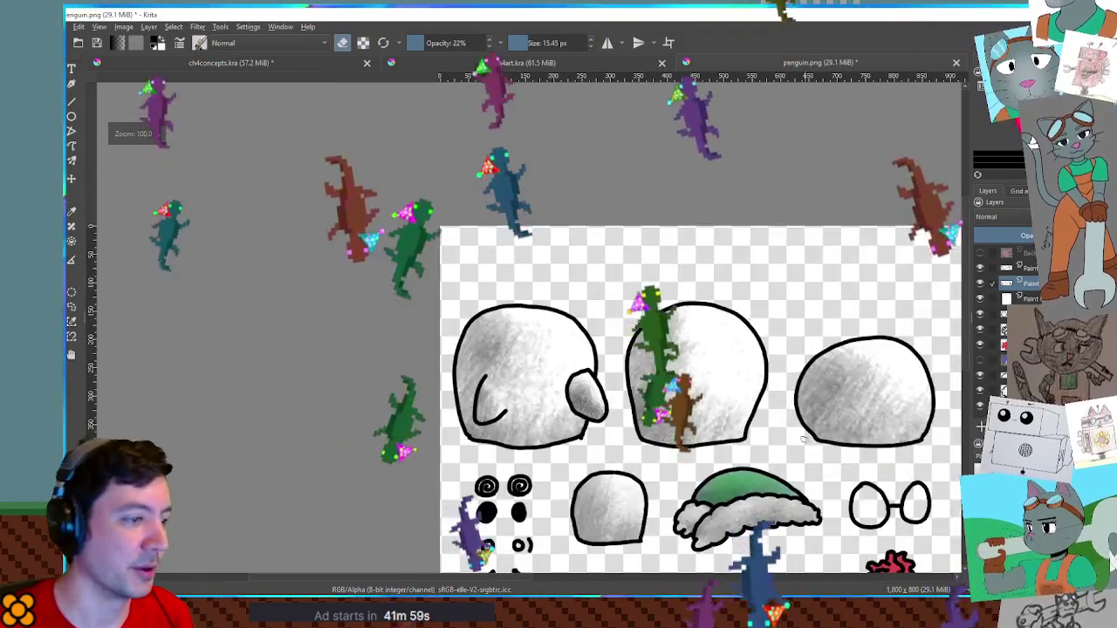
pyautogui.moveTo(485, 410); pyautogui.dragTo(378, 297)
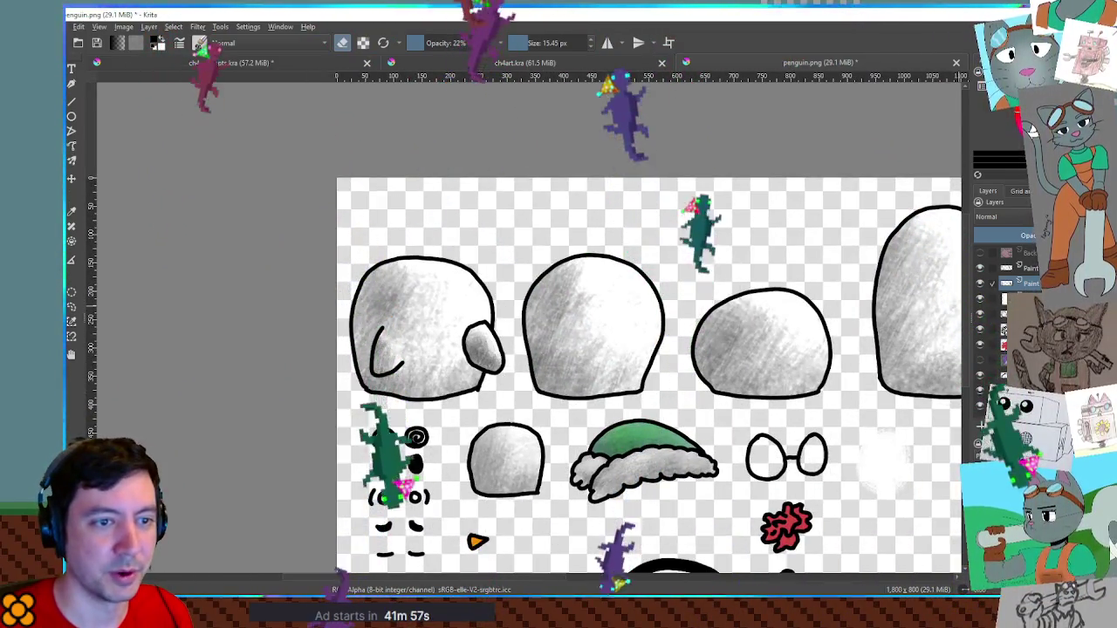
pyautogui.scroll(-2, 594, 322)
pyautogui.moveTo(593, 323); pyautogui.dragTo(530, 278)
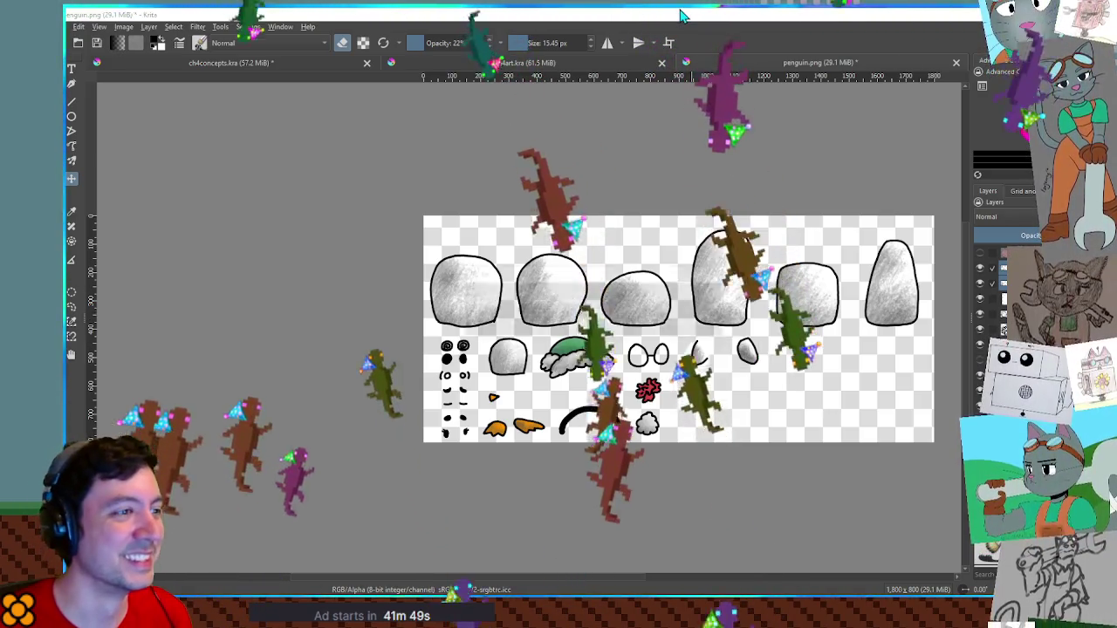
pyautogui.hotkey('ctrl', 's')
pyautogui.press('Return')
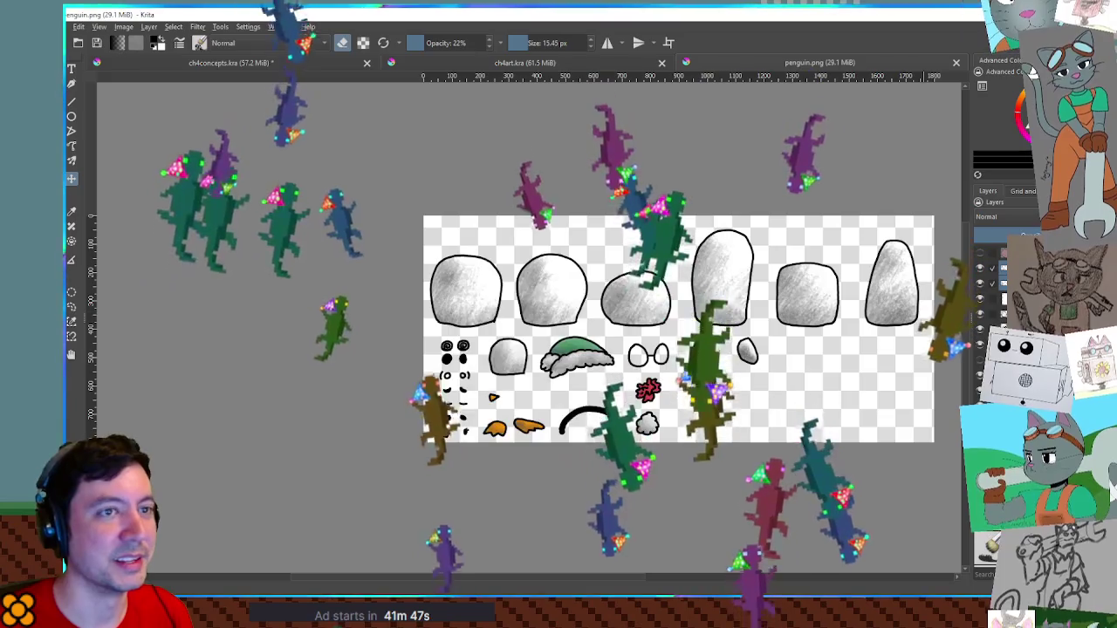
pyautogui.hotkey('alt', 'Tab')
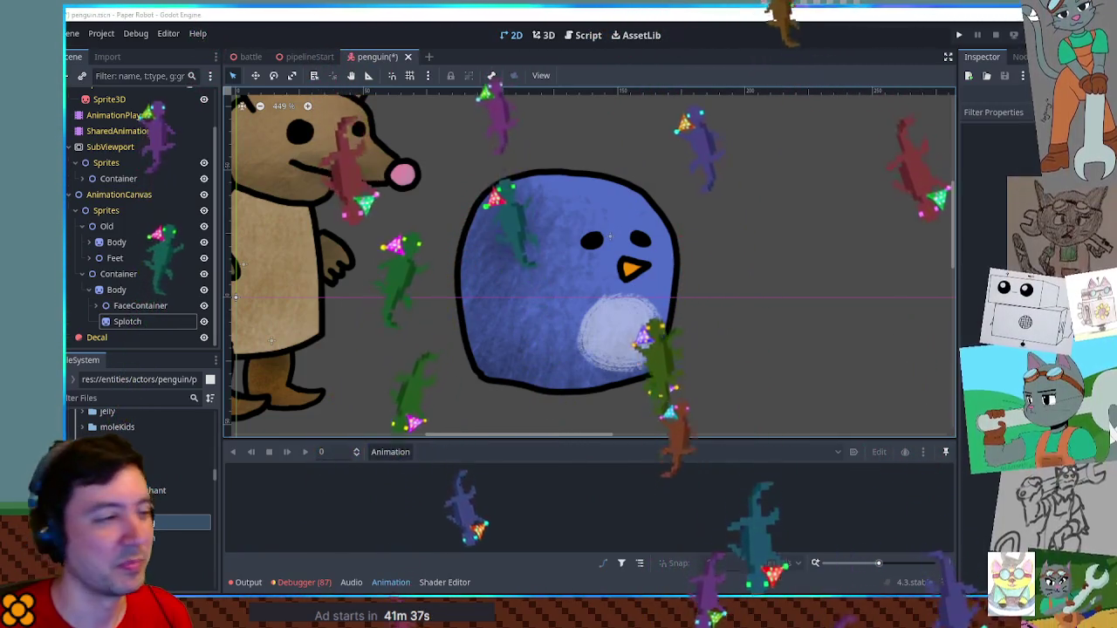
# Zoom the Godot viewport in on the Splotch sprite to check the reimported flipper curve
pyautogui.scroll(2, 650, 340)
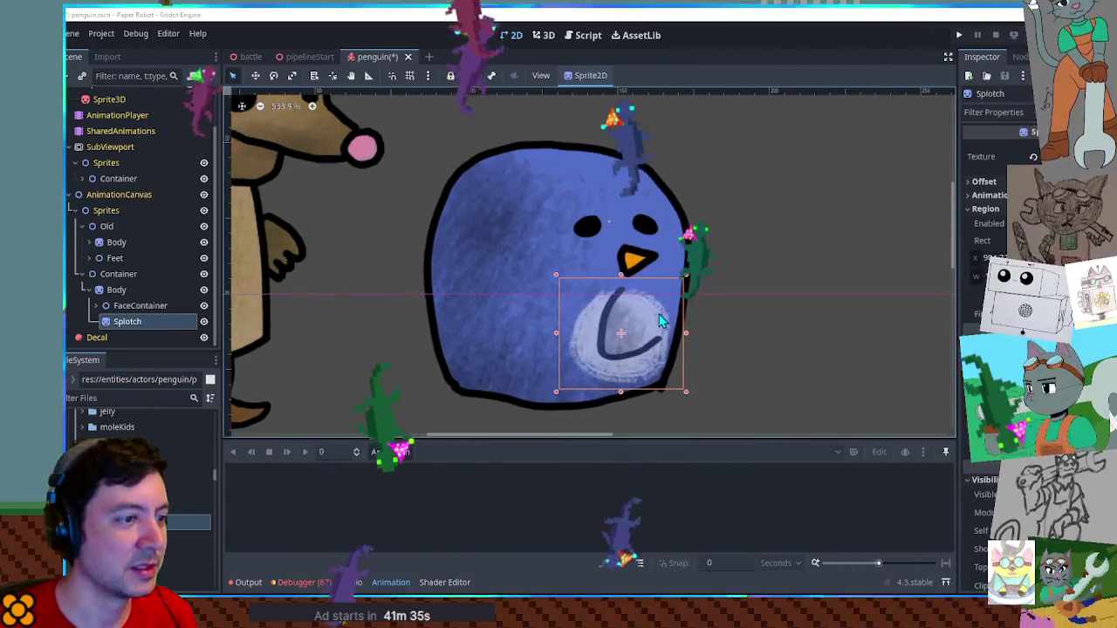
pyautogui.scroll(1, 660, 321)
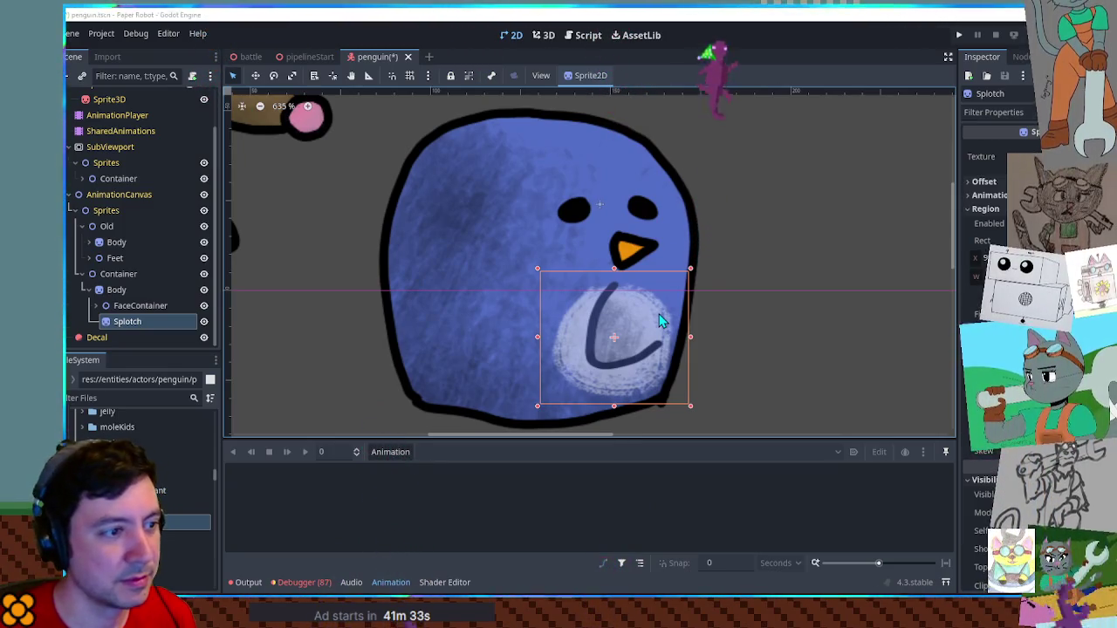
pyautogui.hotkey('alt', 'Tab')
# Move the two flipper pieces about 165 px lower, clear of the white splotch
pyautogui.scroll(2, 725, 369)
pyautogui.scroll(2, 710, 317)
pyautogui.scroll(-2, 679, 312)
pyautogui.hscroll(2, 698, 288)
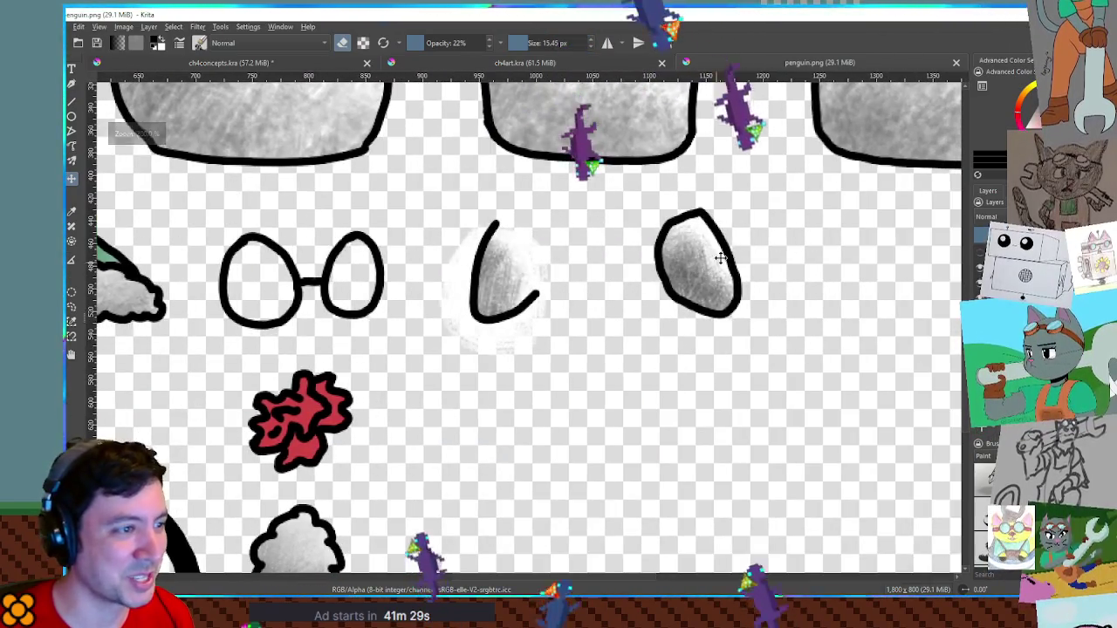
pyautogui.moveTo(727, 306); pyautogui.dragTo(704, 453)
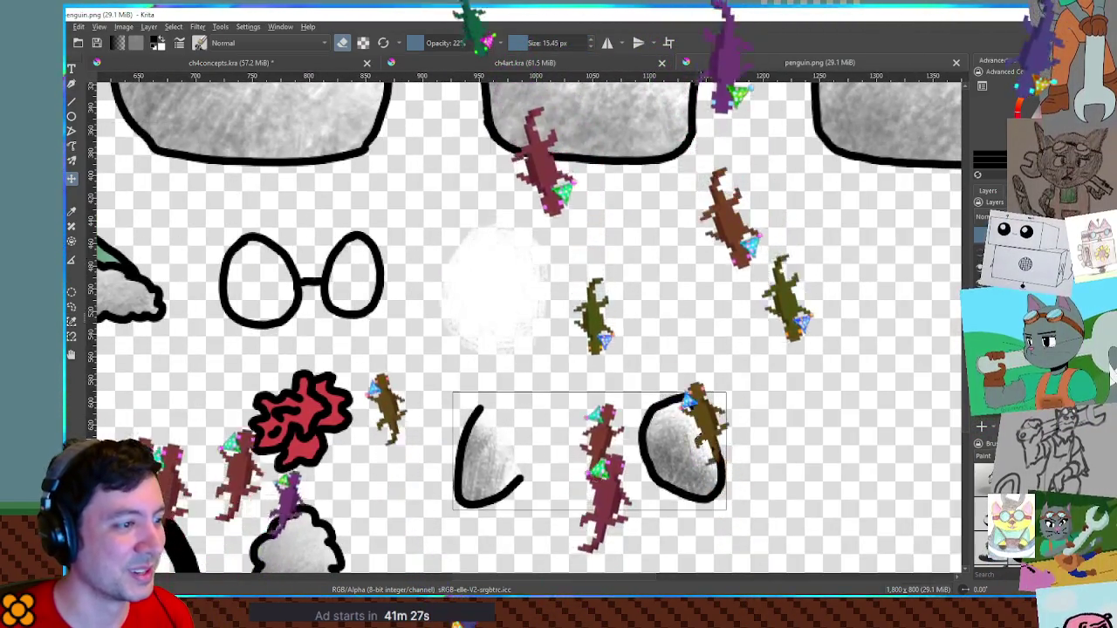
pyautogui.scroll(-3, 680, 391)
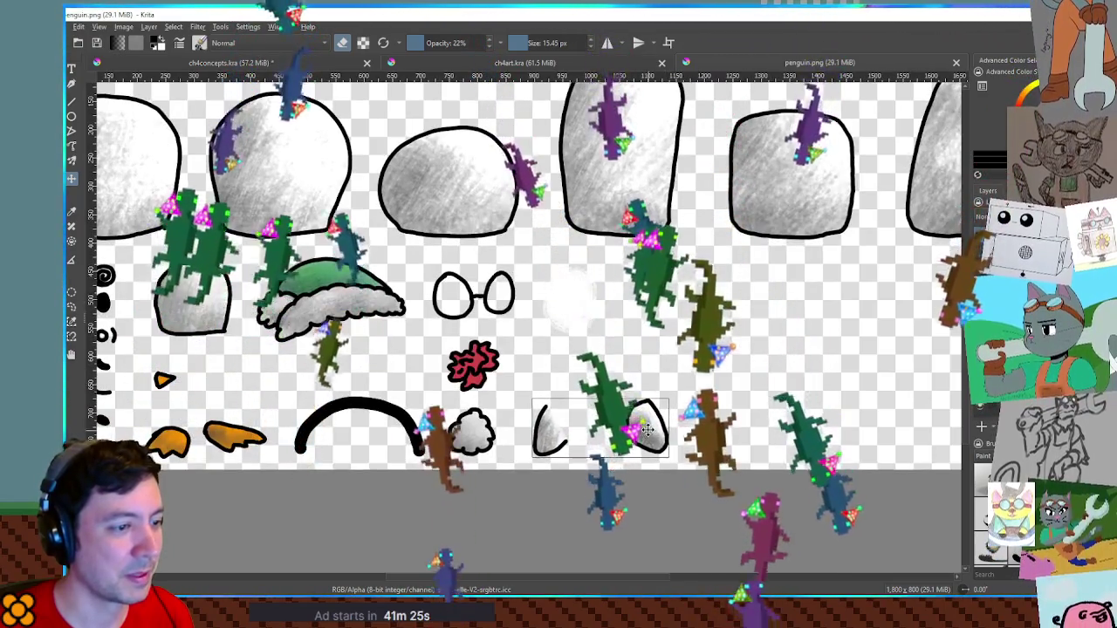
# Save penguin.png with the PNG export confirmed and return to Godot
pyautogui.hotkey('ctrl', 's')
pyautogui.press('Return')
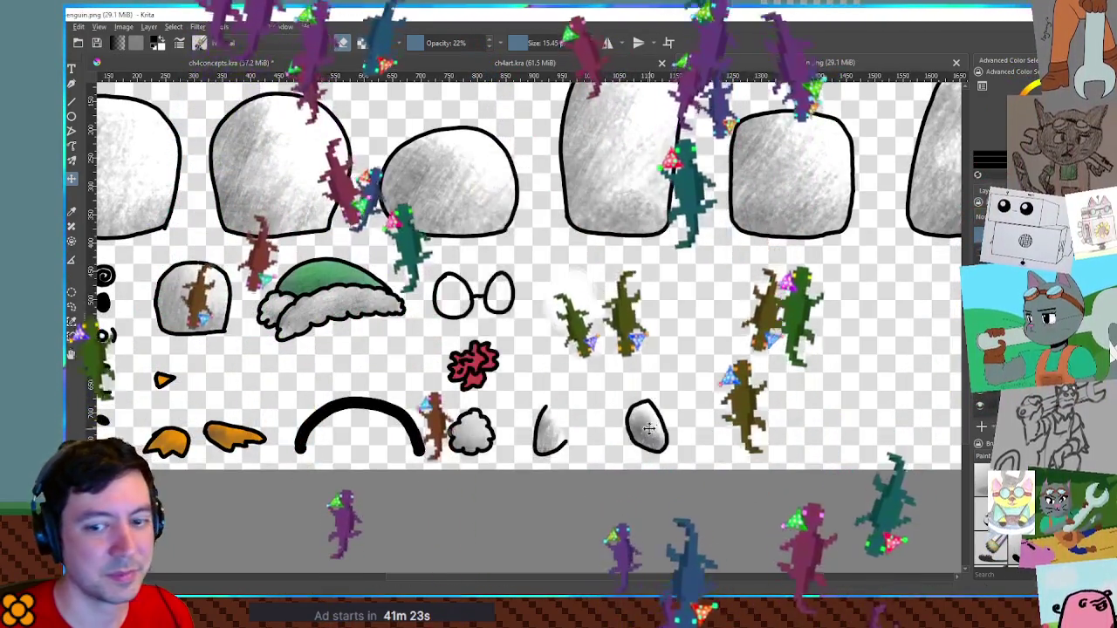
pyautogui.hotkey('alt', 'Tab')
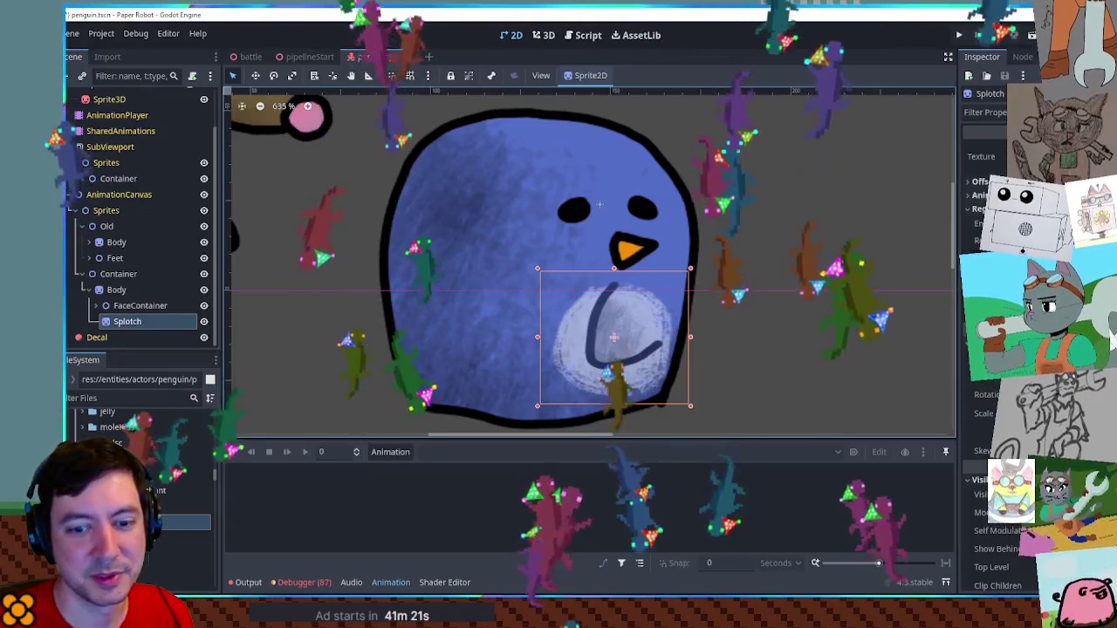
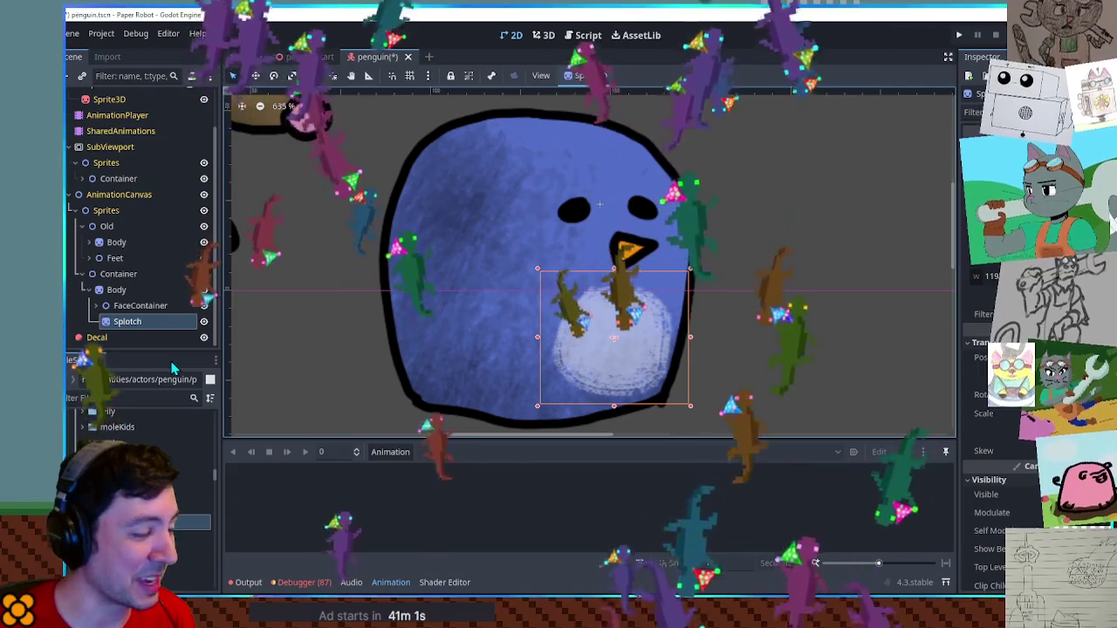
# Select the Body node and discard a stray duplicate of the Splotch belly sprite
pyautogui.click(116, 291)
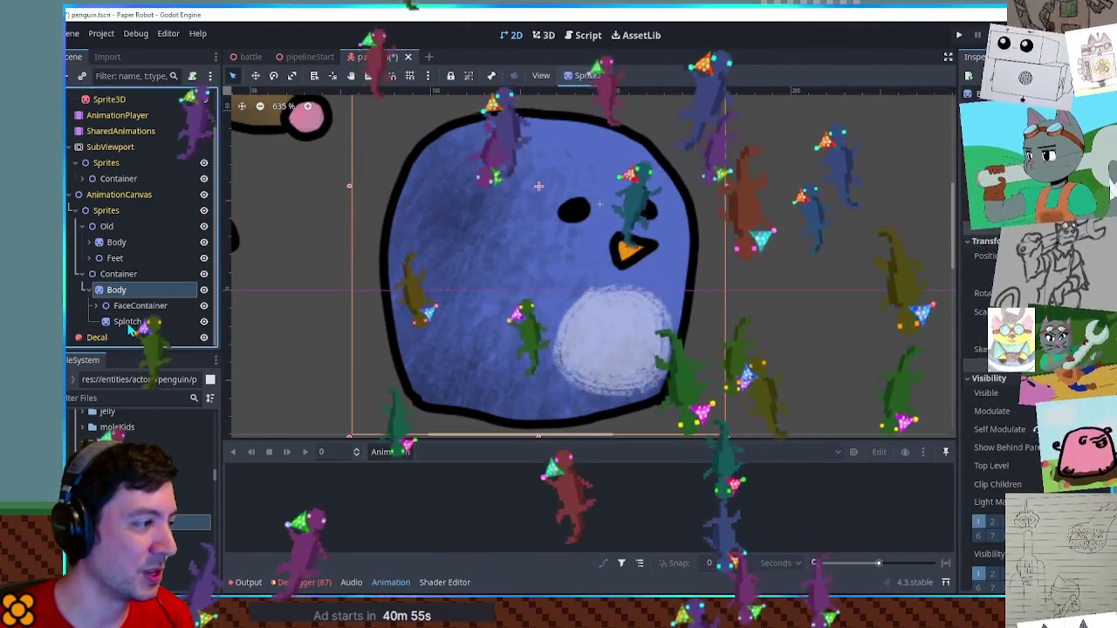
pyautogui.click(128, 321)
pyautogui.hotkey('ctrl', 'd')
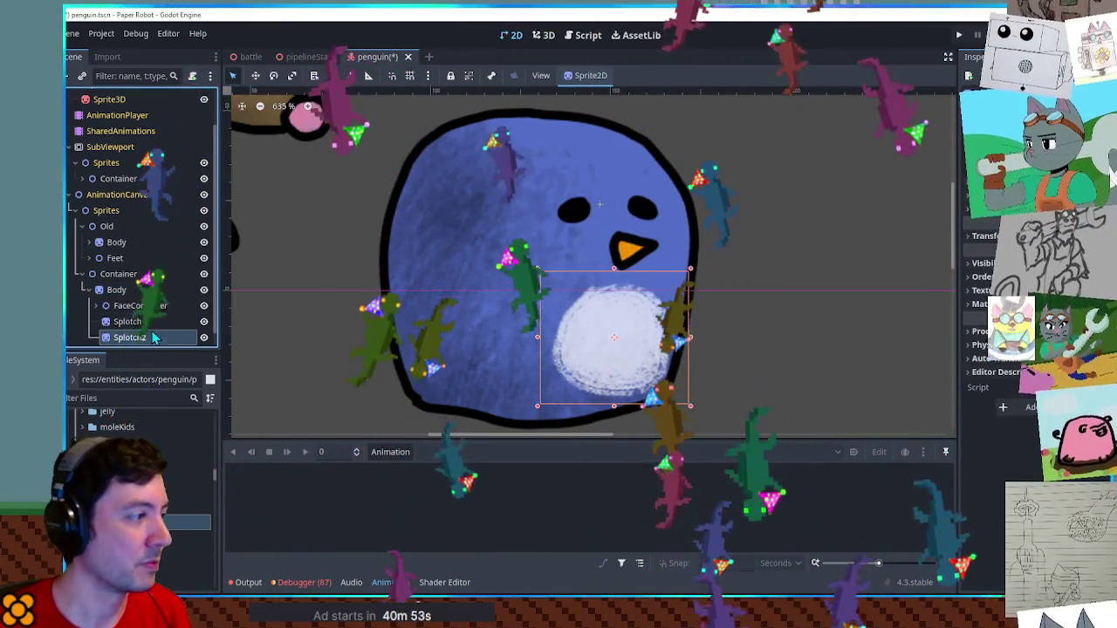
pyautogui.press('Delete')
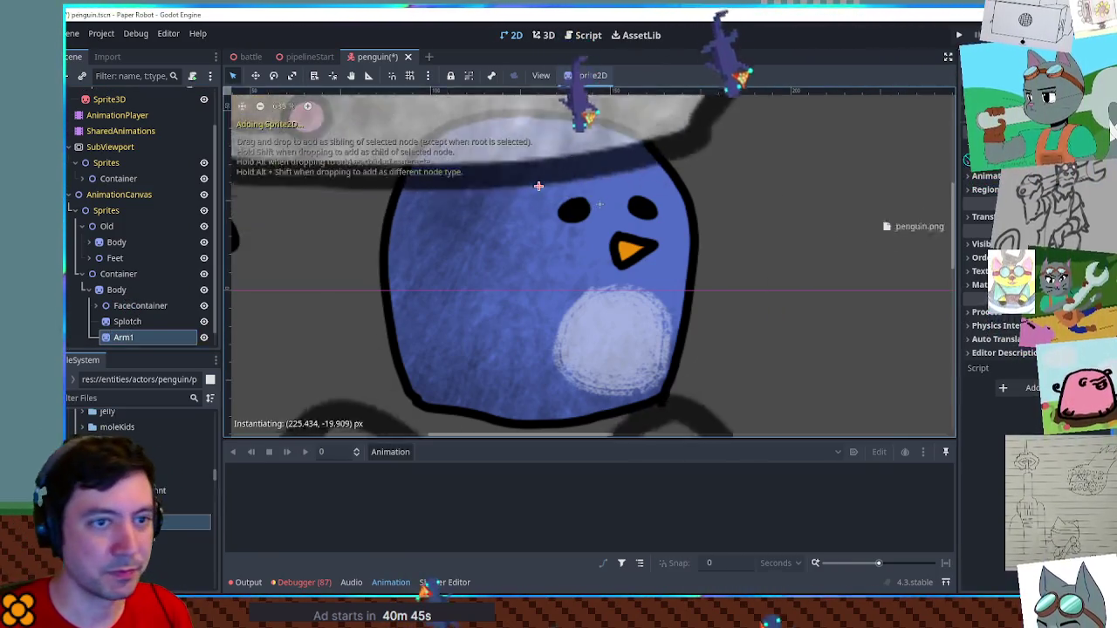
pyautogui.write('Arm1')
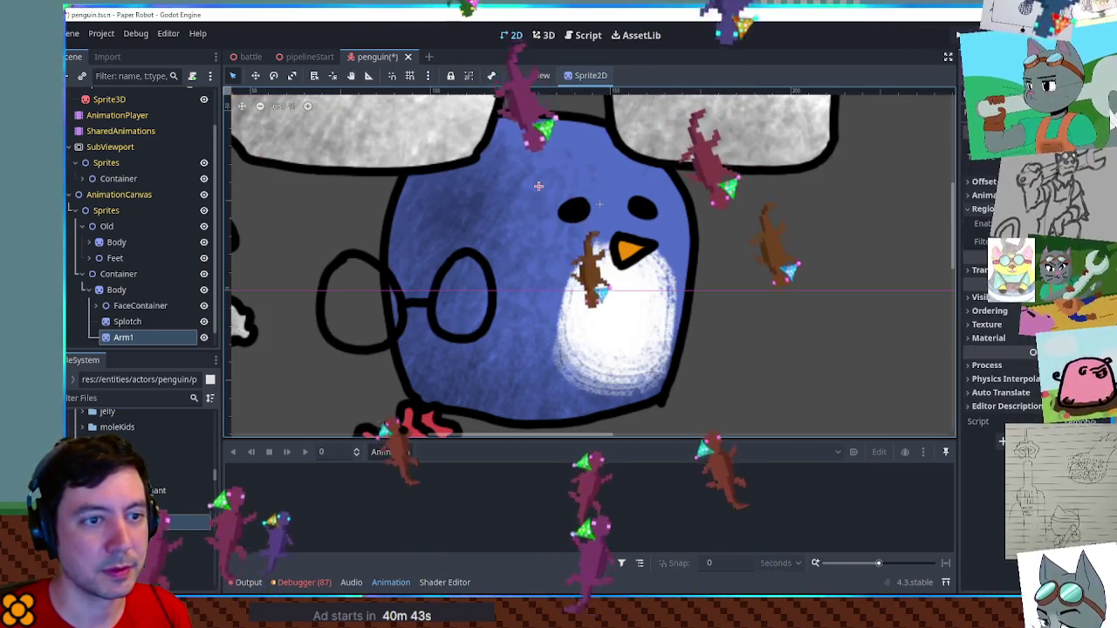
# Crop Arm1 to the arm outline on the sprite sheet and place it on the body's left side
pyautogui.click(1012, 296)
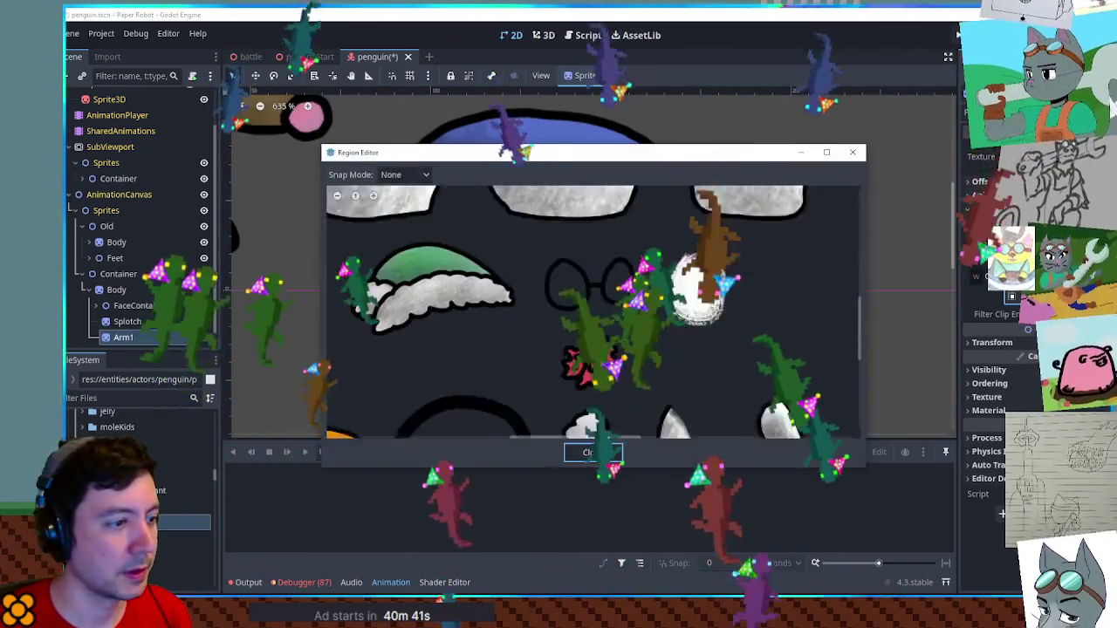
pyautogui.scroll(-2, 674, 404)
pyautogui.moveTo(600, 283); pyautogui.dragTo(655, 356)
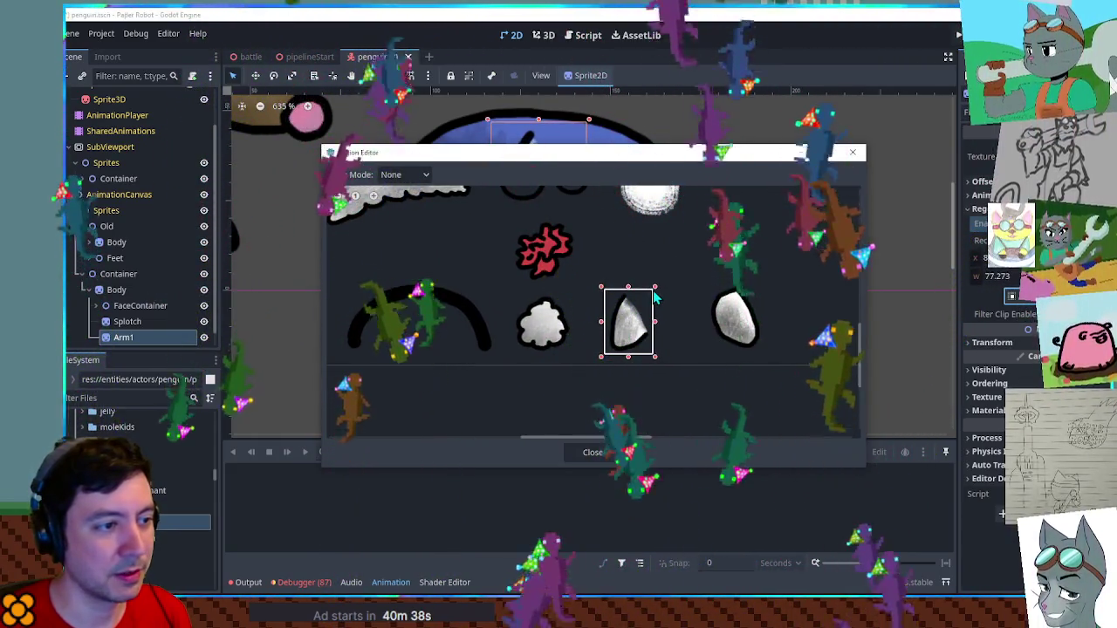
pyautogui.click(592, 452)
pyautogui.press('w')
pyautogui.moveTo(535, 186); pyautogui.dragTo(450, 324)
pyautogui.click(706, 341)
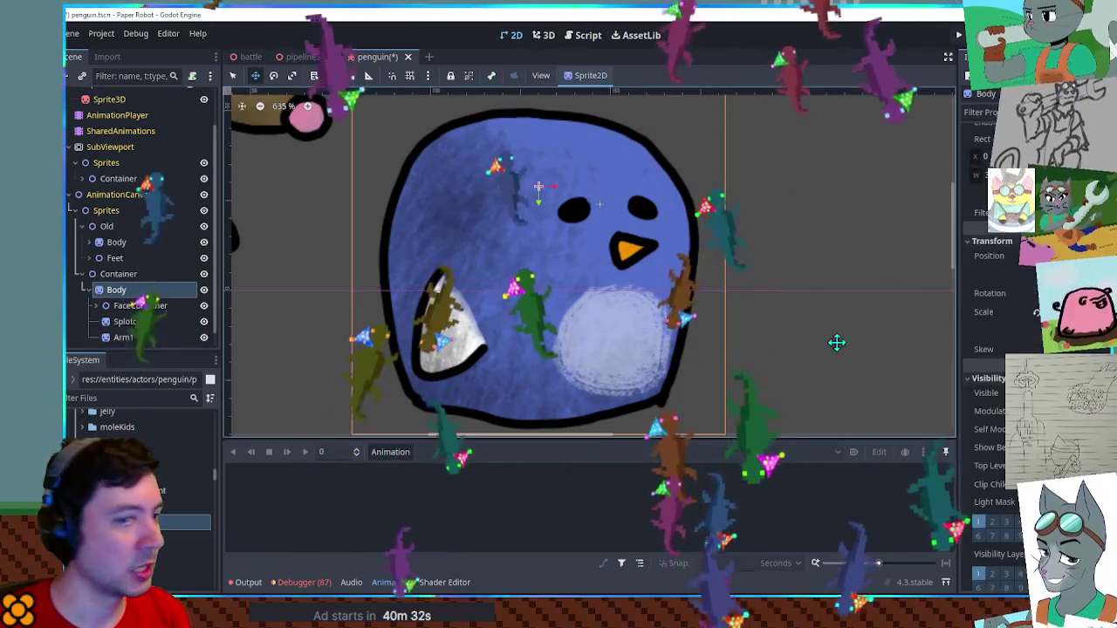
pyautogui.click(1047, 411)
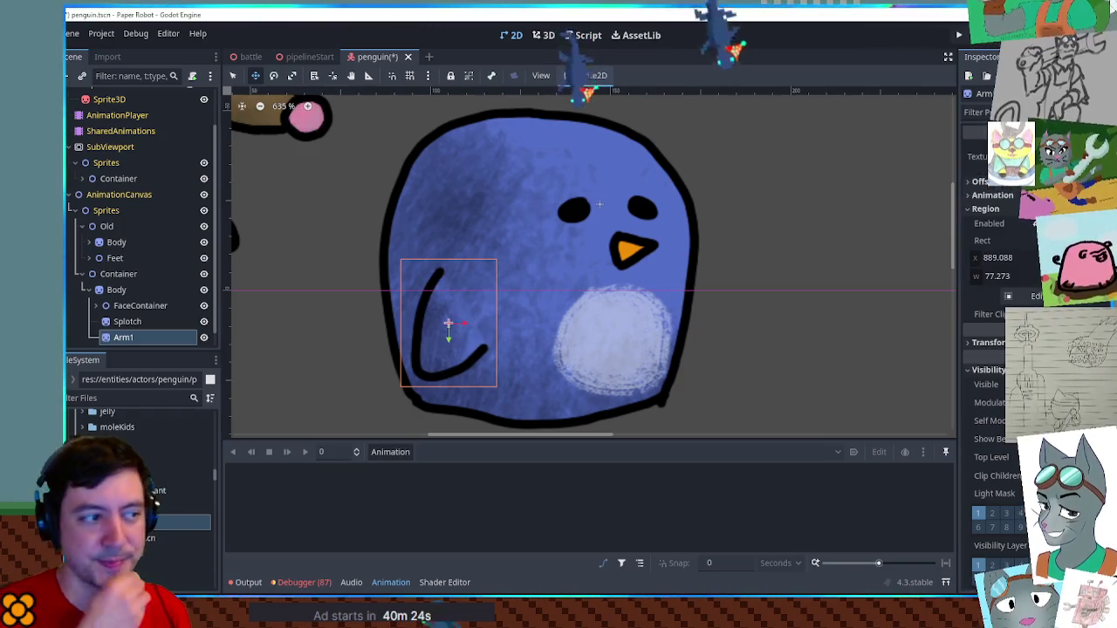
# Duplicate the Arm1 sprite to create Arm2
pyautogui.click(788, 285)
pyautogui.click(139, 337)
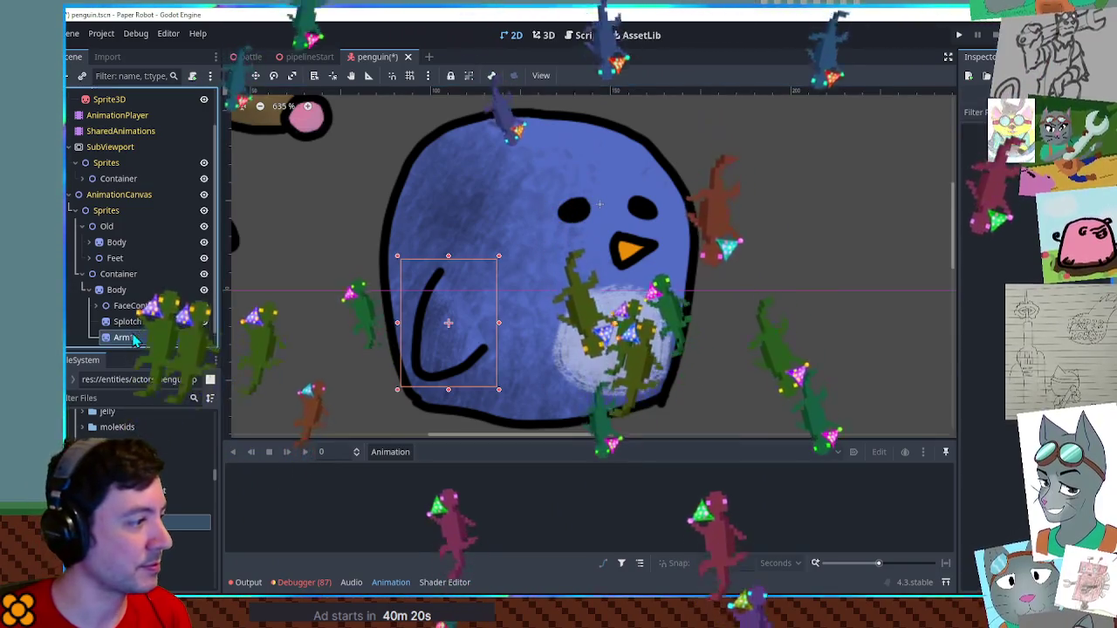
pyautogui.hotkey('ctrl', 'd')
# Crop Arm2 to the other arm piece on the sheet and move it to the penguin's right side
pyautogui.click(1025, 222)
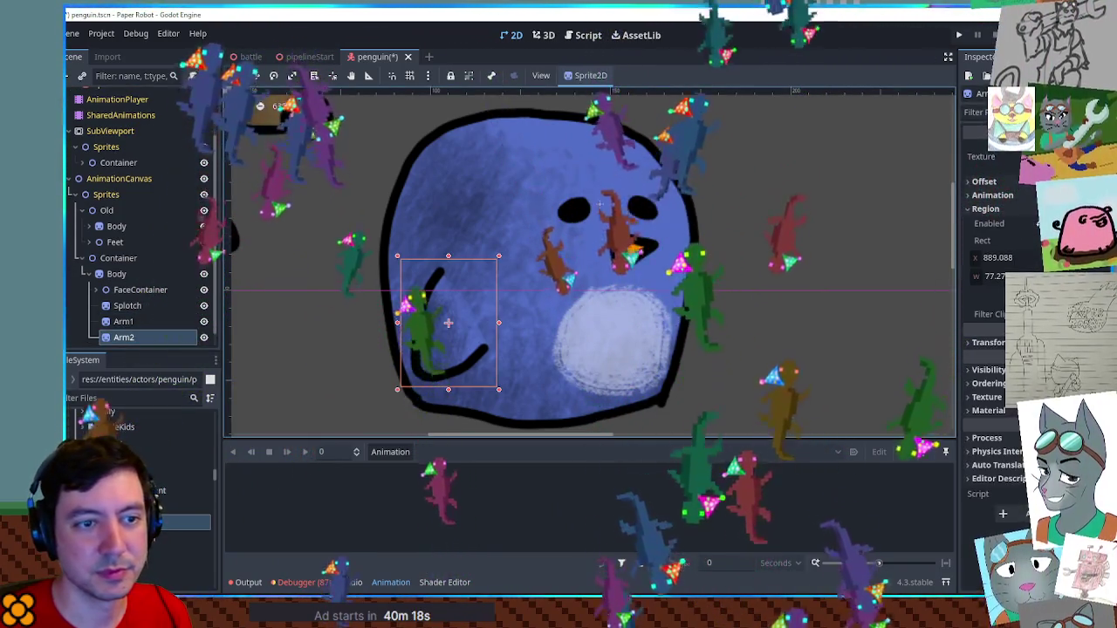
pyautogui.click(1039, 295)
pyautogui.scroll(-3, 595, 346)
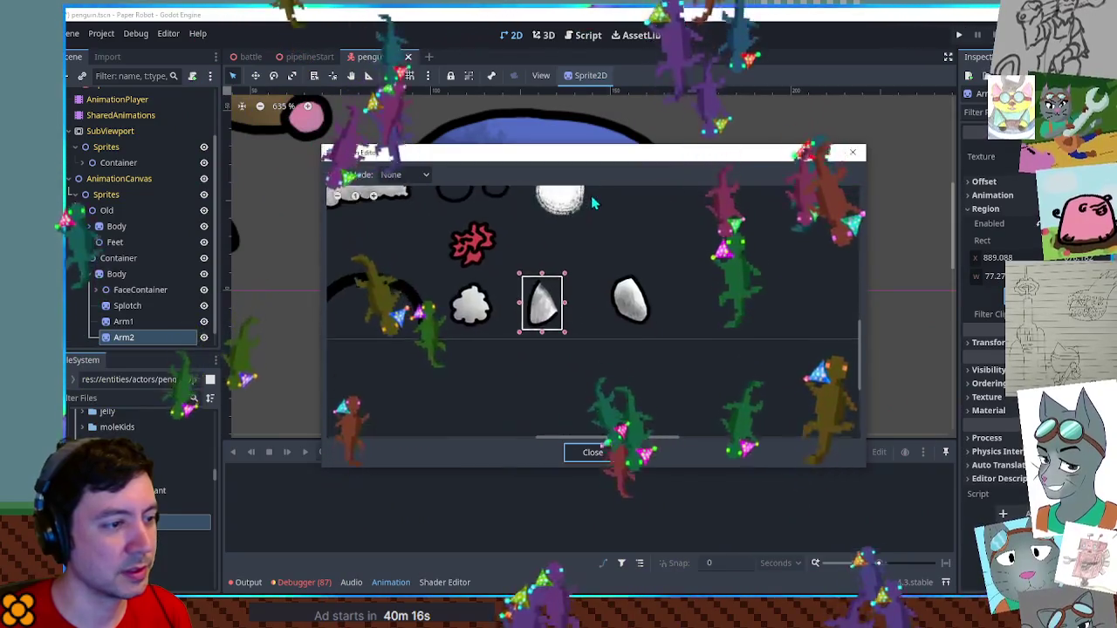
pyautogui.click(621, 296)
pyautogui.moveTo(657, 334); pyautogui.dragTo(663, 343)
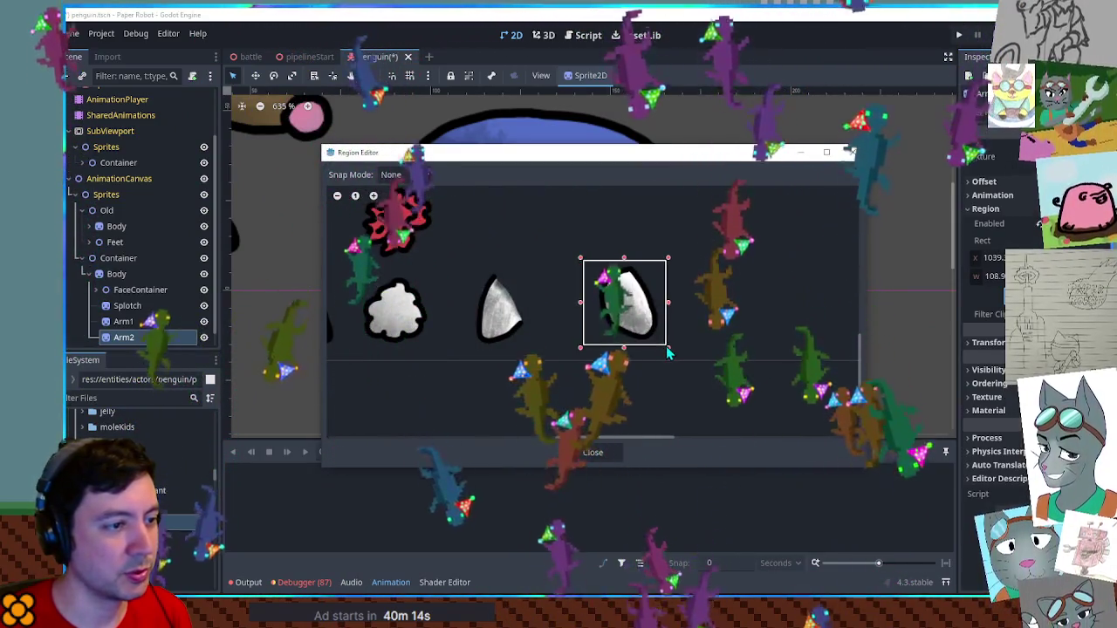
pyautogui.click(593, 452)
pyautogui.press('w')
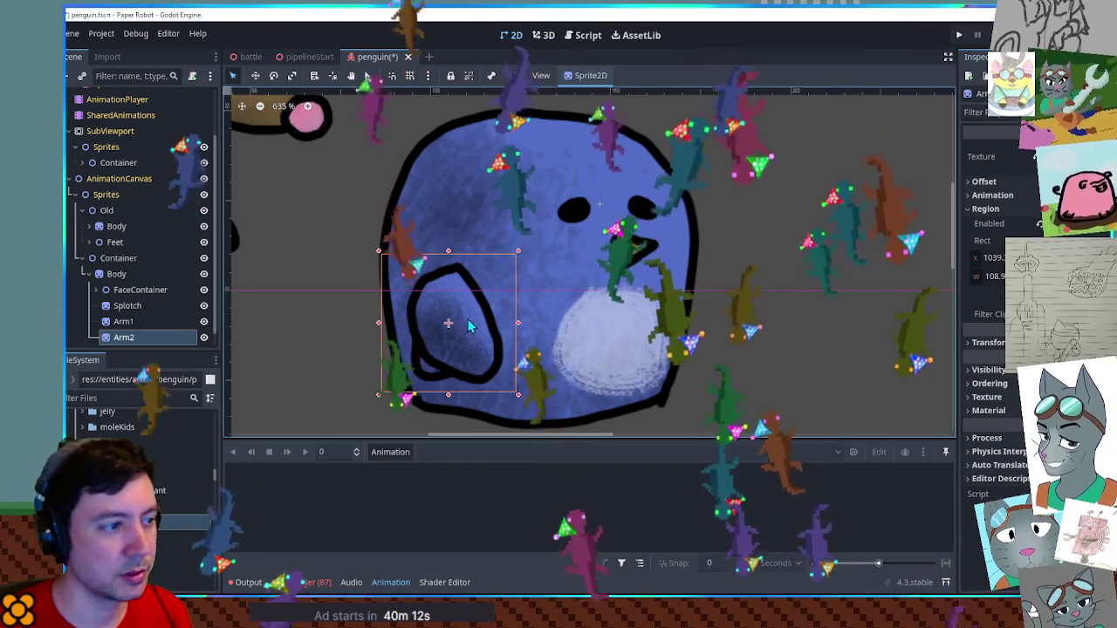
pyautogui.moveTo(462, 320); pyautogui.dragTo(684, 314)
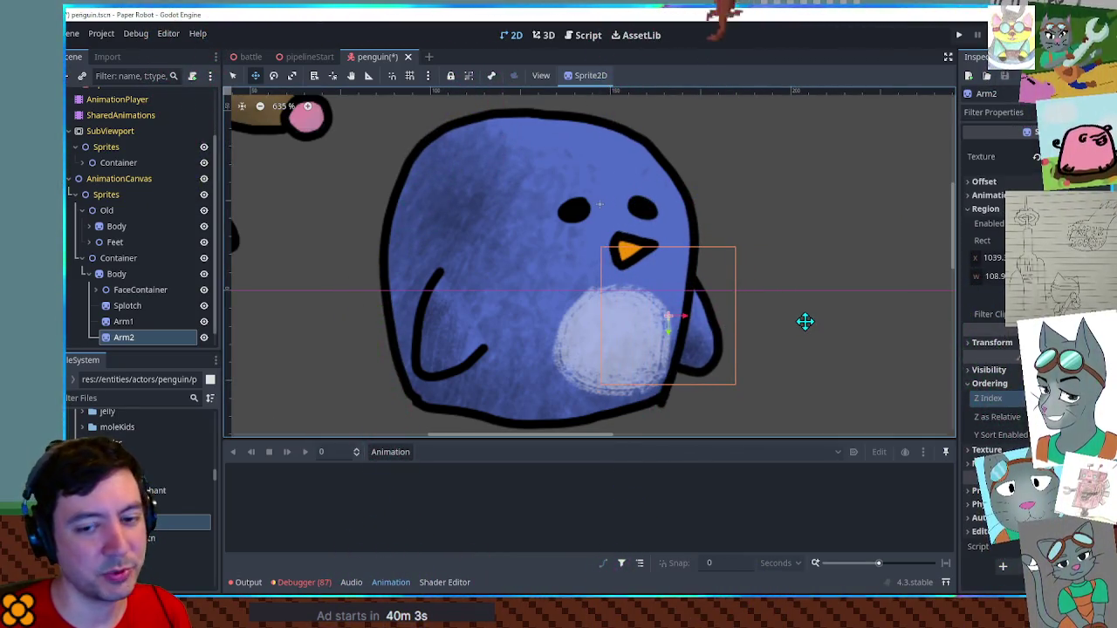
pyautogui.scroll(-2, 776, 299)
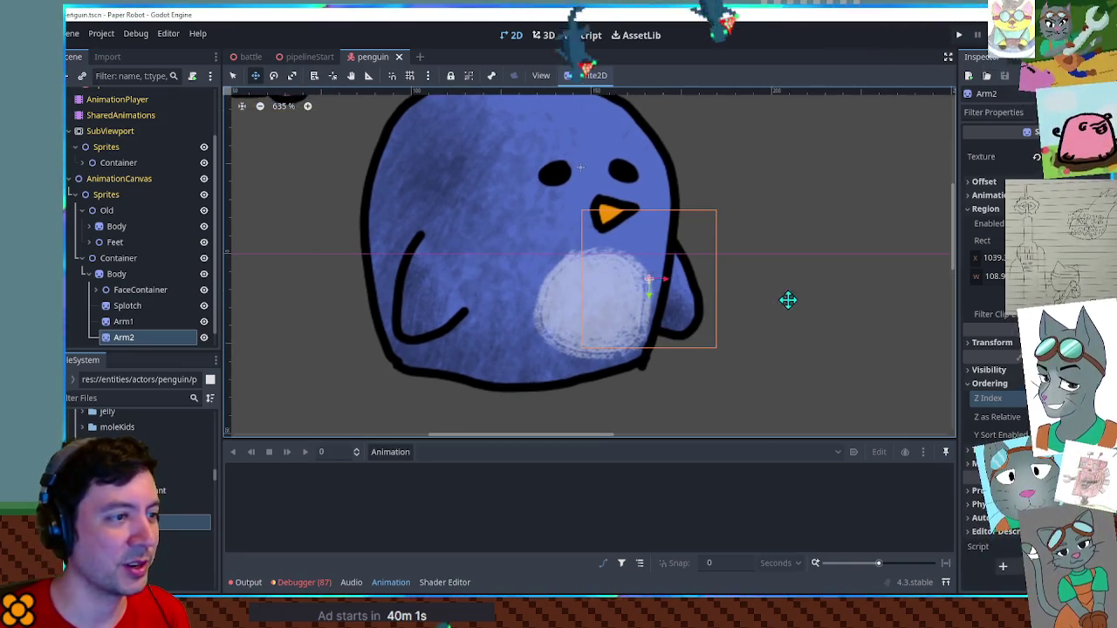
# Duplicate Arm1 and rename the copy 'Foot1'
pyautogui.click(790, 295)
pyautogui.scroll(2, 742, 288)
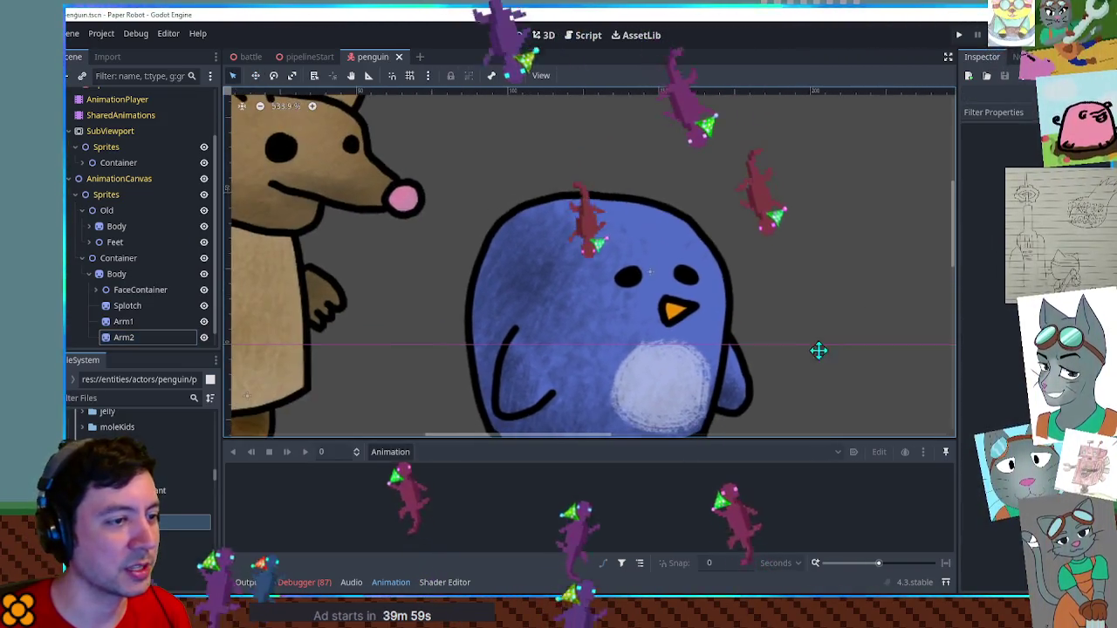
pyautogui.scroll(-2, 821, 352)
pyautogui.scroll(1, 620, 294)
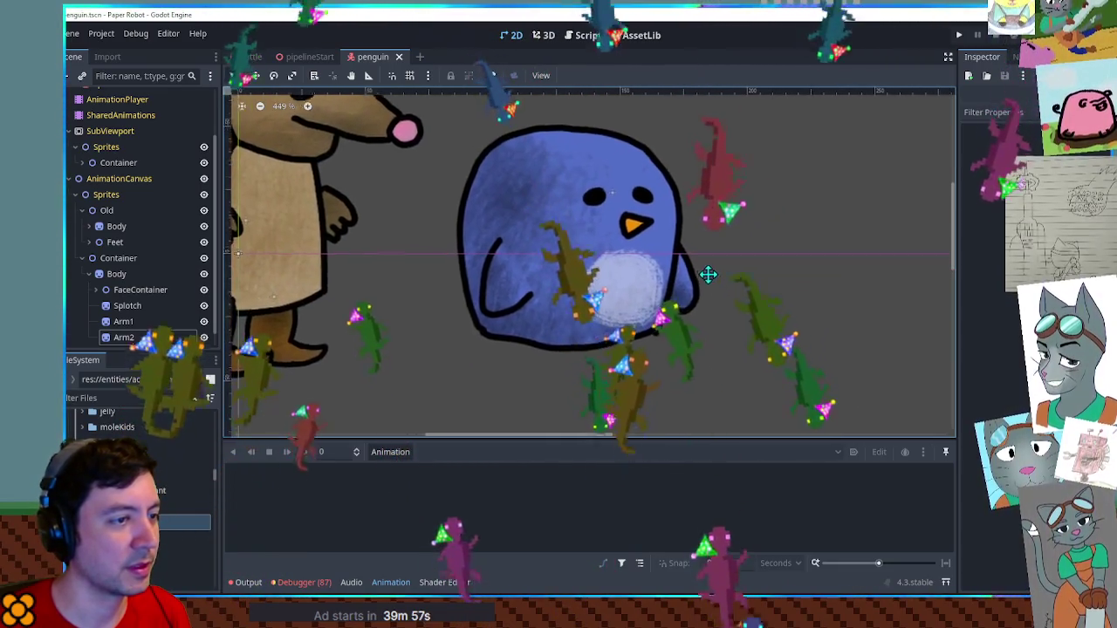
pyautogui.scroll(-4, 708, 277)
pyautogui.scroll(1, 708, 276)
pyautogui.scroll(3, 611, 288)
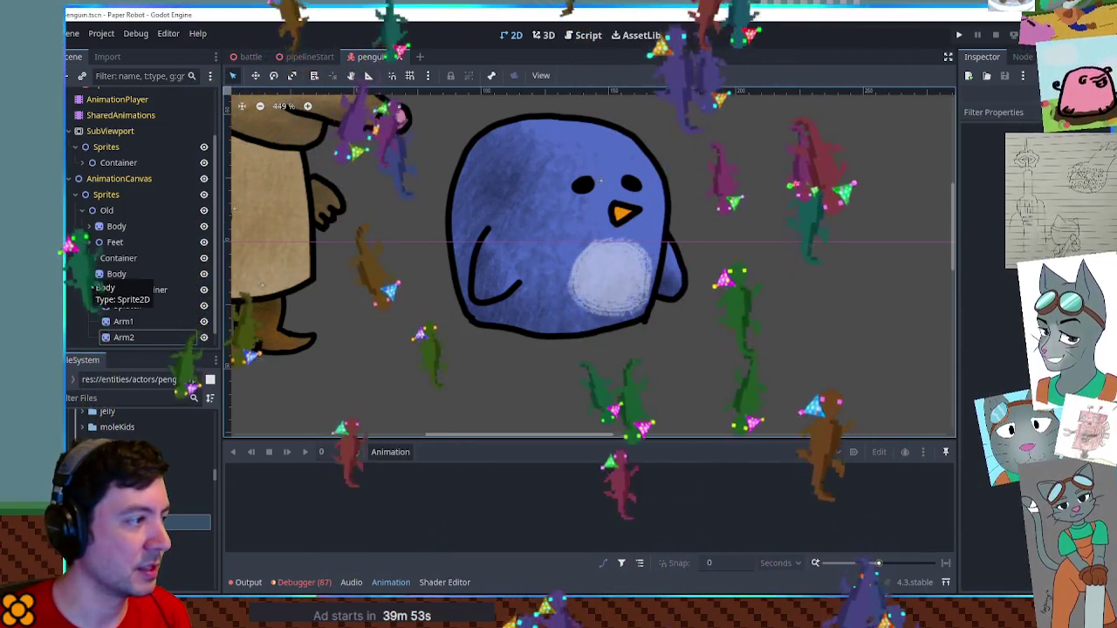
pyautogui.click(122, 321)
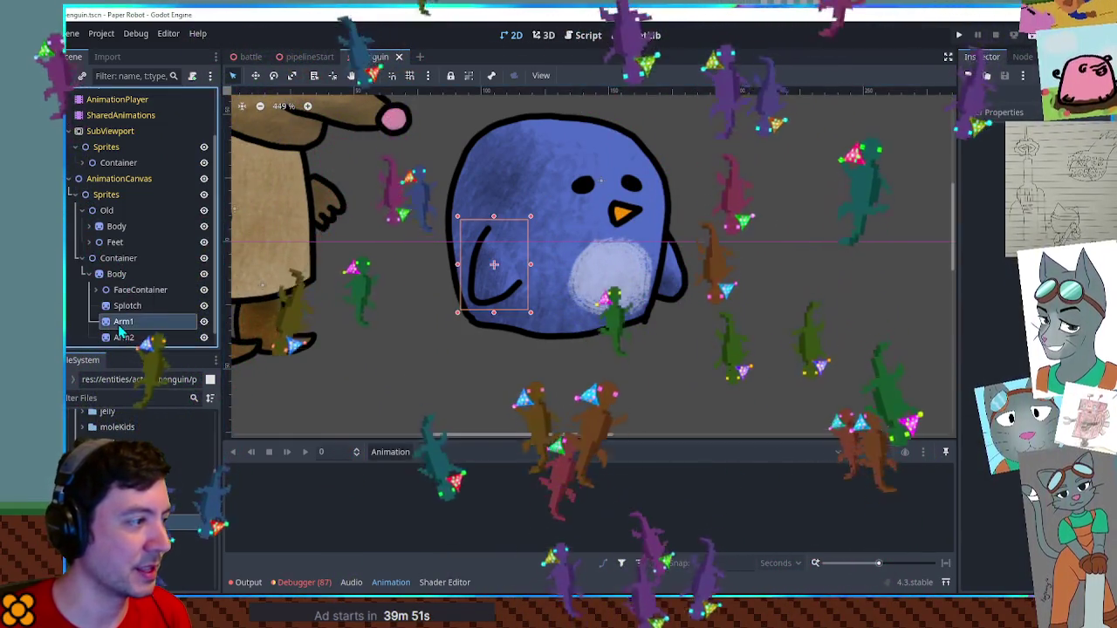
pyautogui.hotkey('ctrl', 'd')
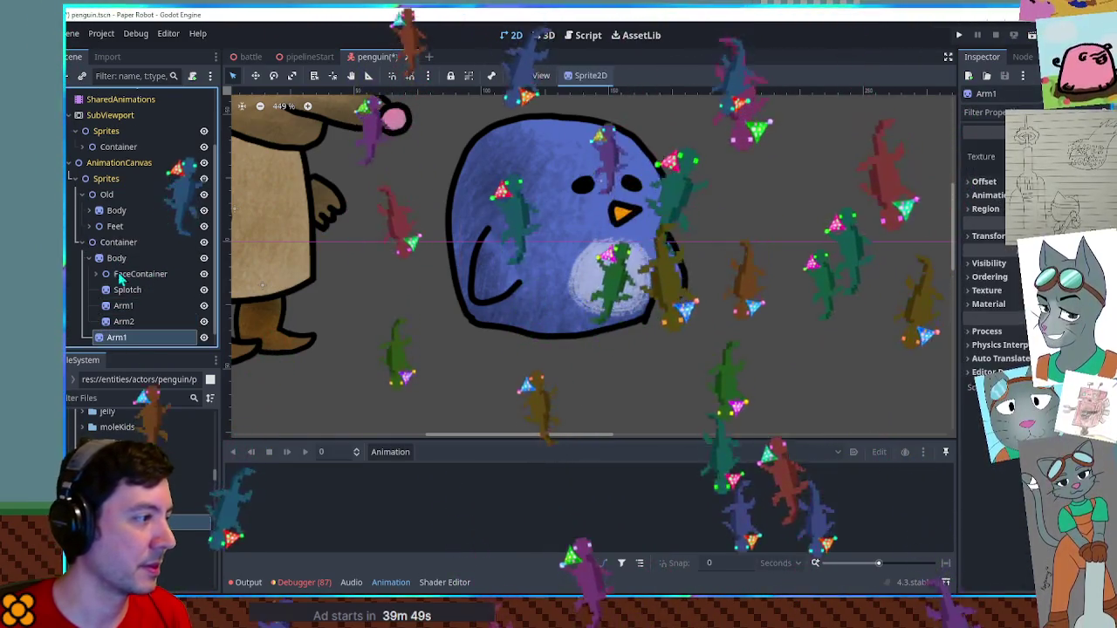
pyautogui.press('F2')
pyautogui.write('Foot1')
pyautogui.press('Return')
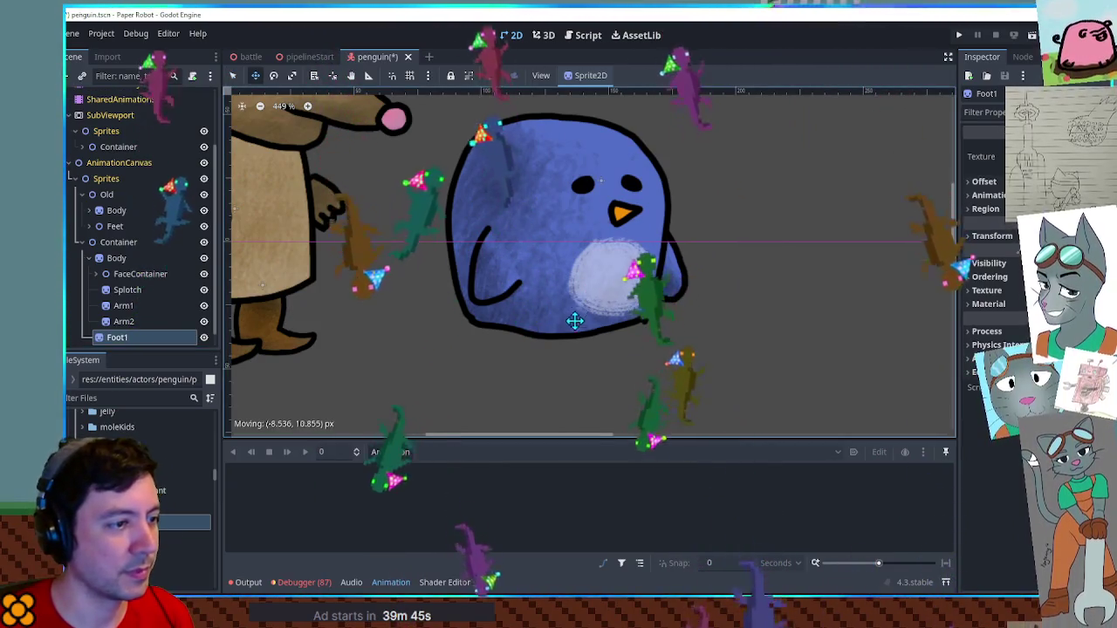
# Crop Foot1 to the left orange foot and position it under the body's bottom-left
pyautogui.scroll(-6, 667, 348)
pyautogui.moveTo(667, 348); pyautogui.dragTo(434, 395)
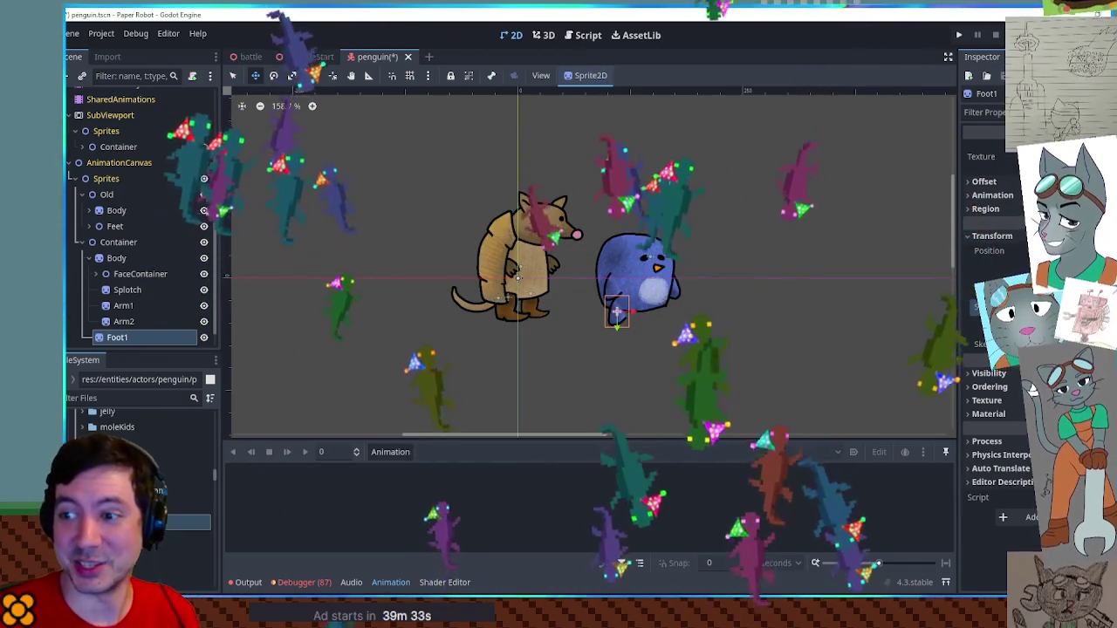
pyautogui.scroll(4, 710, 306)
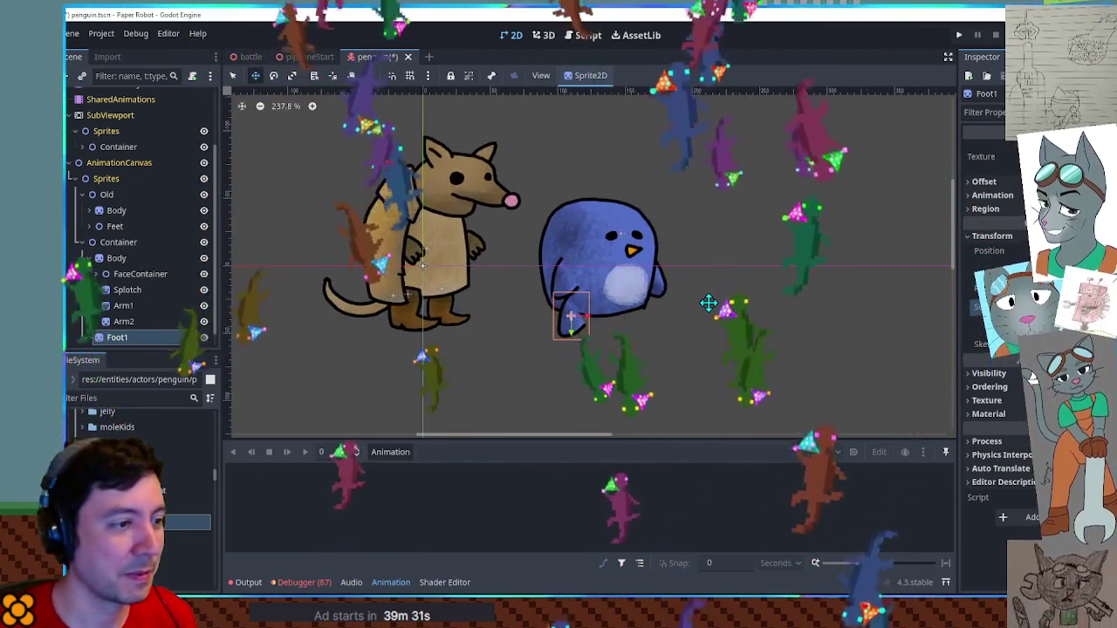
pyautogui.scroll(4, 698, 301)
pyautogui.scroll(3, 611, 272)
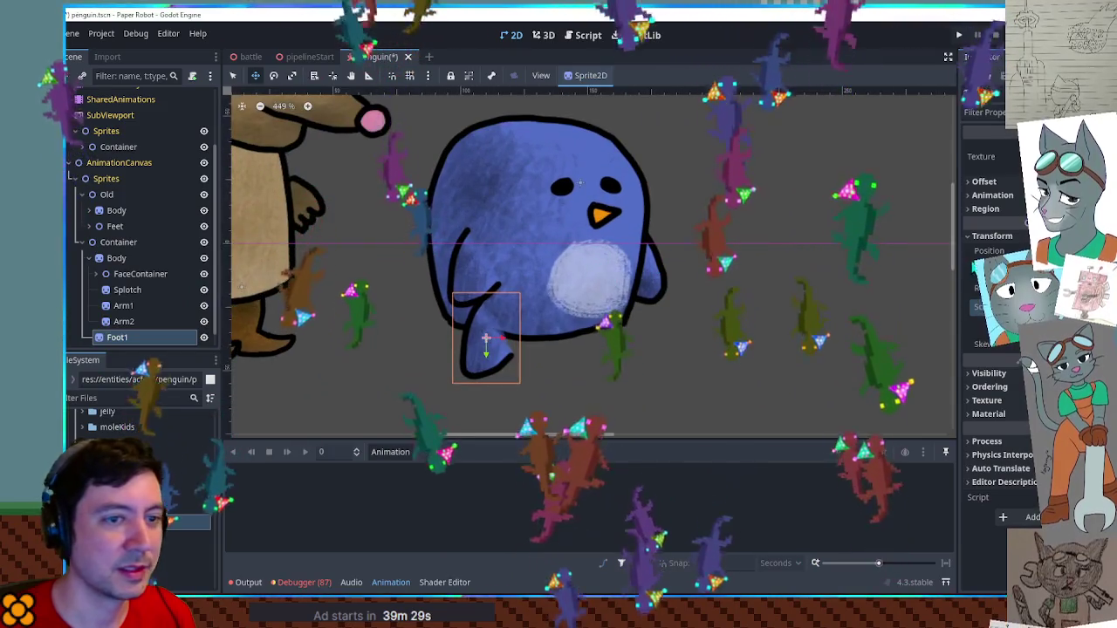
pyautogui.click(994, 258)
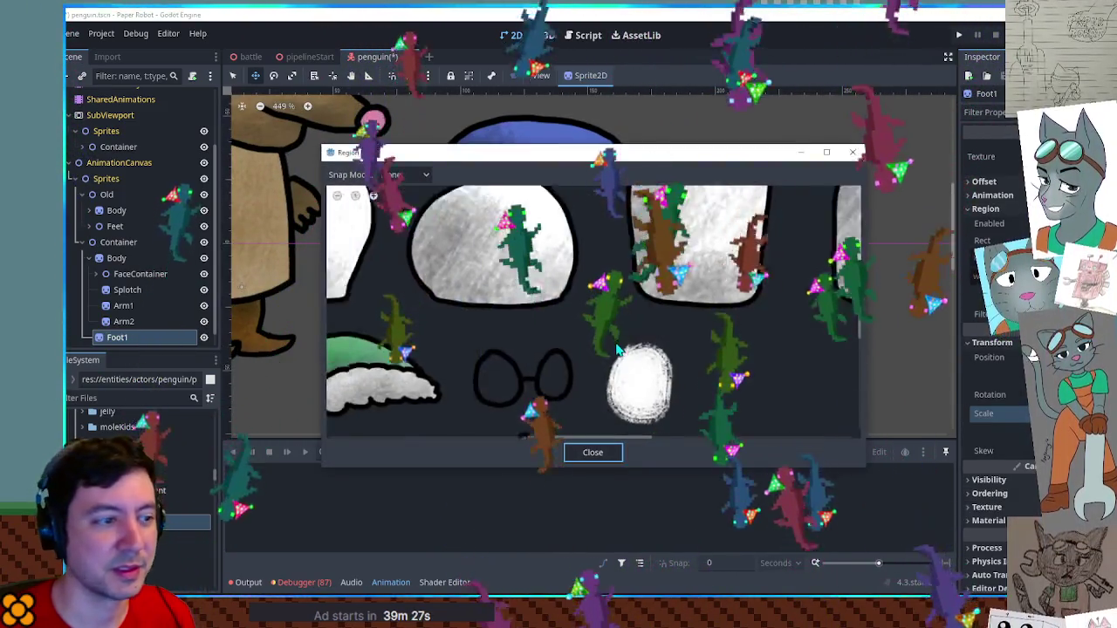
pyautogui.scroll(4, 418, 340)
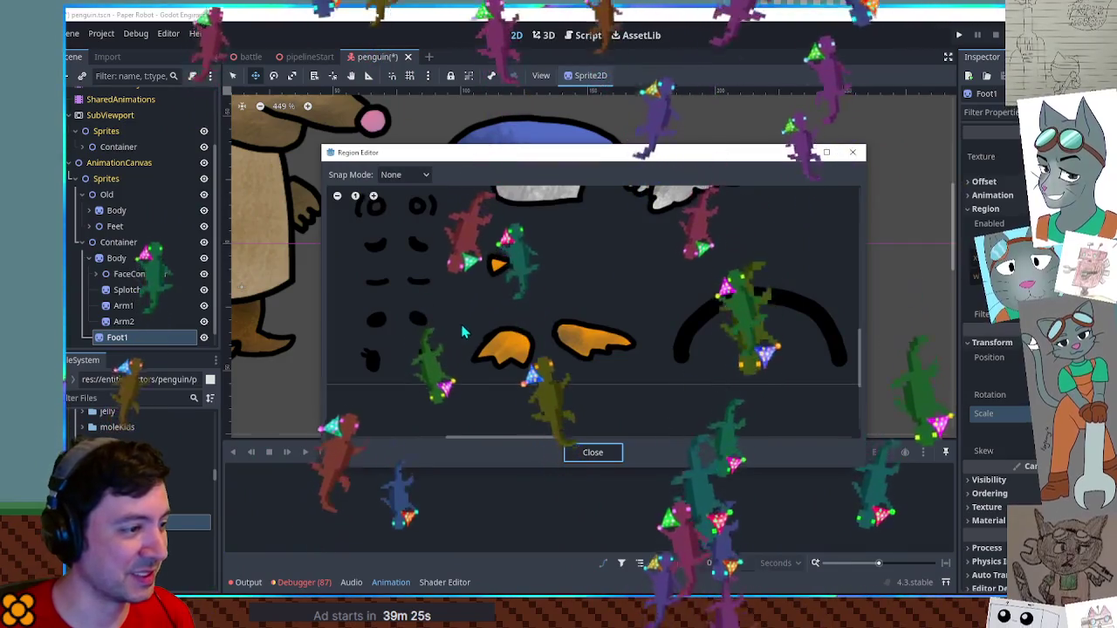
pyautogui.moveTo(463, 316); pyautogui.dragTo(540, 377)
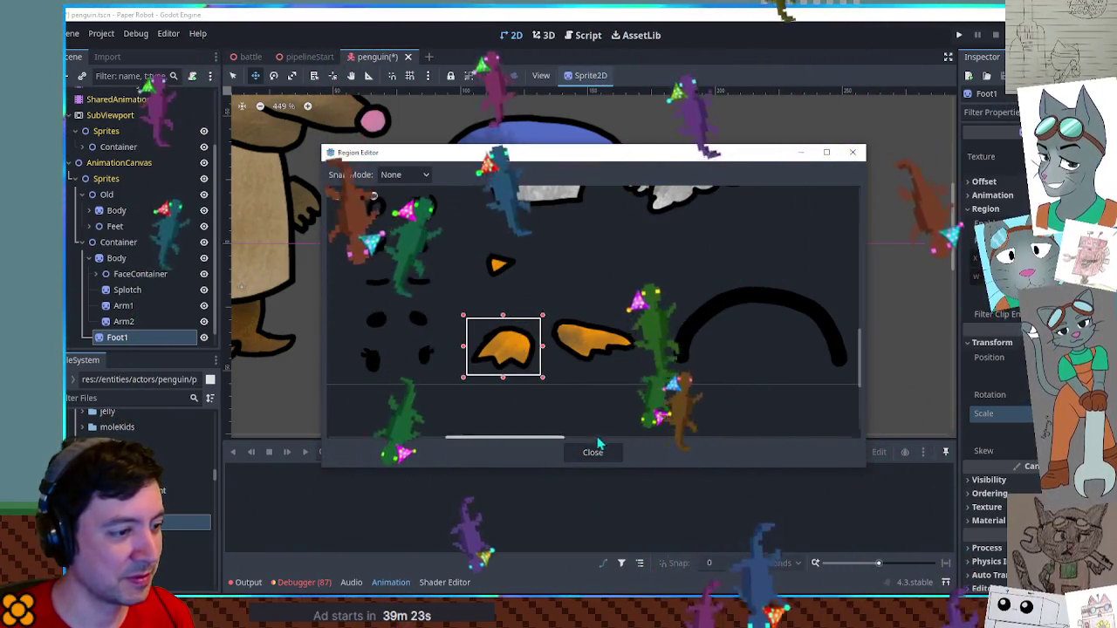
pyautogui.click(592, 452)
pyautogui.scroll(1, 515, 340)
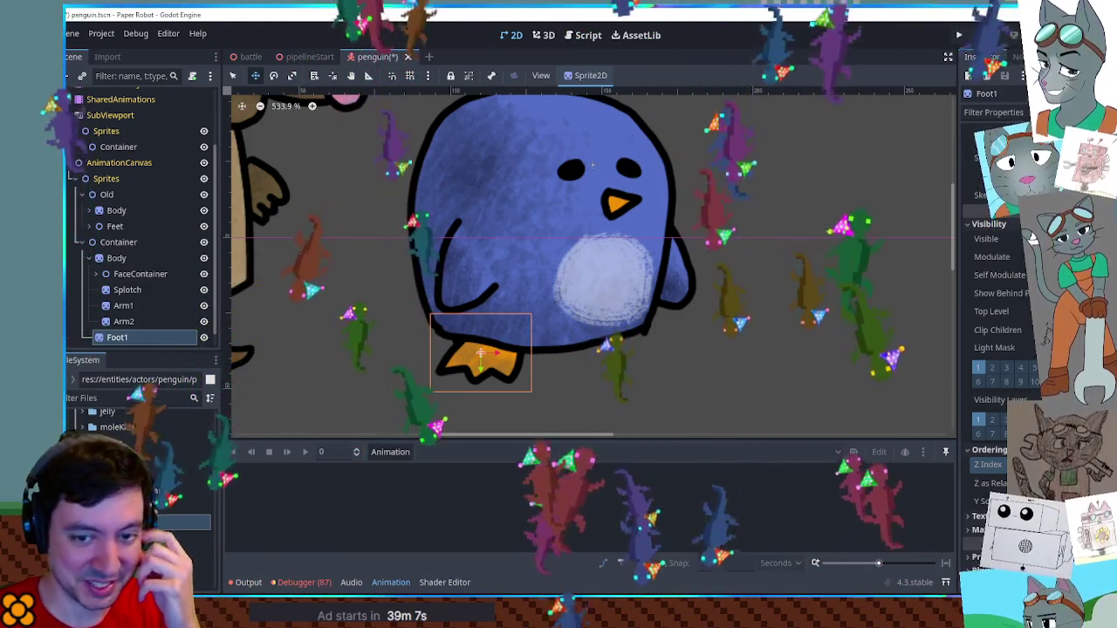
pyautogui.moveTo(505, 360); pyautogui.dragTo(503, 366)
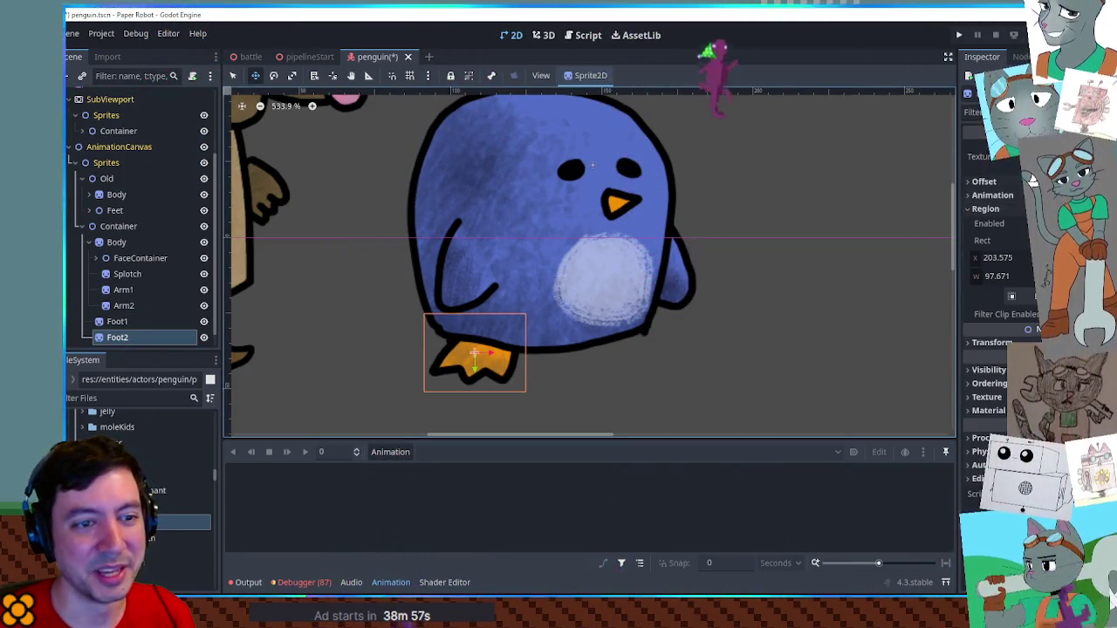
# Set Foot2's region to the second orange foot, widened slightly left, and move it under the right side
pyautogui.click(1011, 296)
pyautogui.scroll(-5, 715, 304)
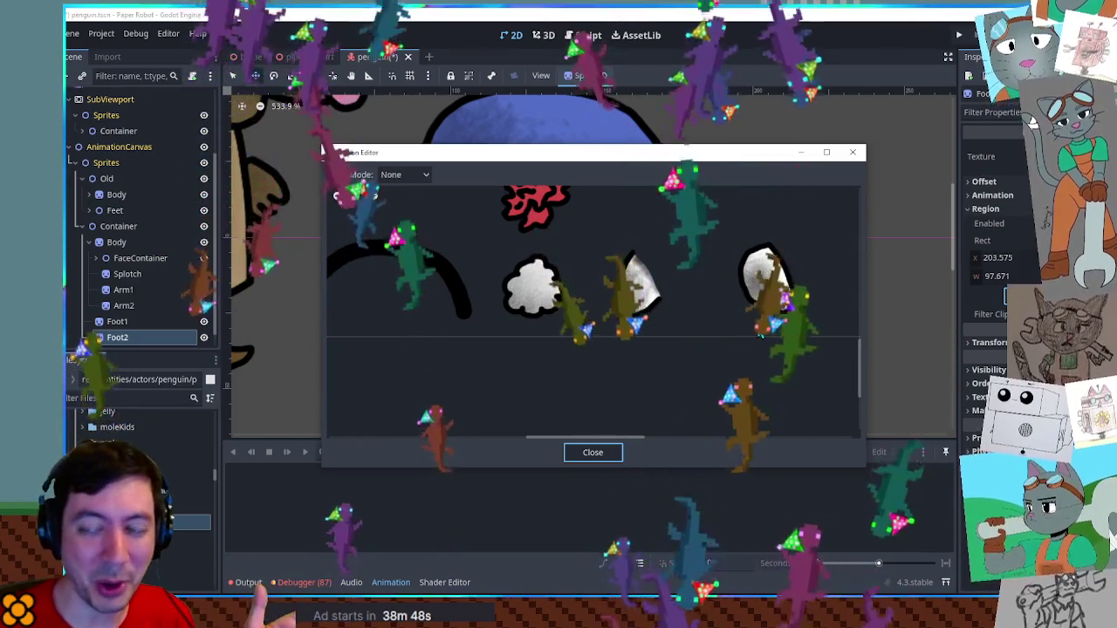
pyautogui.scroll(1, 753, 327)
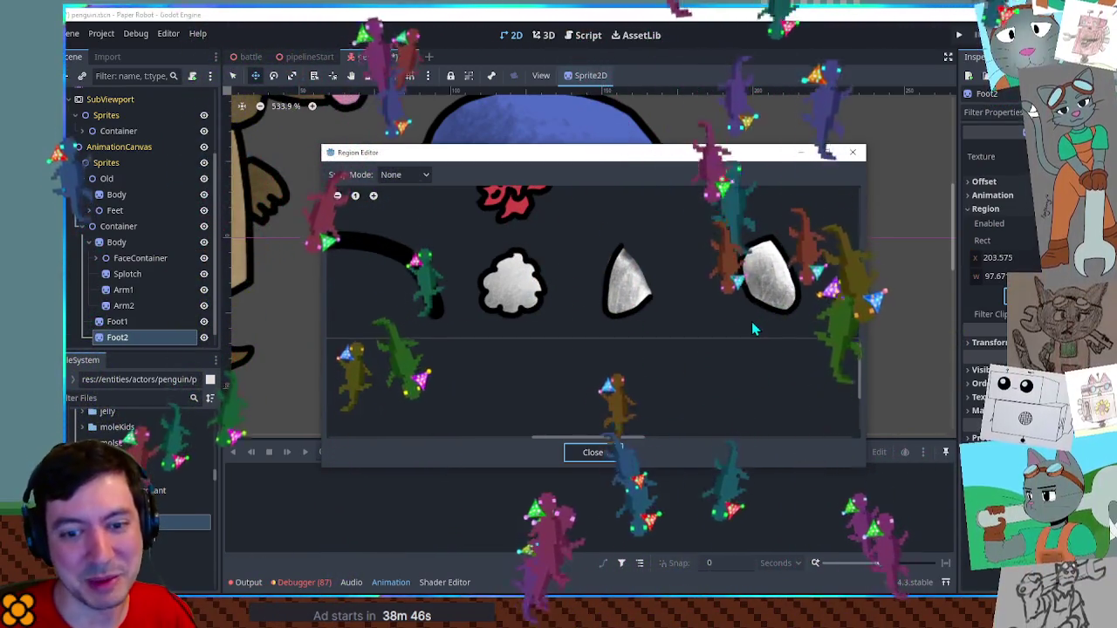
pyautogui.scroll(-2, 748, 318)
pyautogui.scroll(-1, 749, 318)
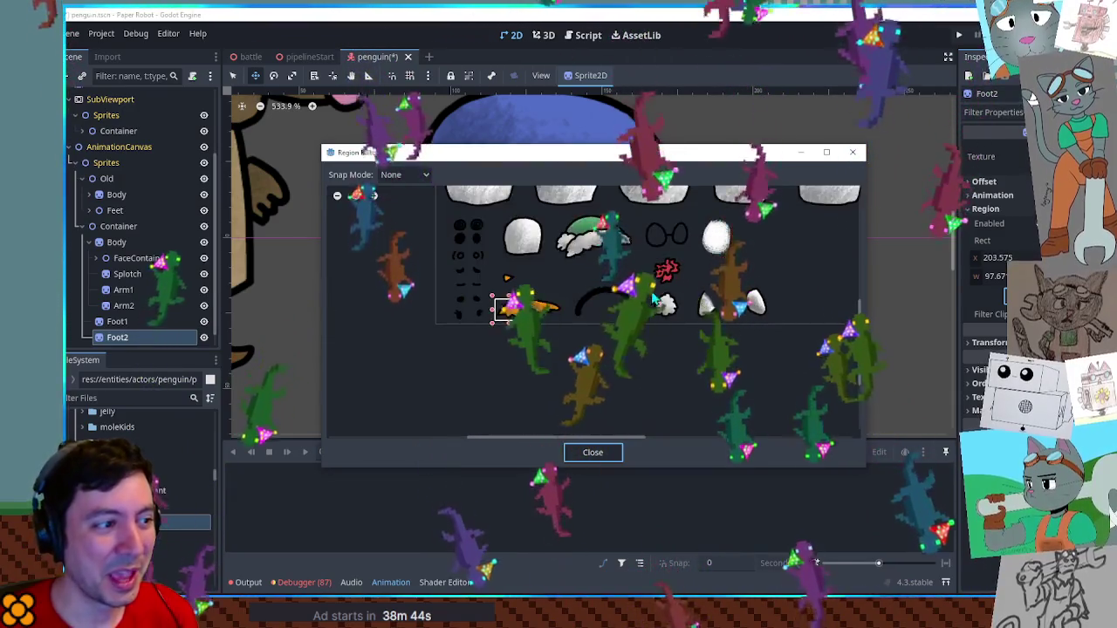
pyautogui.scroll(2, 749, 318)
pyautogui.scroll(2, 736, 317)
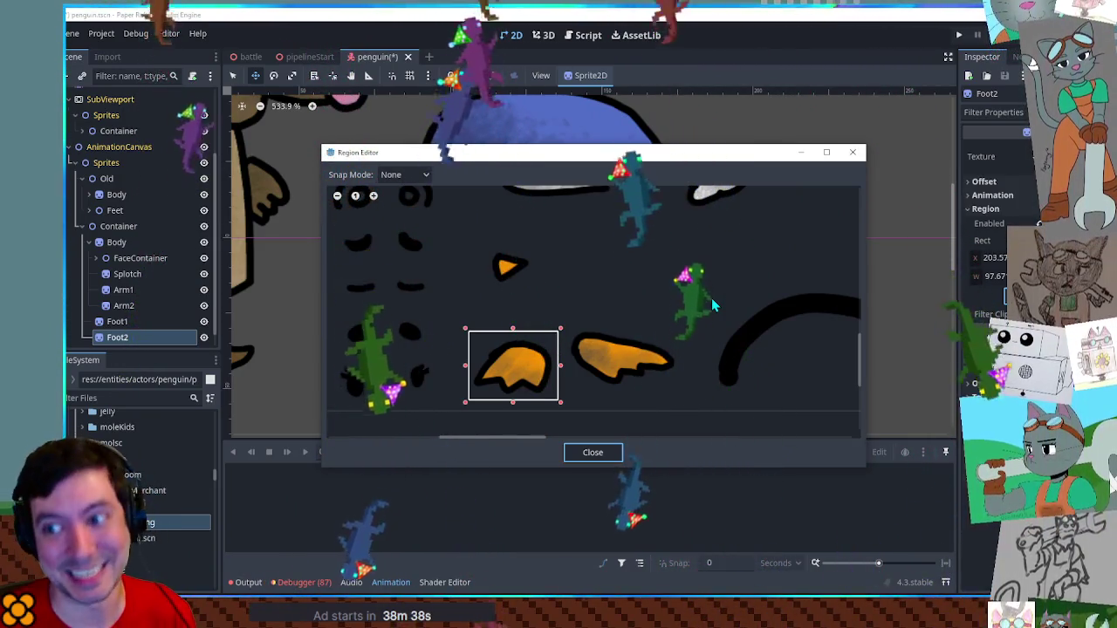
pyautogui.scroll(1, 600, 309)
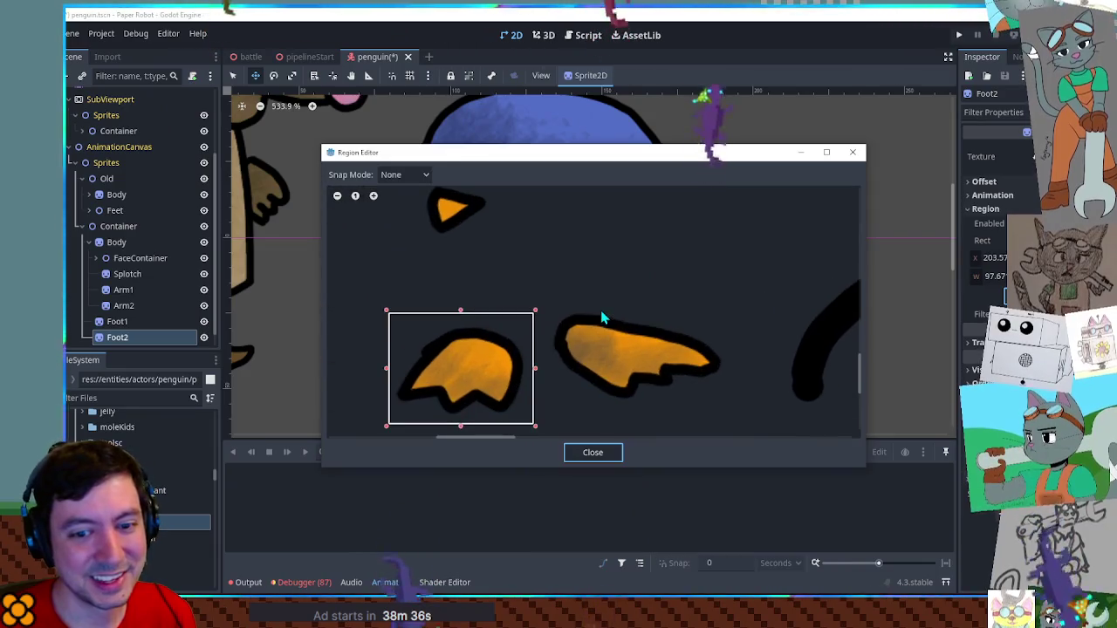
pyautogui.scroll(-1, 663, 319)
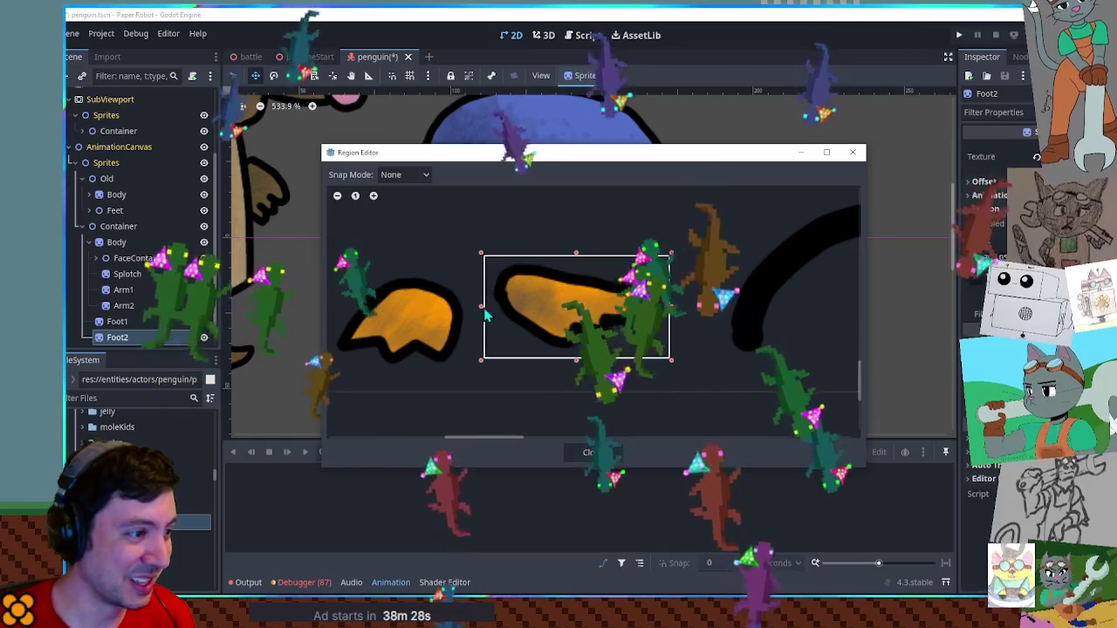
pyautogui.moveTo(487, 306); pyautogui.dragTo(480, 306)
pyautogui.click(592, 454)
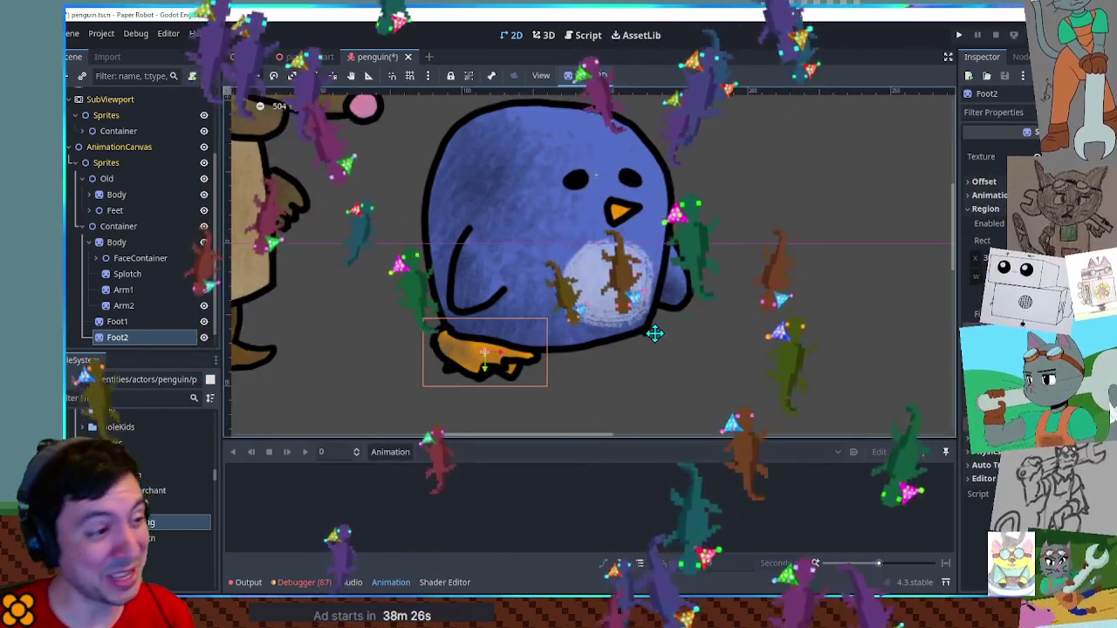
pyautogui.moveTo(474, 361); pyautogui.dragTo(604, 346)
pyautogui.scroll(-3, 701, 342)
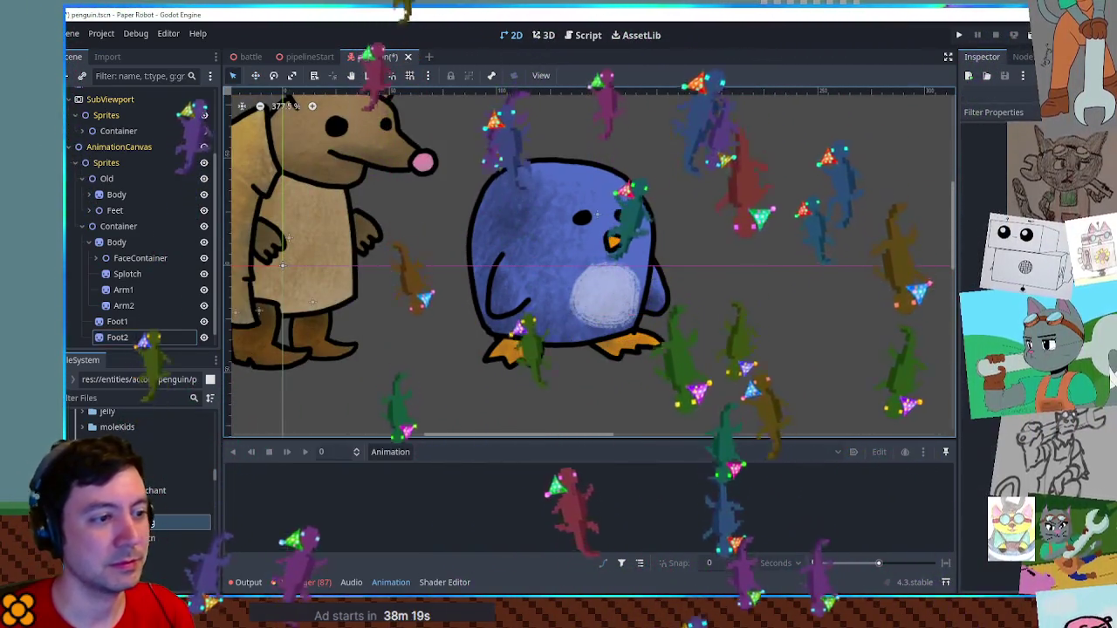
# Delete the old beaver node and save the scene
pyautogui.moveTo(699, 293); pyautogui.dragTo(699, 339)
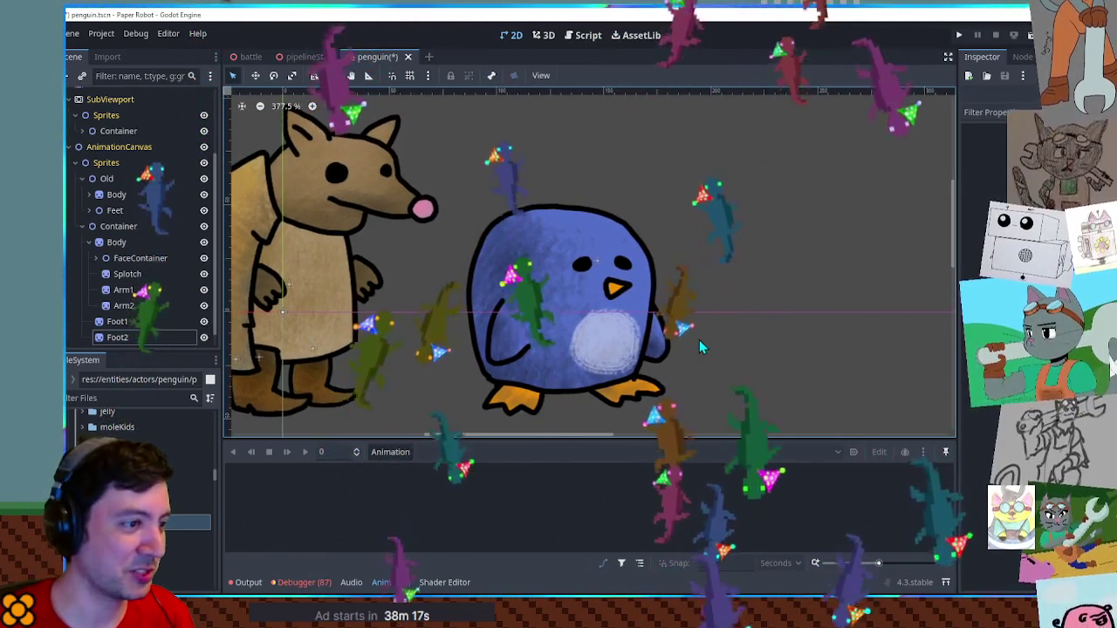
pyautogui.hotkey('ctrl', 's')
pyautogui.scroll(-2, 639, 310)
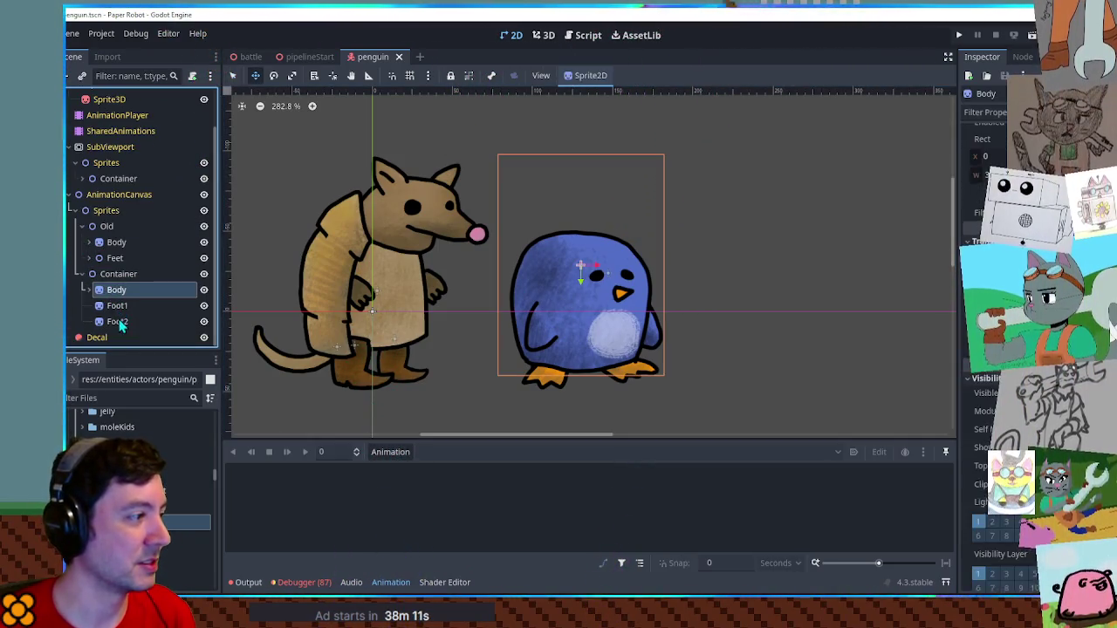
pyautogui.moveTo(552, 303); pyautogui.dragTo(376, 295)
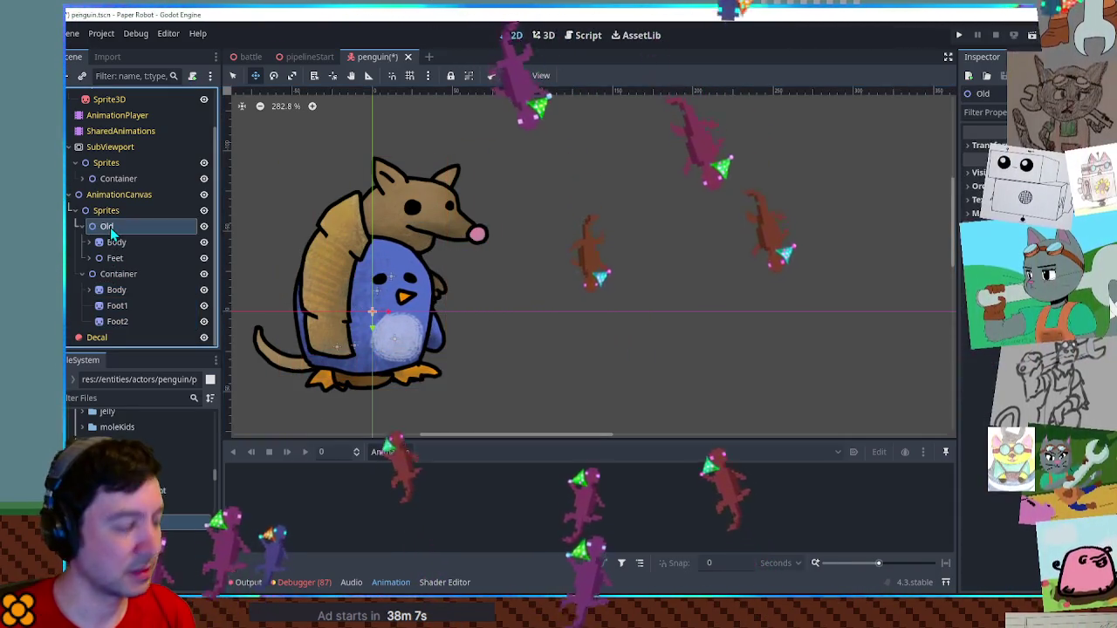
pyautogui.press('Return')
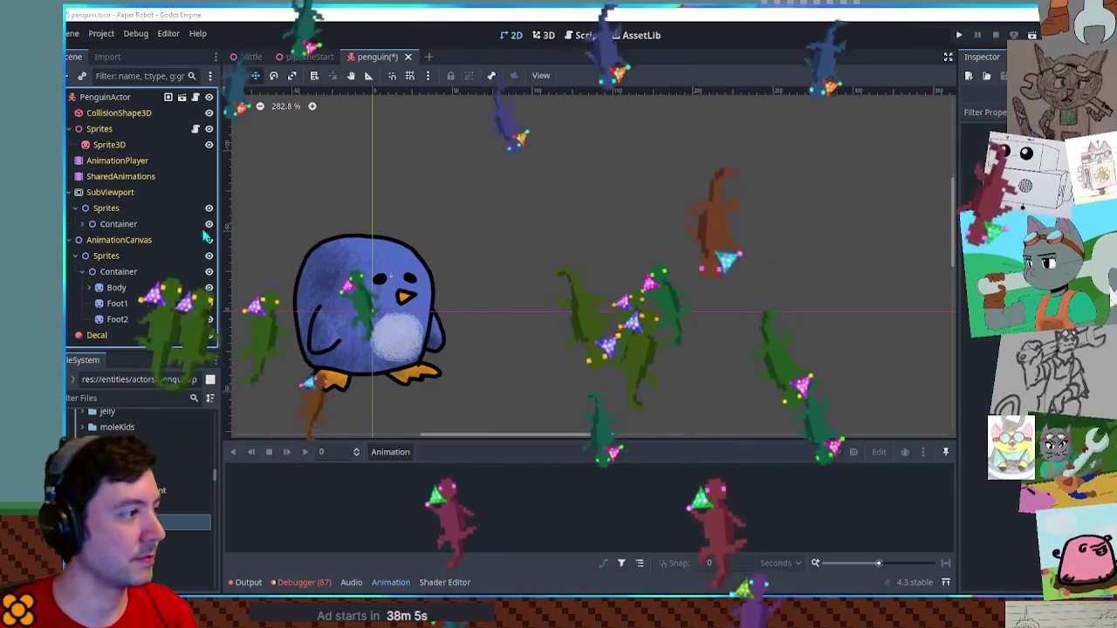
pyautogui.hotkey('ctrl', 's')
# Delete the SubViewport container's old Body and Feet nodes
pyautogui.click(91, 287)
pyautogui.scroll(-2, 139, 261)
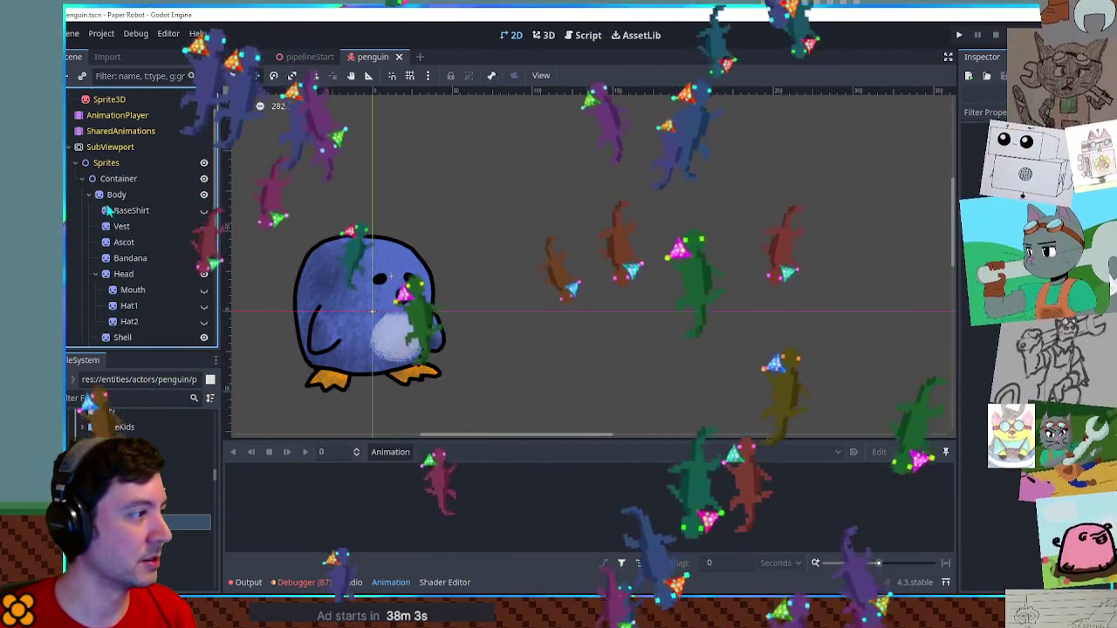
pyautogui.click(114, 179)
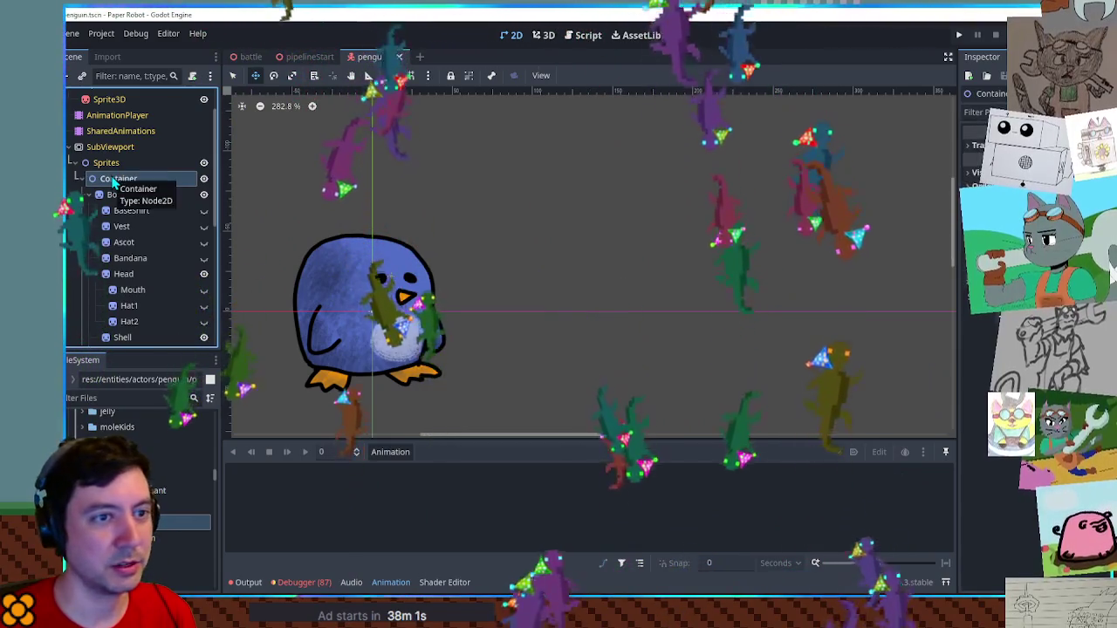
pyautogui.click(97, 195)
pyautogui.click(116, 210)
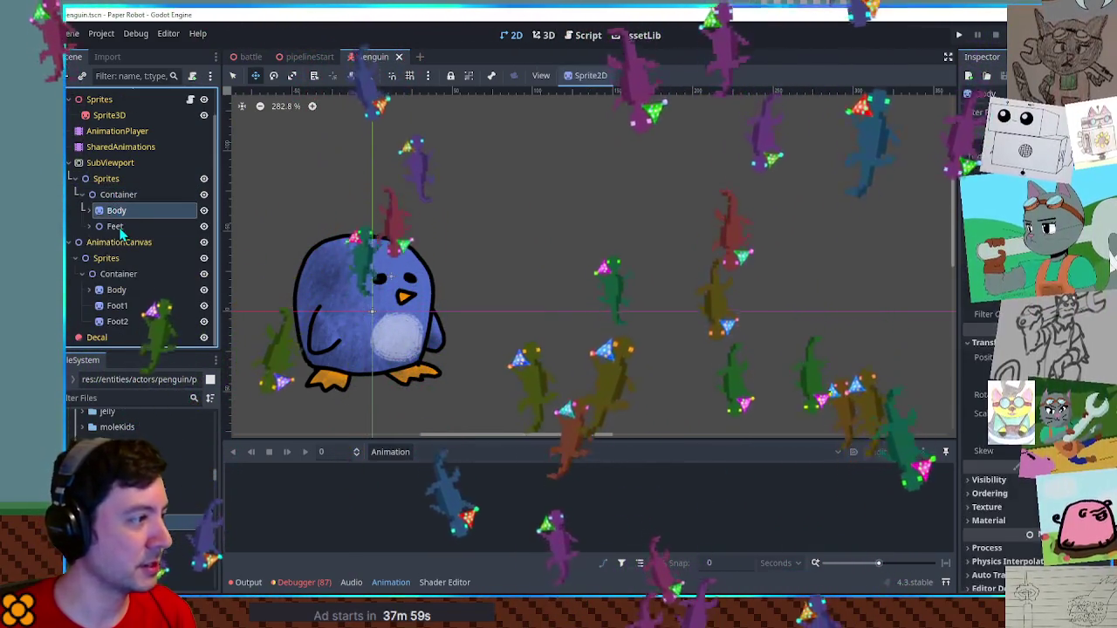
pyautogui.press('Delete')
pyautogui.press('Return')
# Paste the new Body, Foot1 and Foot2 under the SubViewport's Container and view it in 3D
pyautogui.click(111, 287)
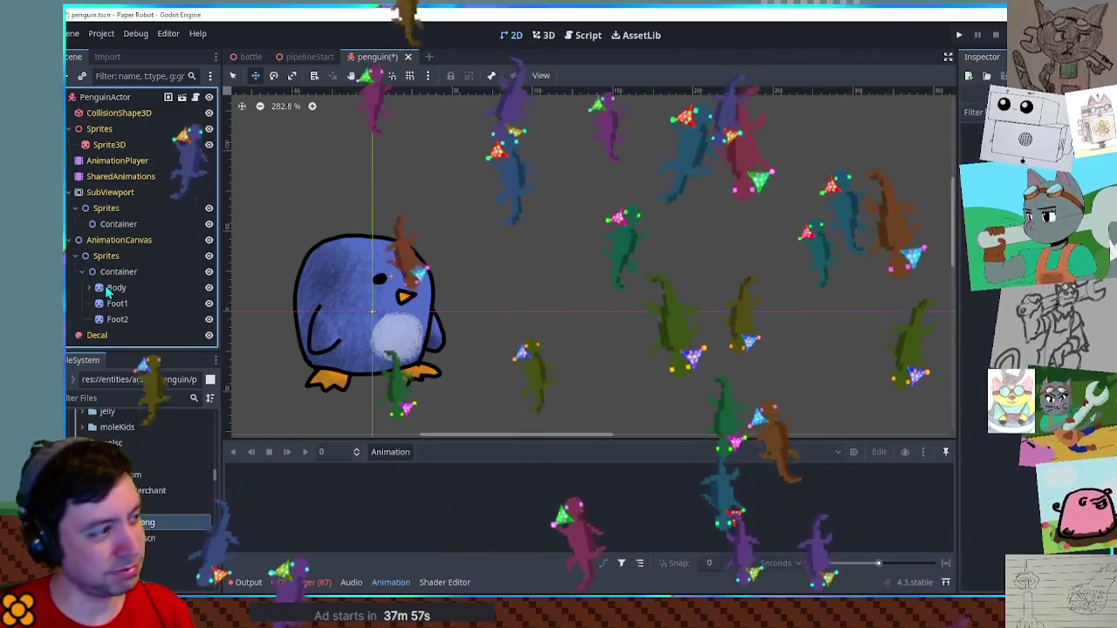
pyautogui.keyDown('shift'); pyautogui.click(117, 319); pyautogui.keyUp('shift')
pyautogui.click(118, 223)
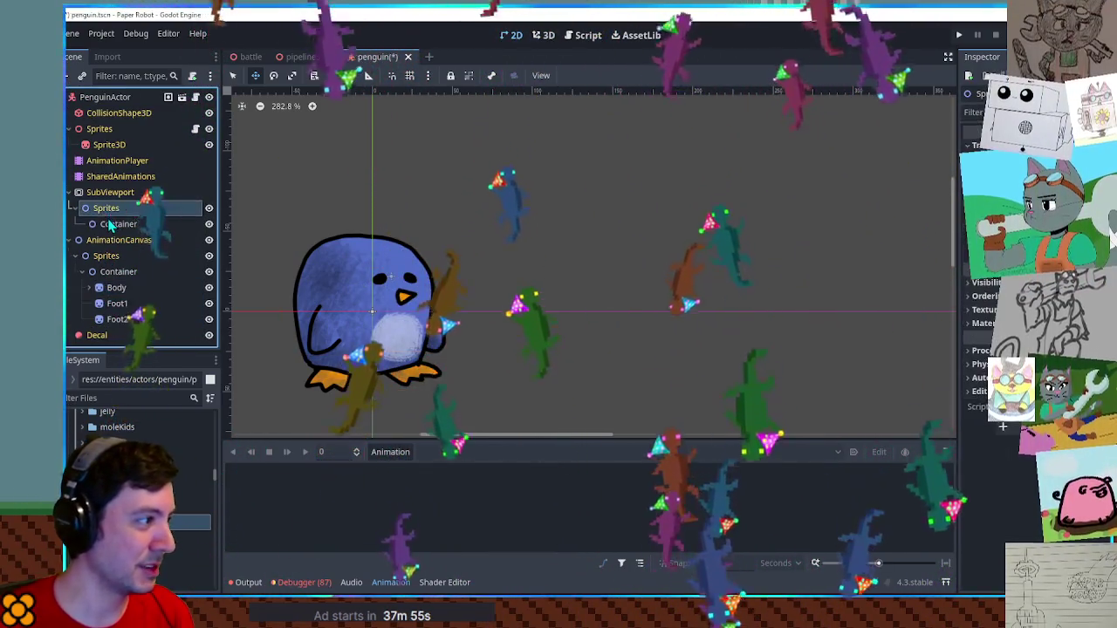
pyautogui.hotkey('ctrl', 'v')
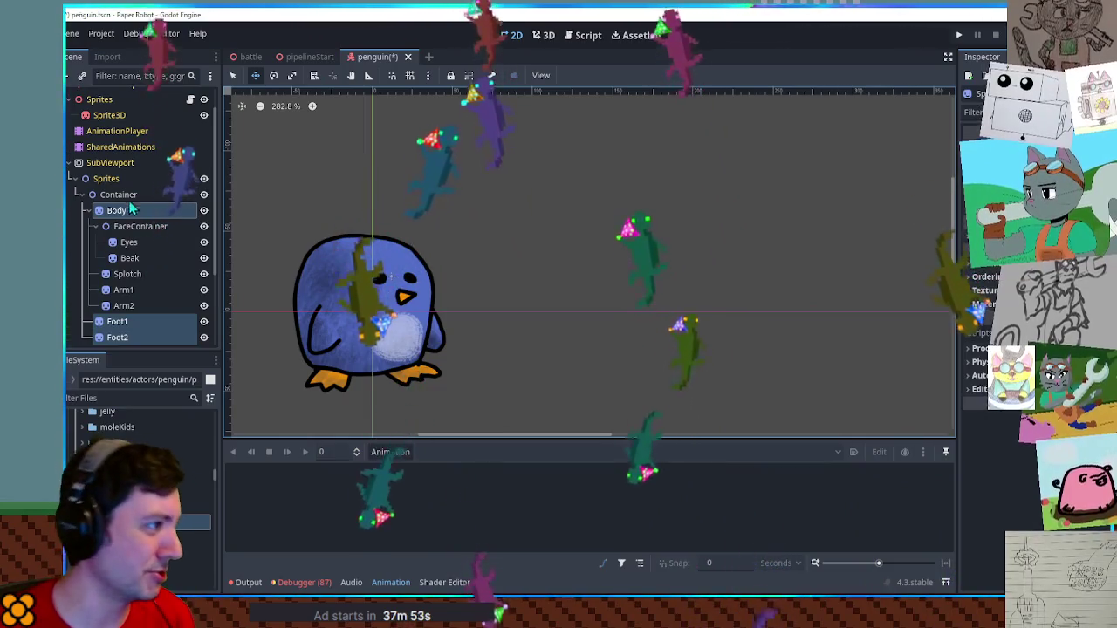
pyautogui.click(538, 37)
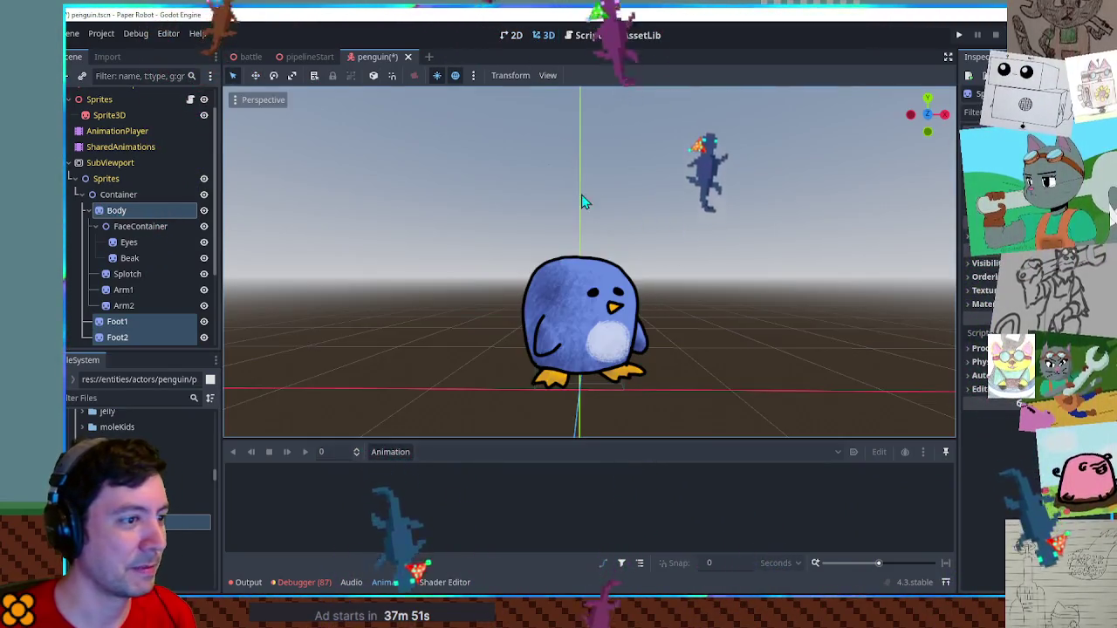
# Hide the animation panel and orbit and zoom the 3D view to inspect the finished penguin
pyautogui.moveTo(654, 288)
pyautogui.mouseDown()
pyautogui.moveTo(499, 269)
pyautogui.moveTo(374, 274)
pyautogui.moveTo(643, 291)
pyautogui.moveTo(705, 249)
pyautogui.mouseUp()
pyautogui.scroll(3, 661, 303)
pyautogui.scroll(2, 694, 260)
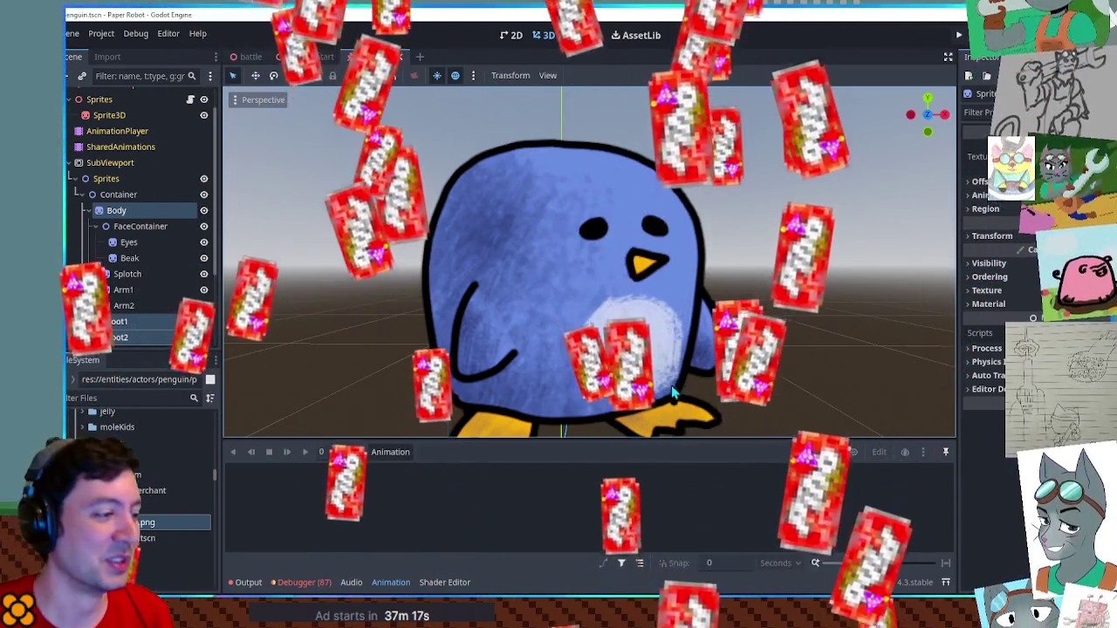
pyautogui.click(391, 581)
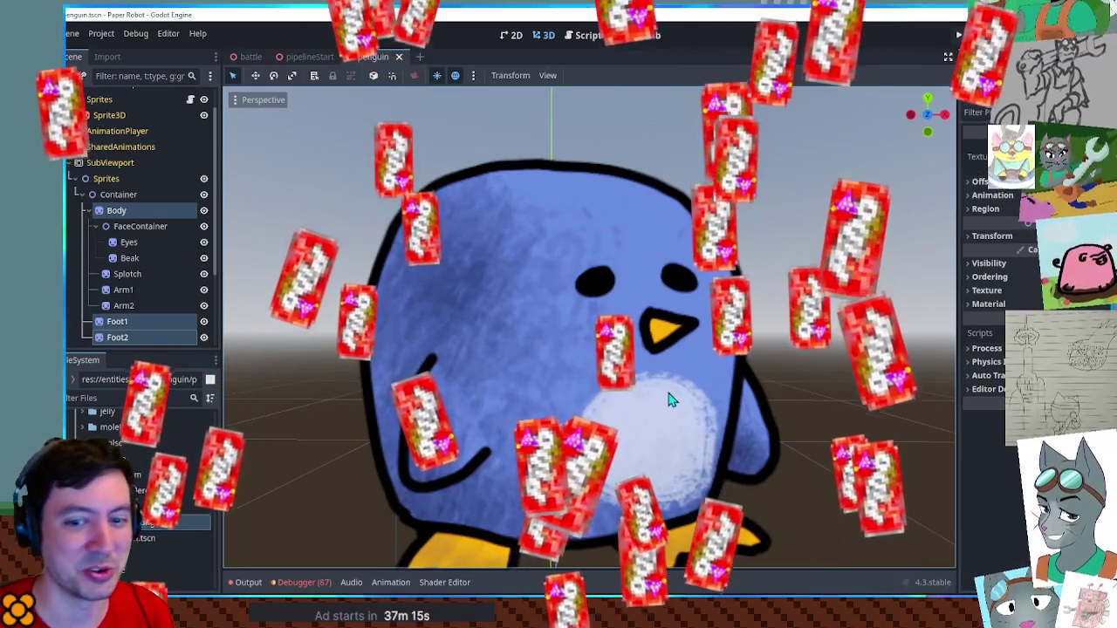
pyautogui.scroll(-3, 670, 397)
pyautogui.scroll(2, 611, 374)
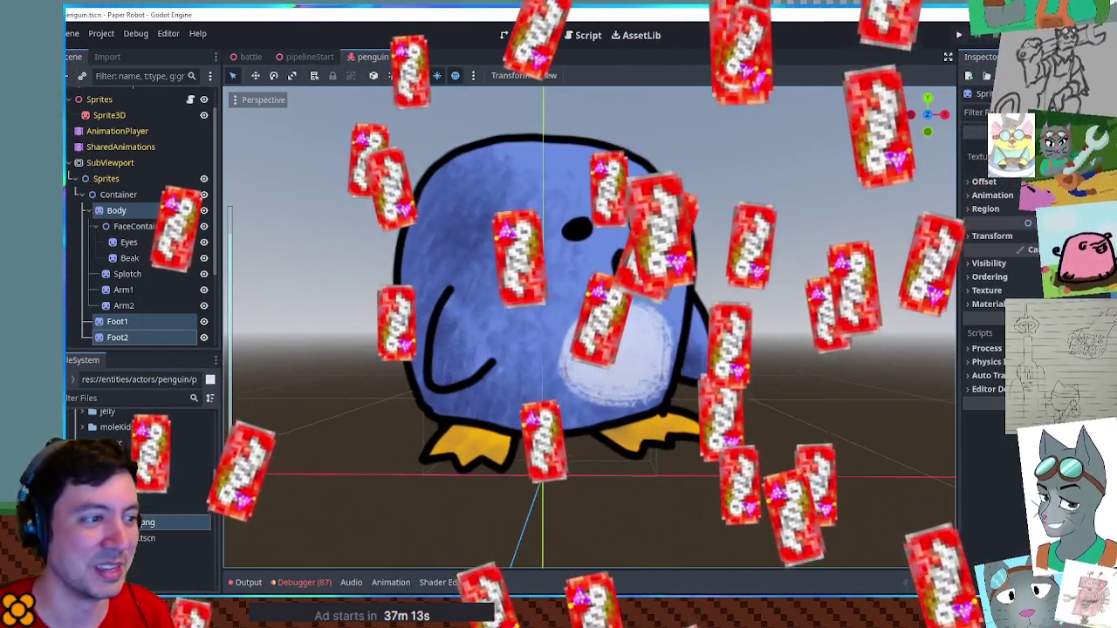
pyautogui.scroll(2, 602, 368)
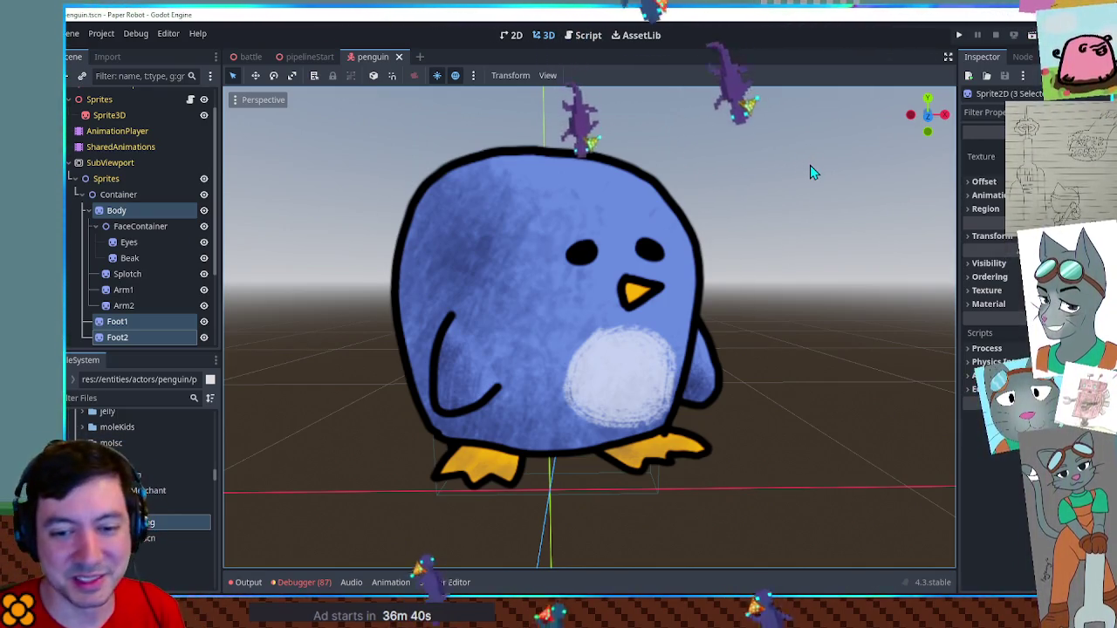
pyautogui.click(824, 198)
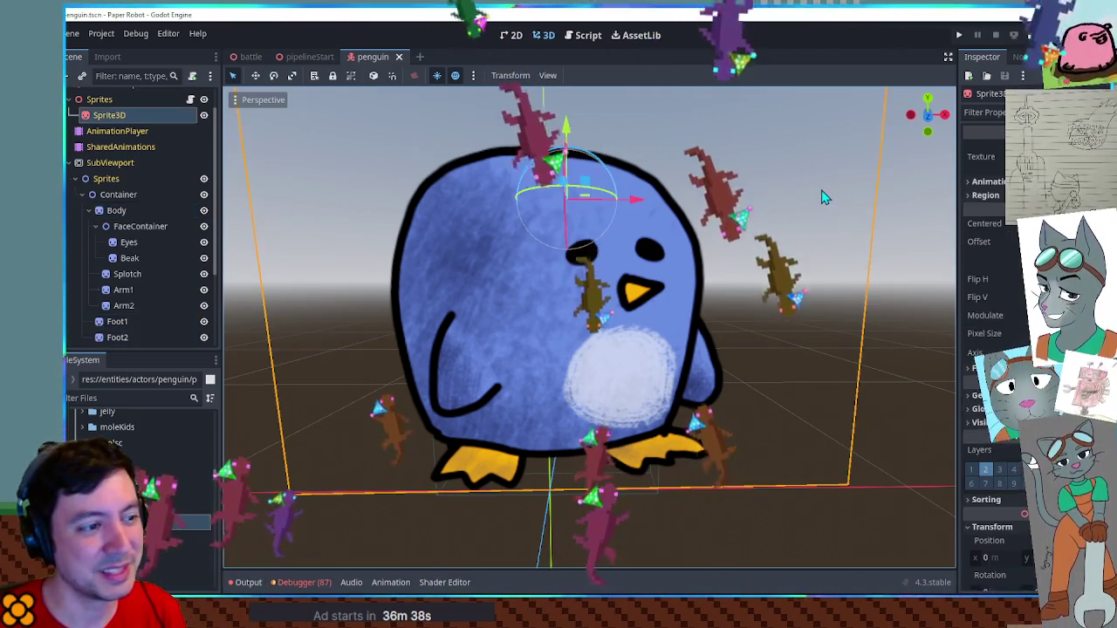
pyautogui.click(888, 234)
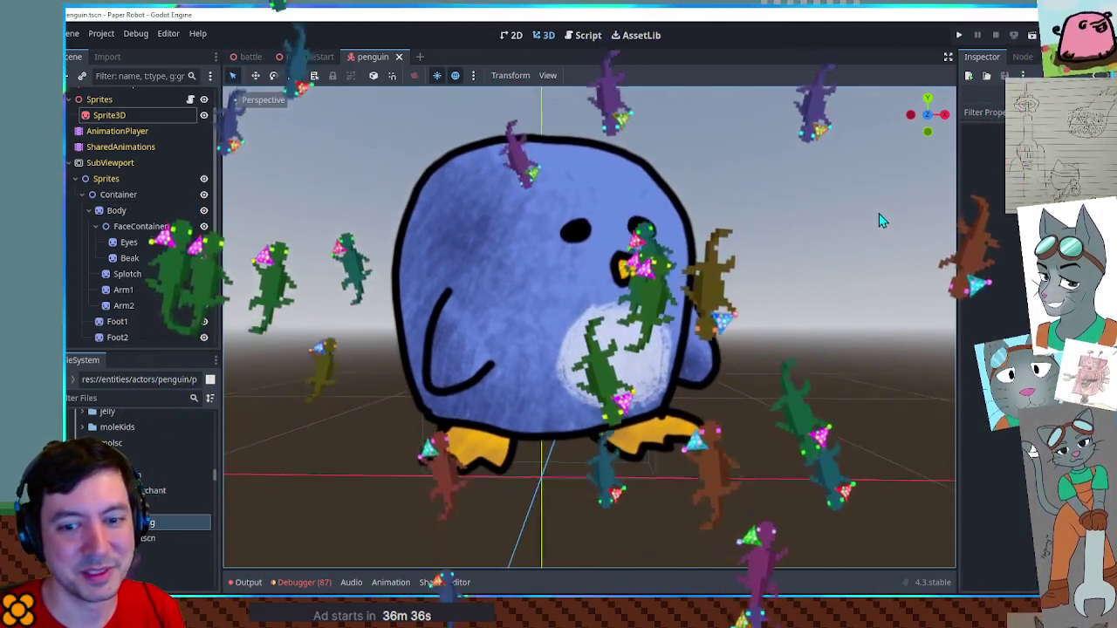
pyautogui.scroll(-2, 880, 220)
pyautogui.scroll(-2, 879, 220)
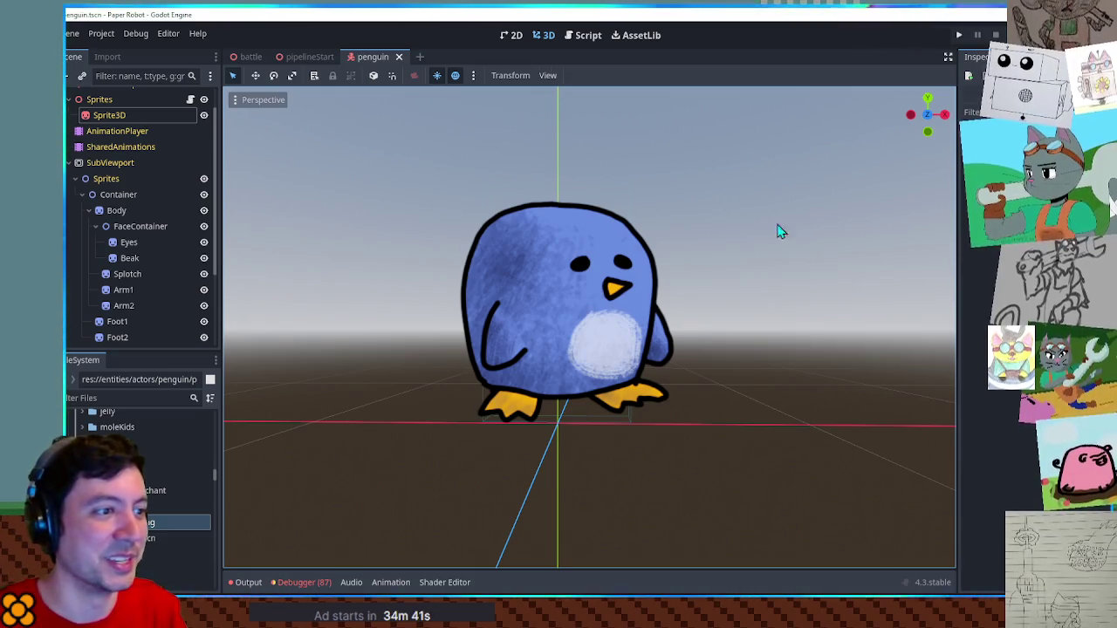
# Collapse the SubViewport's Sprites node and select the AnimationPlayer node
pyautogui.scroll(-2, 724, 240)
pyautogui.scroll(-2, 681, 242)
pyautogui.scroll(-2, 667, 242)
pyautogui.moveTo(666, 241); pyautogui.dragTo(548, 254)
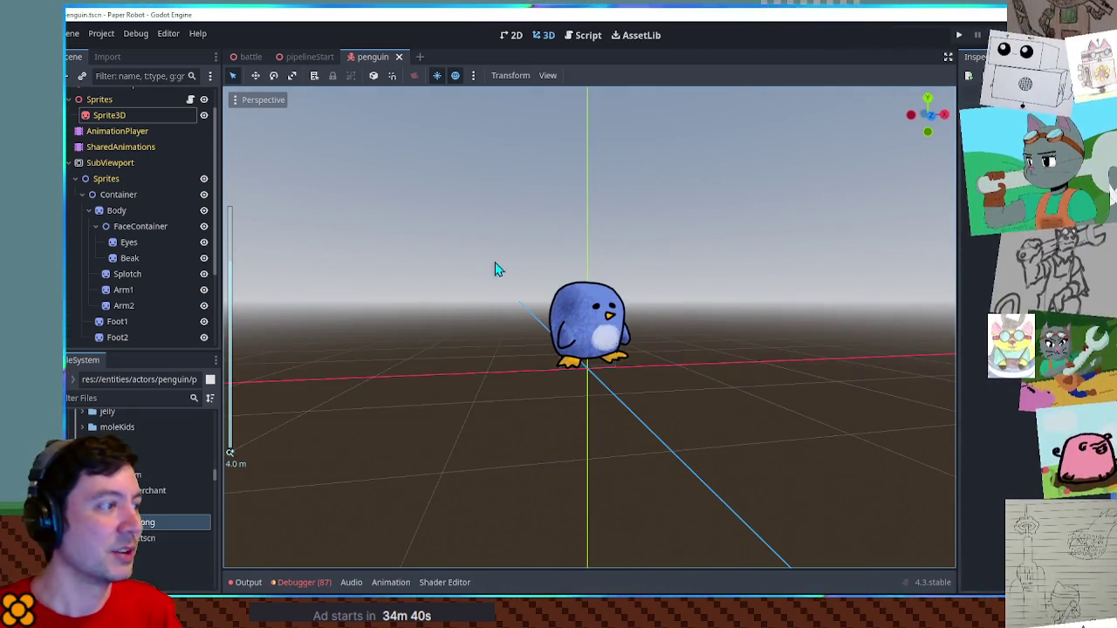
pyautogui.click(188, 539)
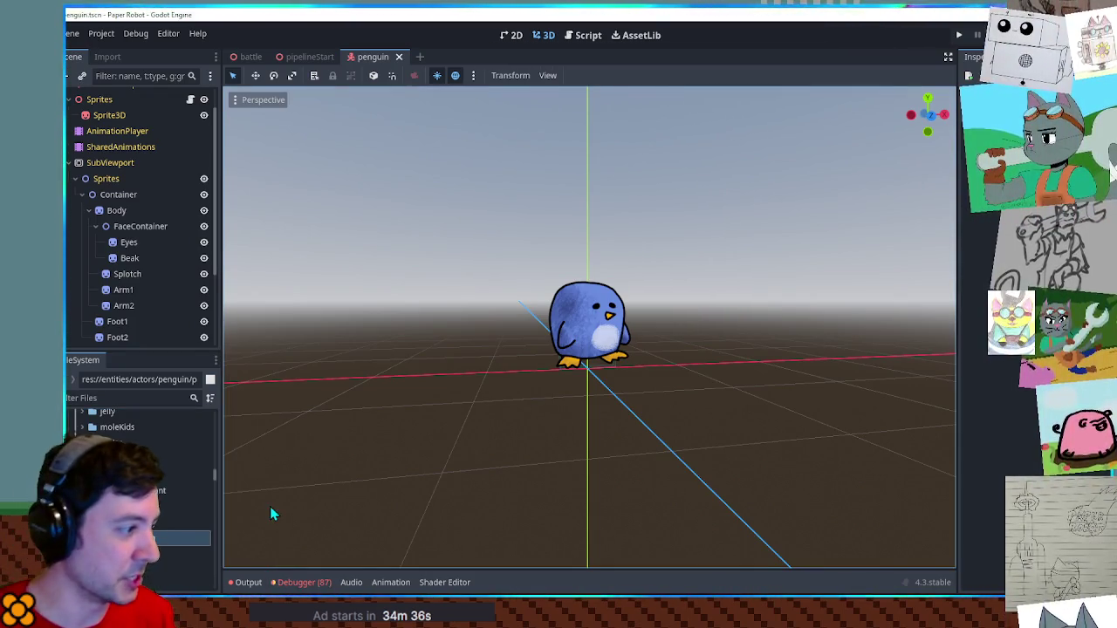
pyautogui.scroll(10, 677, 351)
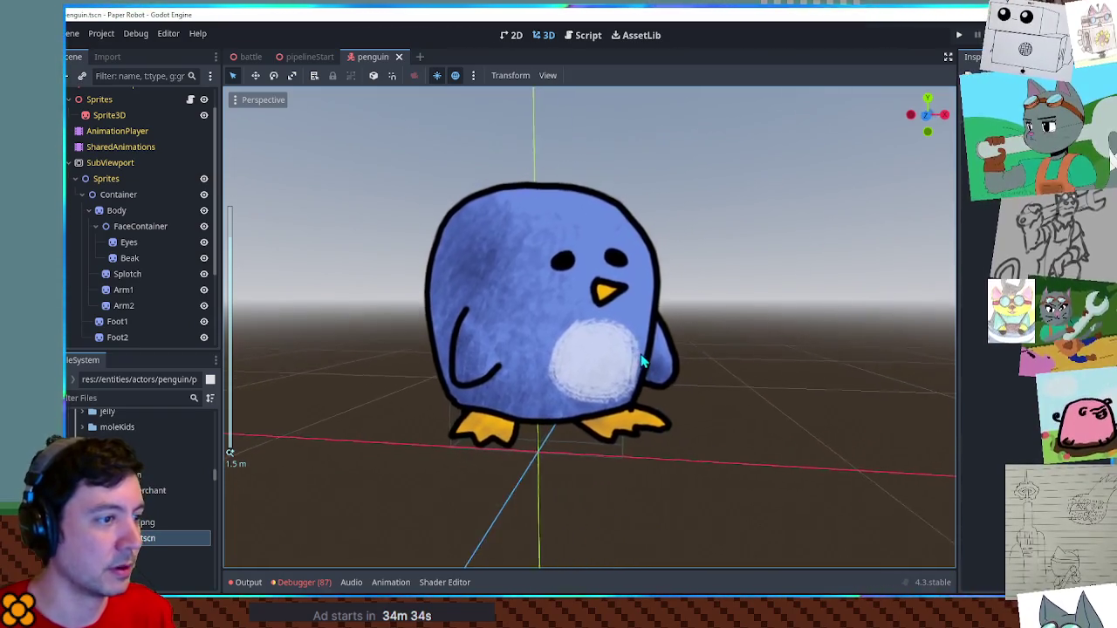
pyautogui.click(76, 179)
pyautogui.click(109, 160)
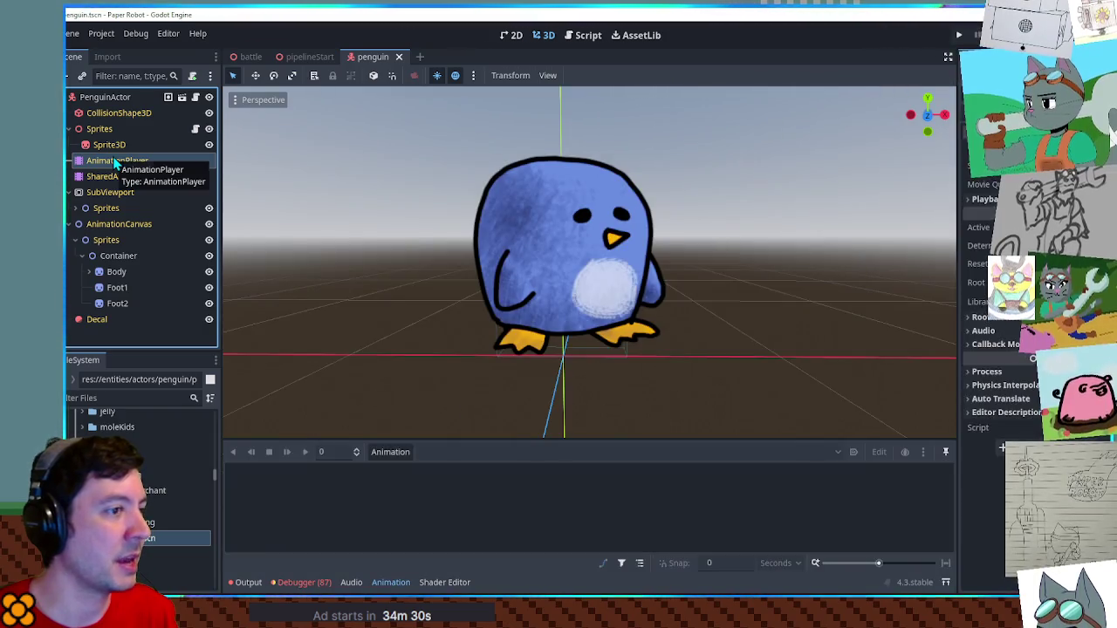
pyautogui.click(389, 463)
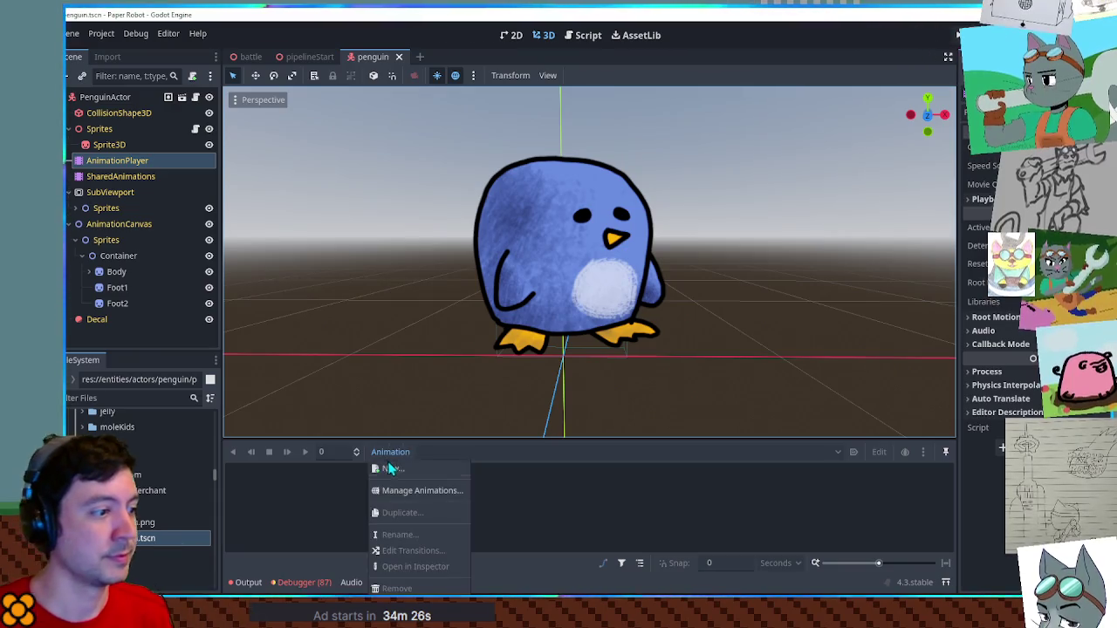
pyautogui.click(392, 472)
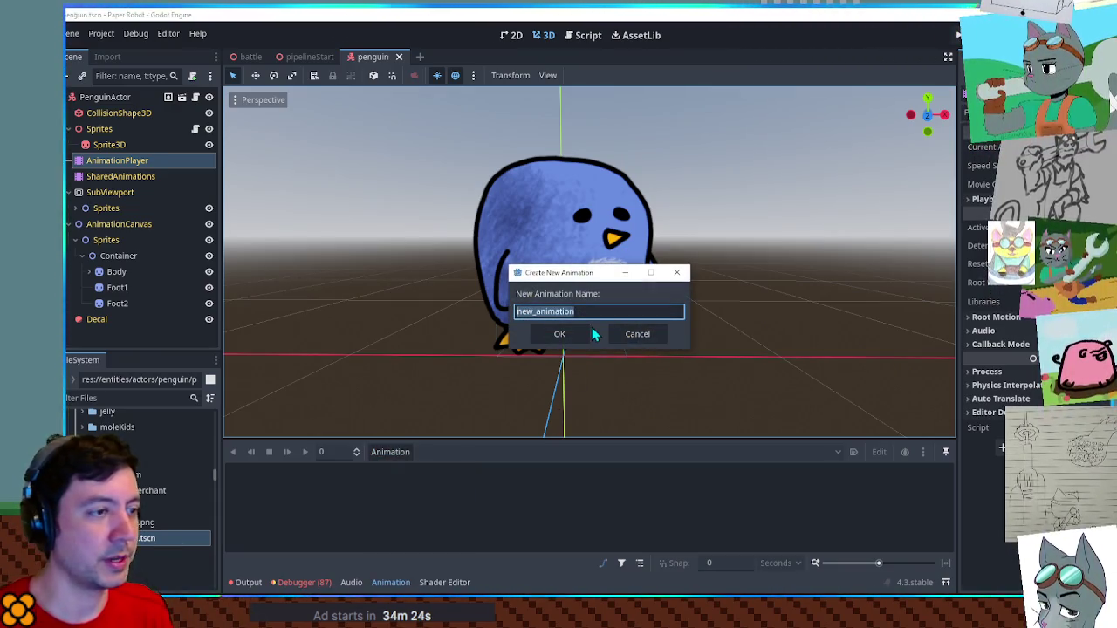
pyautogui.write('idle')
pyautogui.press('Return')
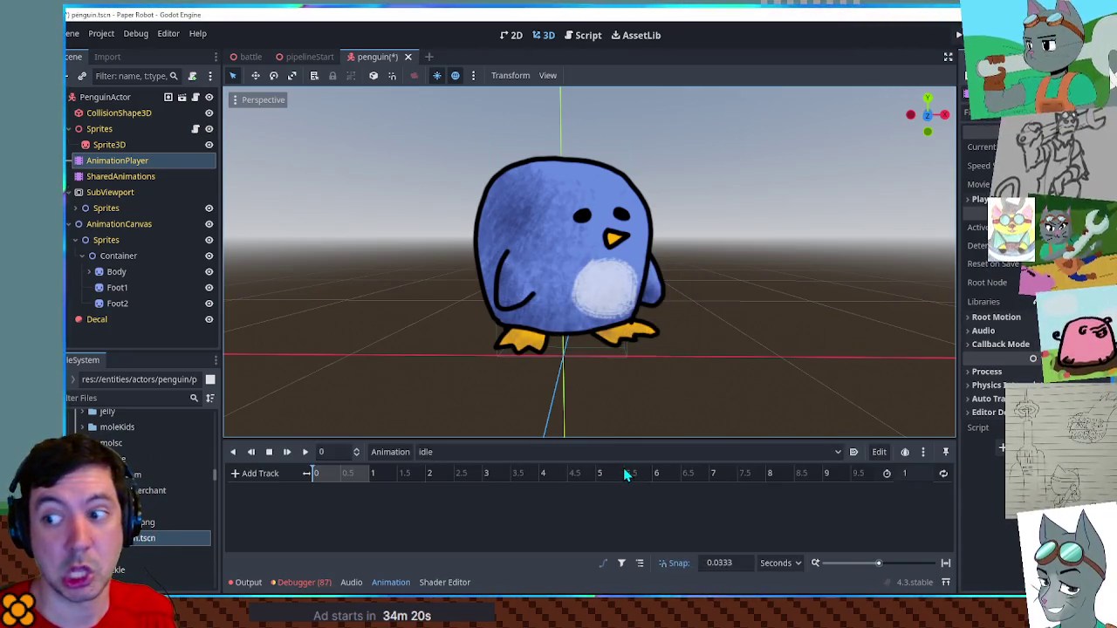
pyautogui.click(914, 472)
pyautogui.write('2')
pyautogui.press('Return')
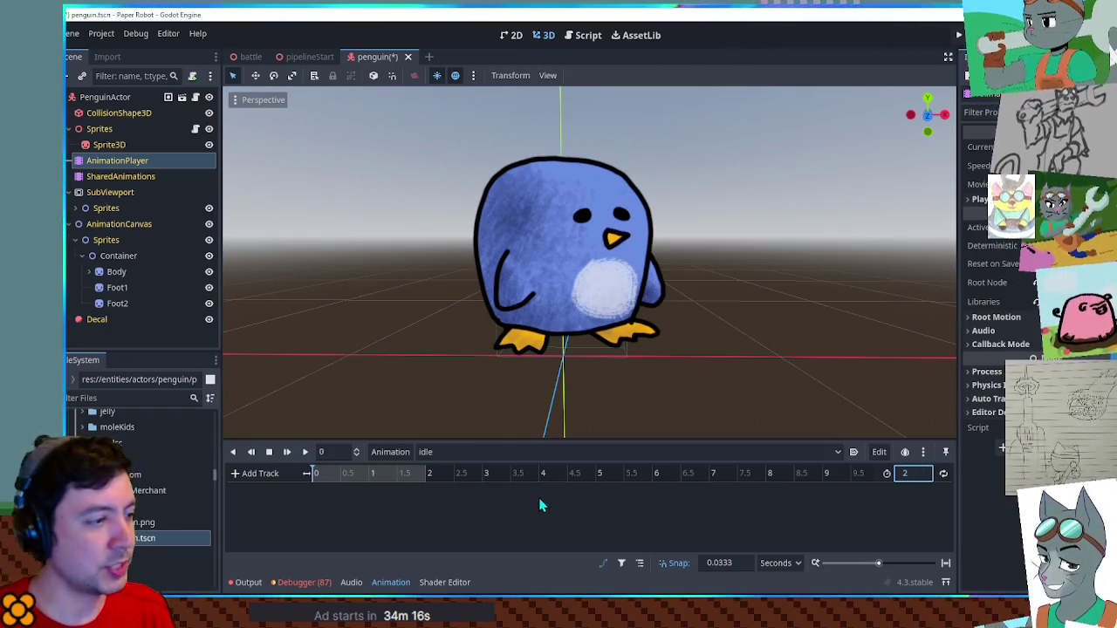
pyautogui.click(943, 474)
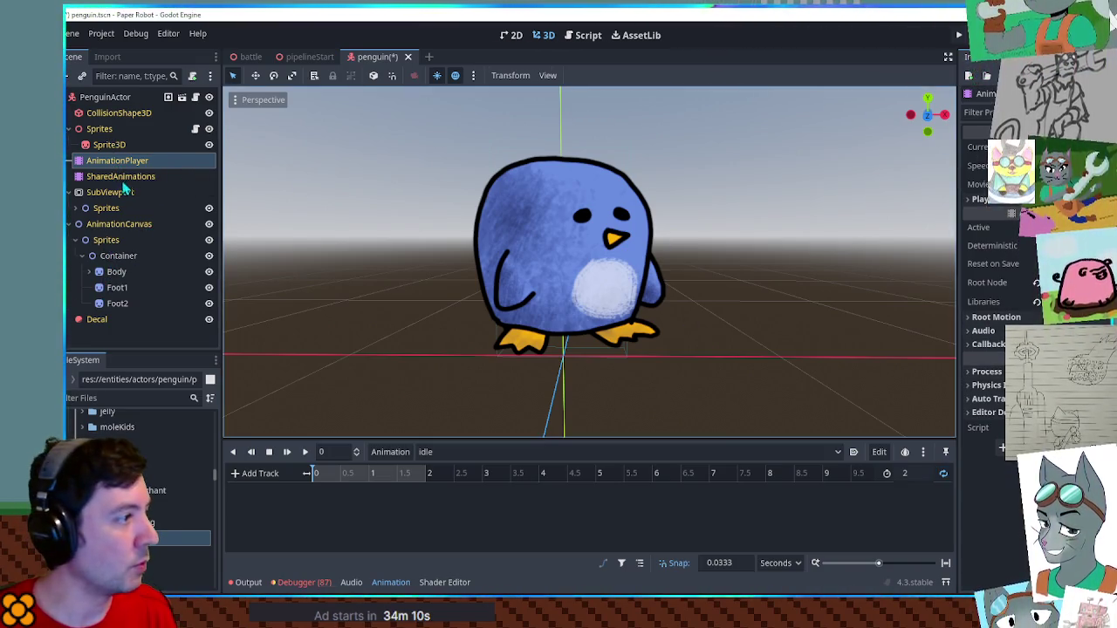
pyautogui.click(77, 208)
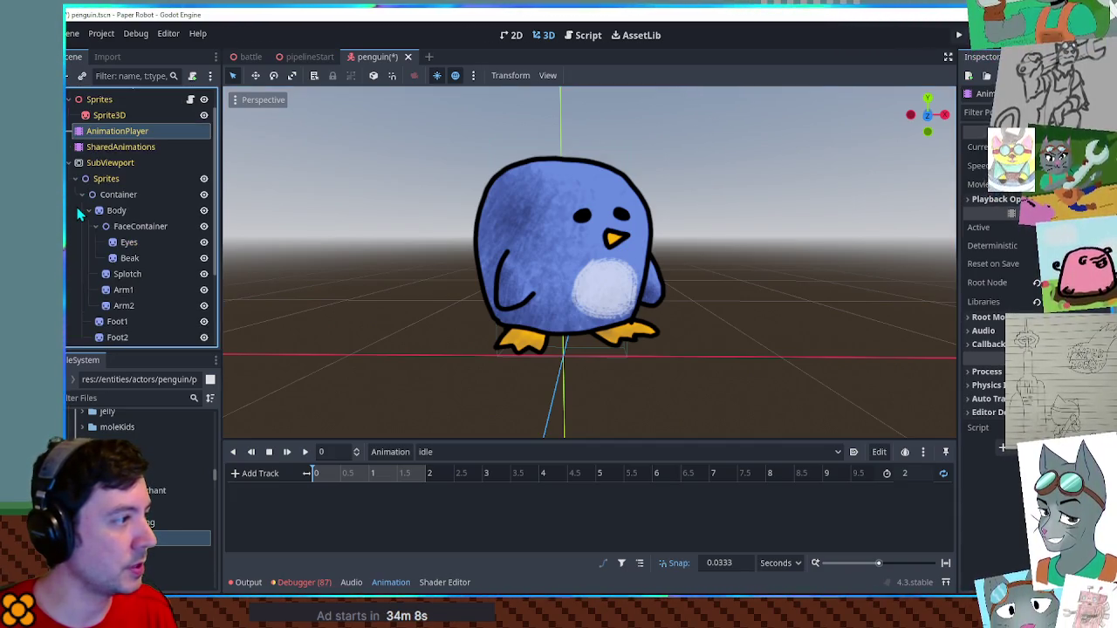
pyautogui.click(75, 179)
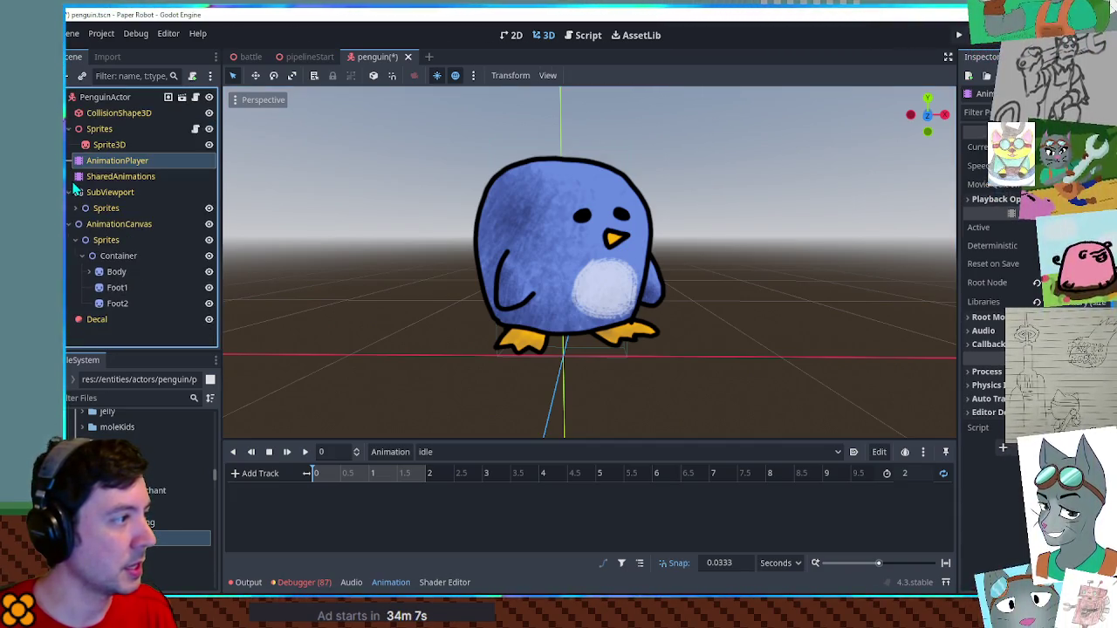
pyautogui.click(109, 226)
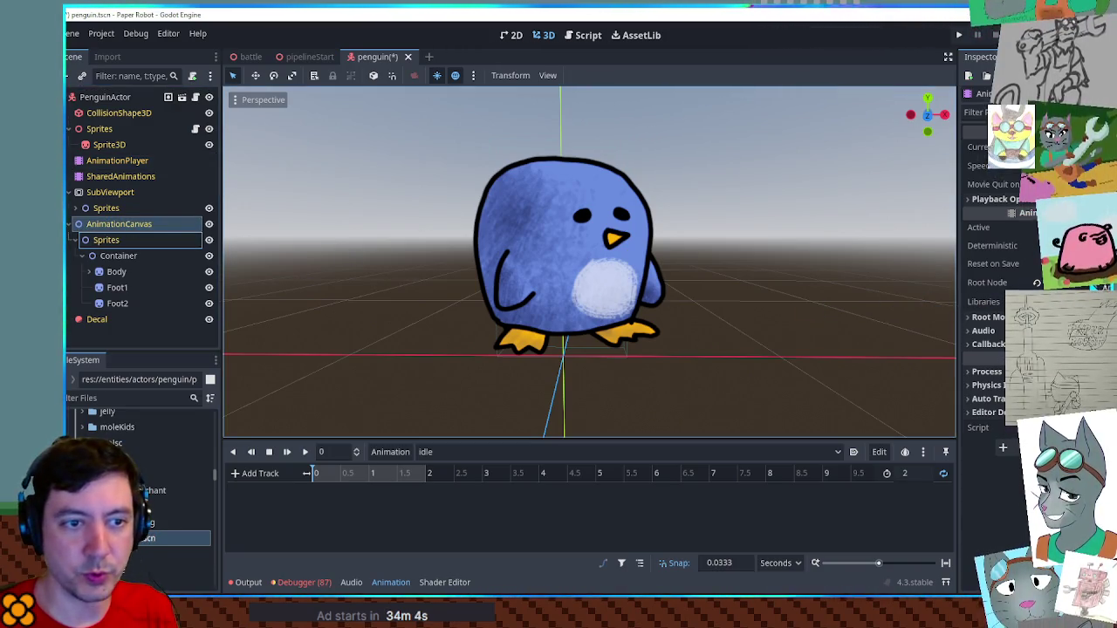
# In the 2D workspace, key the penguin Body's position at time 0
pyautogui.click(511, 35)
pyautogui.scroll(2, 541, 299)
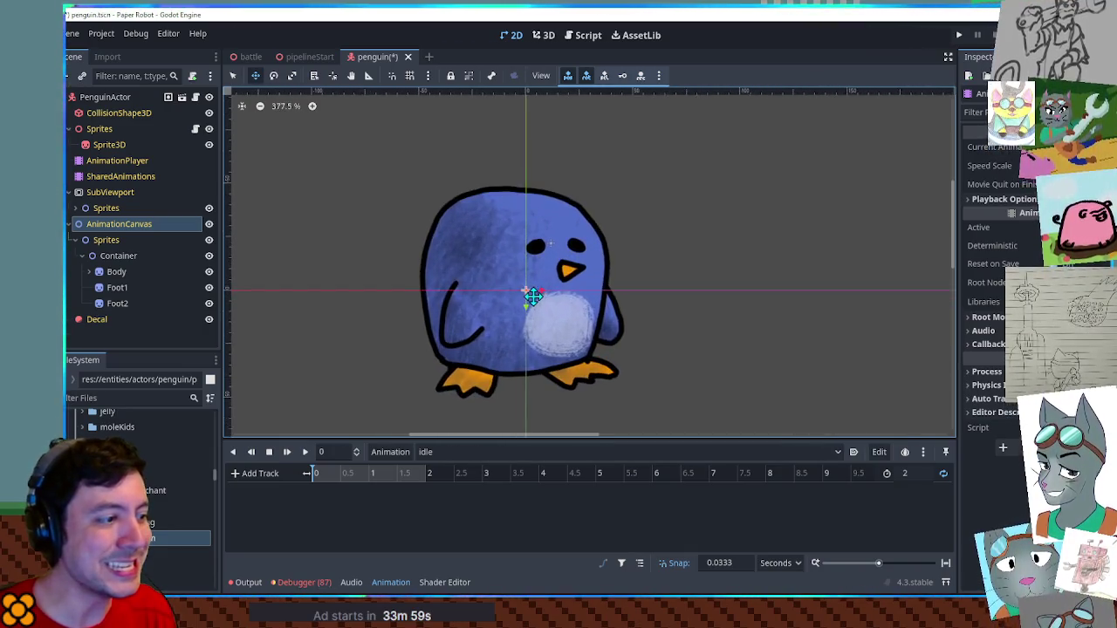
pyautogui.click(88, 271)
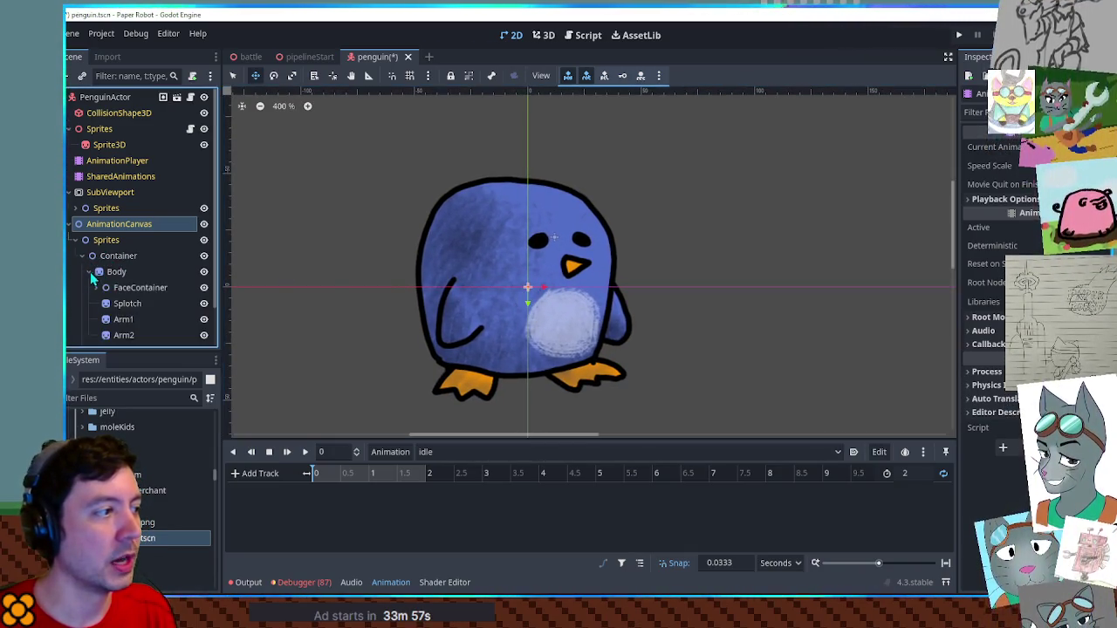
pyautogui.click(116, 272)
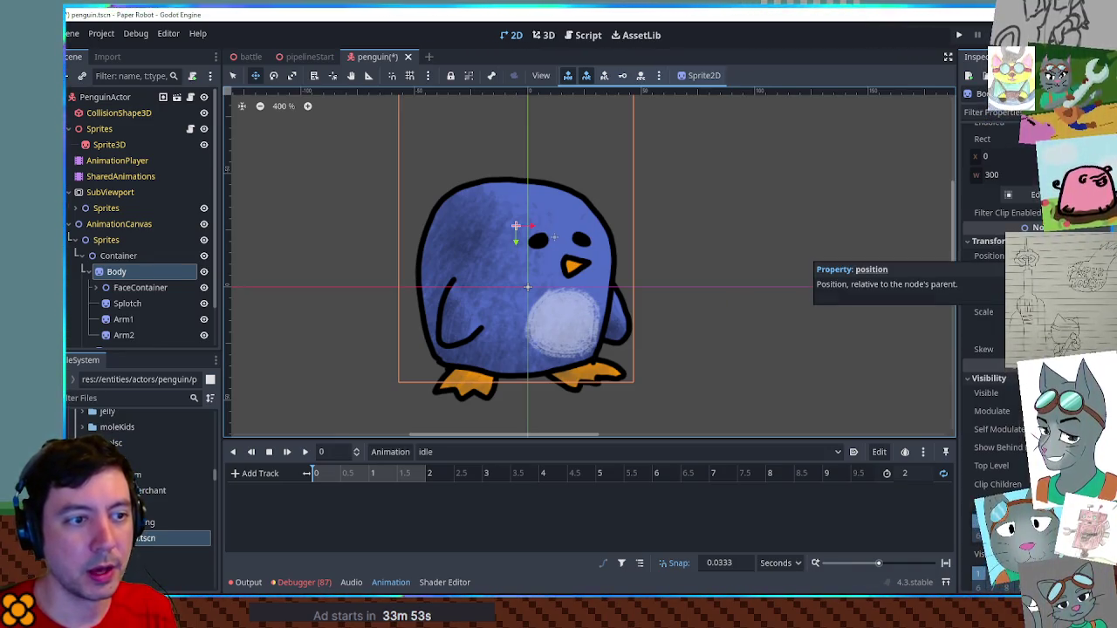
pyautogui.click(1103, 256)
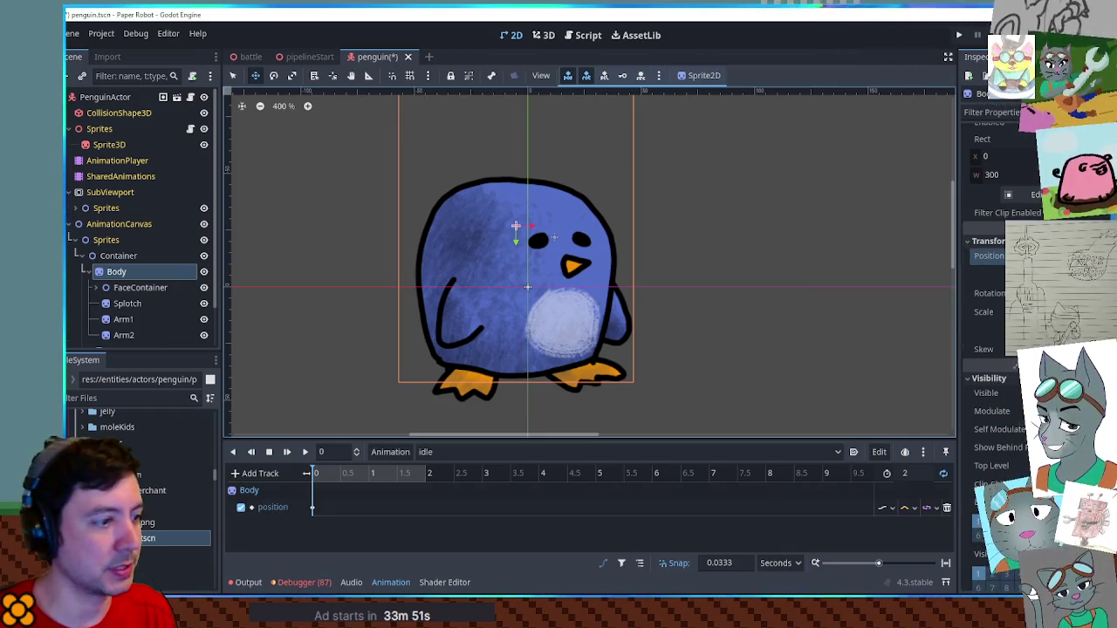
# Add a second Body position key at 1 second and preview the idle animation
pyautogui.doubleClick(372, 509)
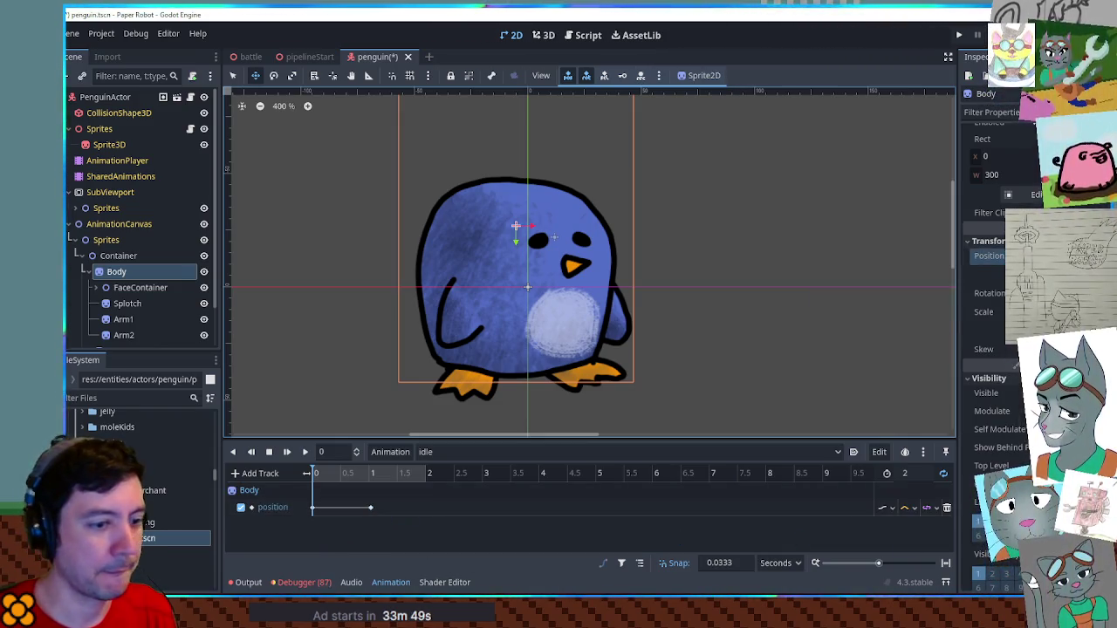
pyautogui.click(912, 521)
pyautogui.click(370, 508)
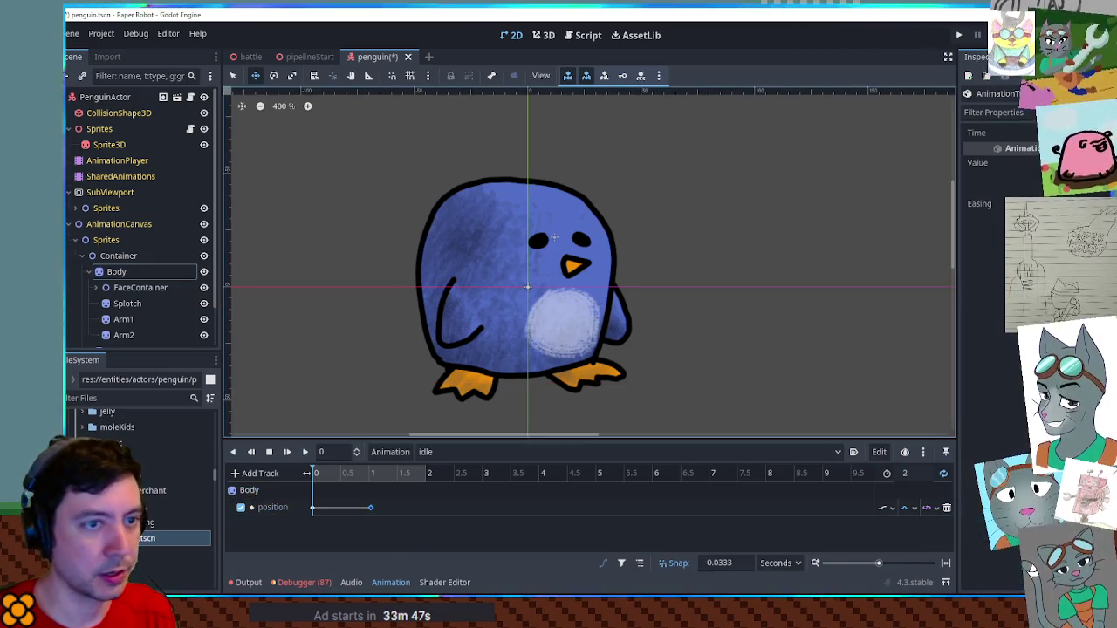
pyautogui.click(269, 452)
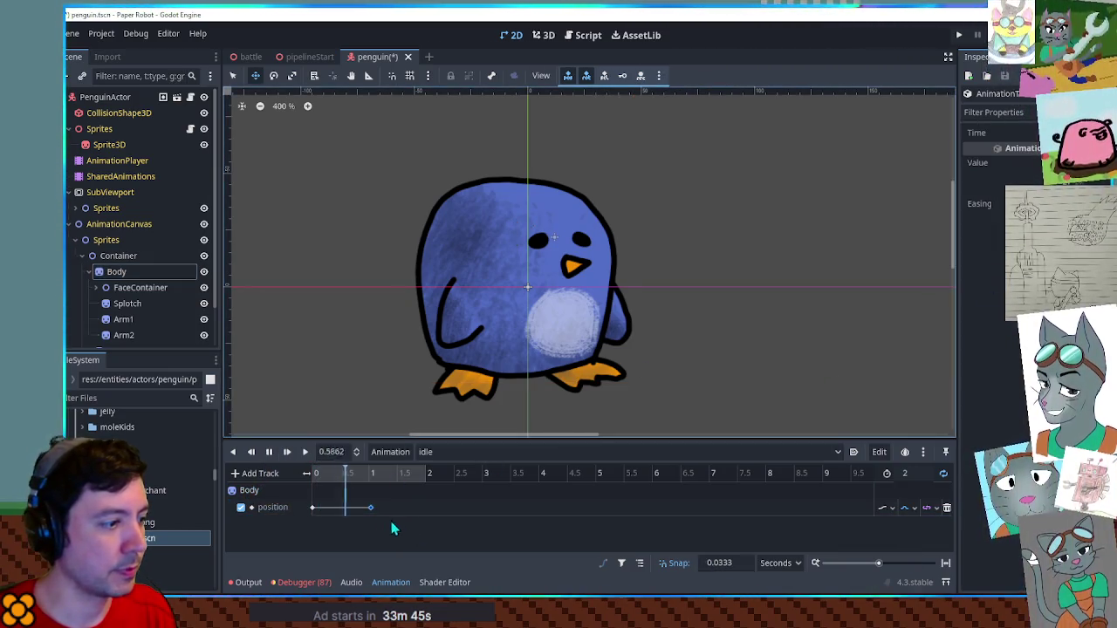
pyautogui.click(349, 502)
pyautogui.click(370, 507)
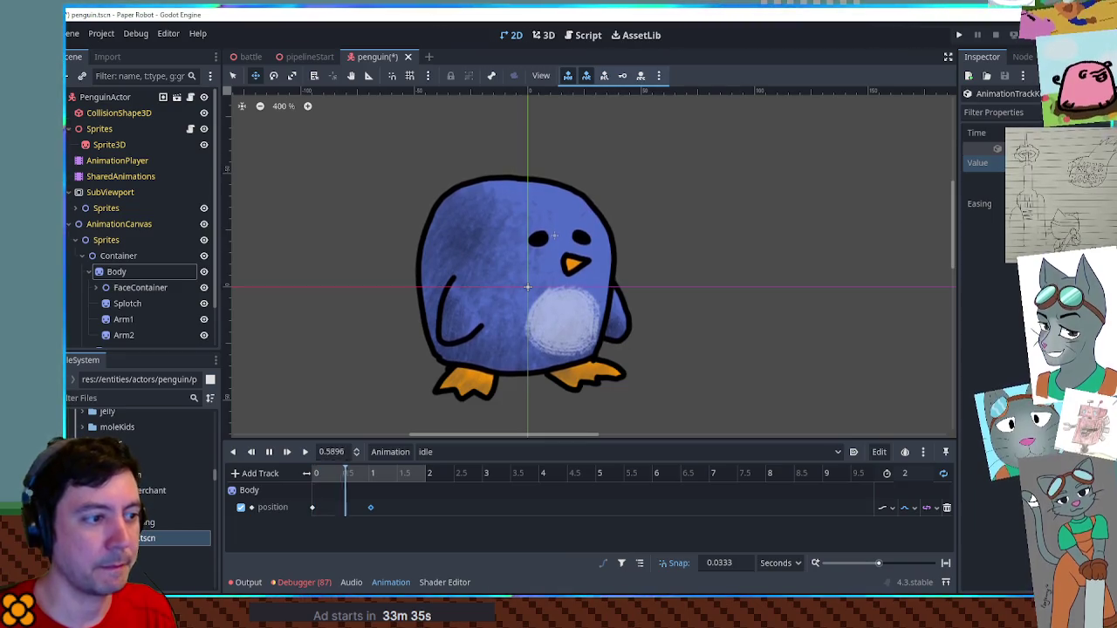
pyautogui.click(267, 451)
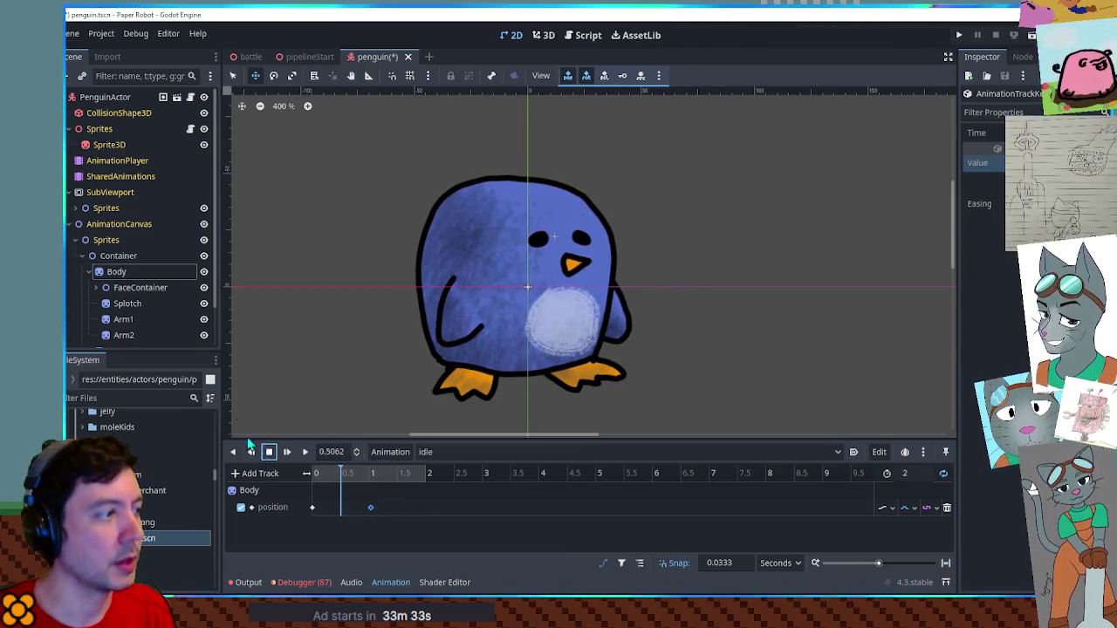
# Add a Node2D named 'ArmContainer' under Body, move Arm1 and Arm2 into it, and save
pyautogui.click(117, 272)
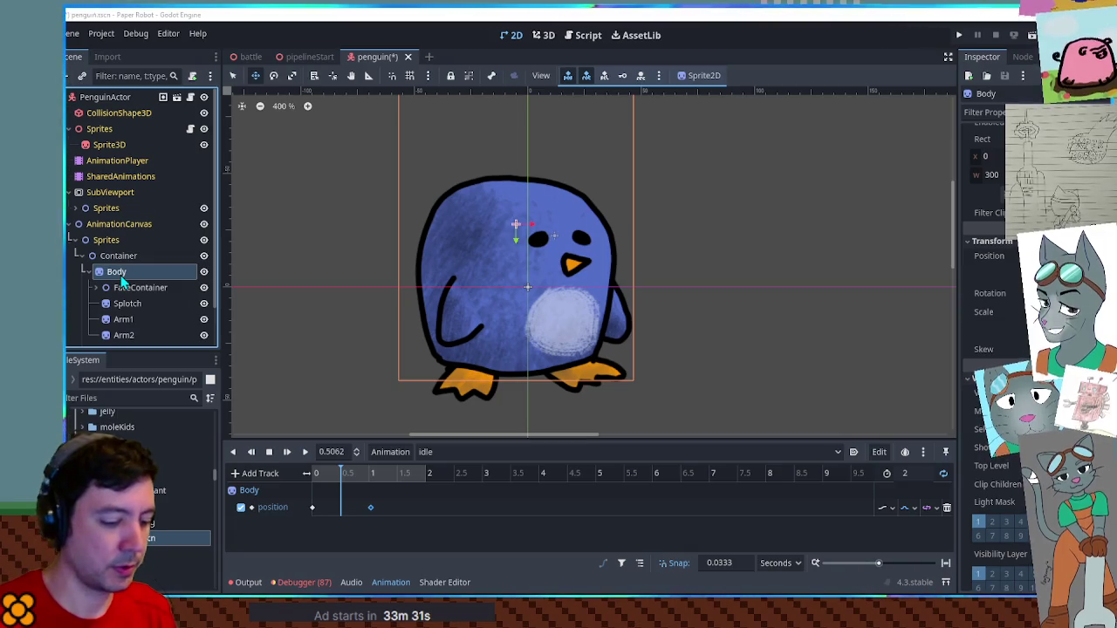
pyautogui.hotkey('ctrl', 'a')
pyautogui.press('Return')
pyautogui.press('F2')
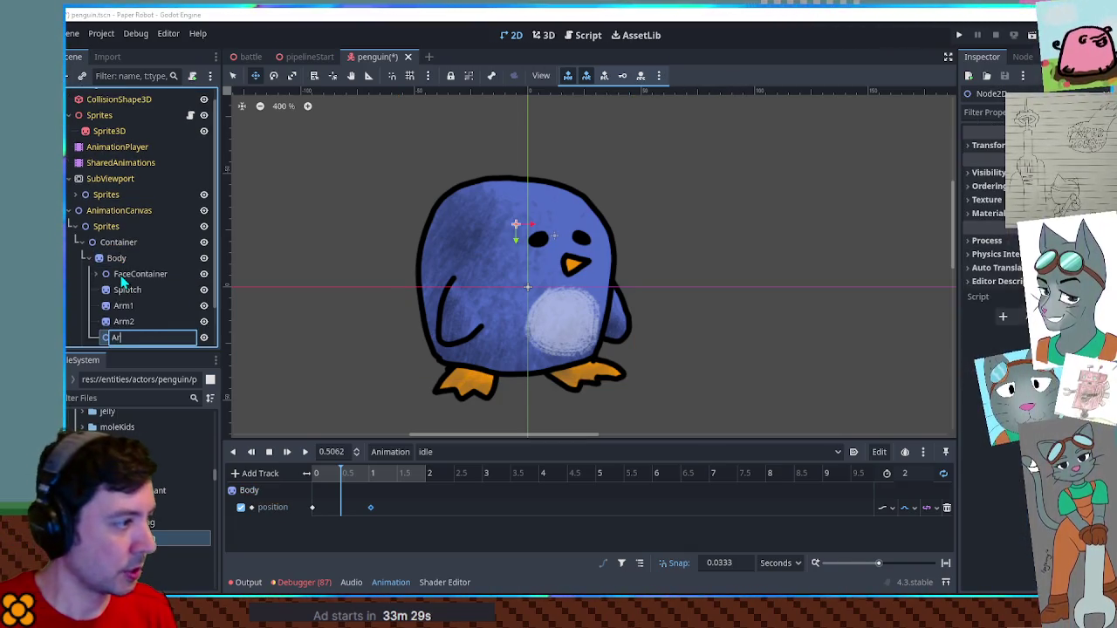
pyautogui.write('ArmContainer')
pyautogui.press('Return')
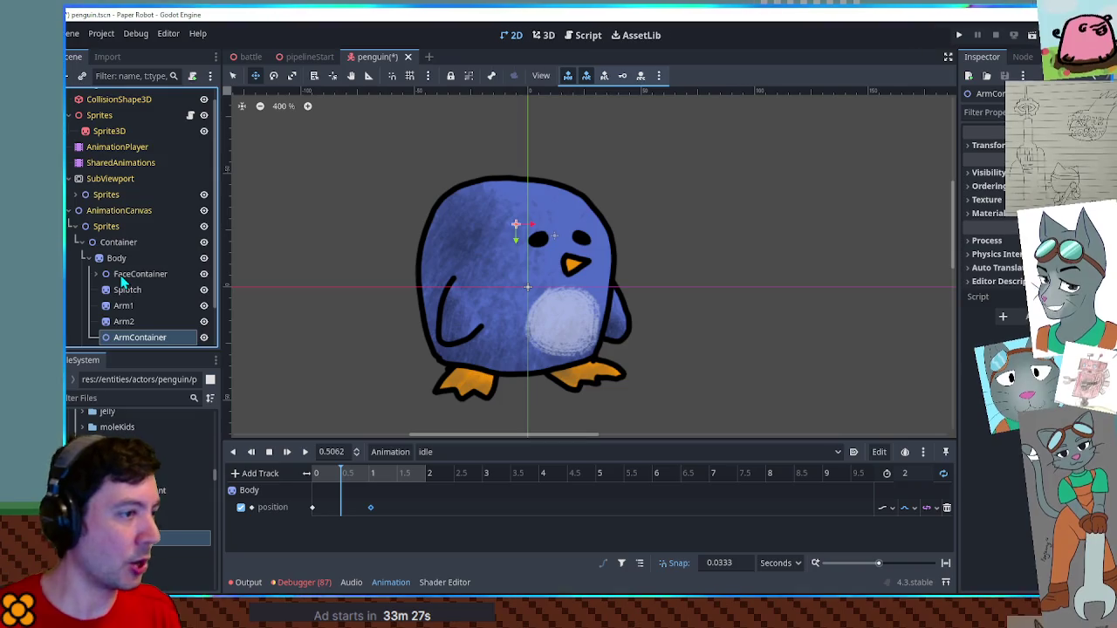
pyautogui.click(123, 307)
pyautogui.keyDown('shift'); pyautogui.click(122, 321); pyautogui.keyUp('shift')
pyautogui.moveTo(123, 321); pyautogui.dragTo(136, 337)
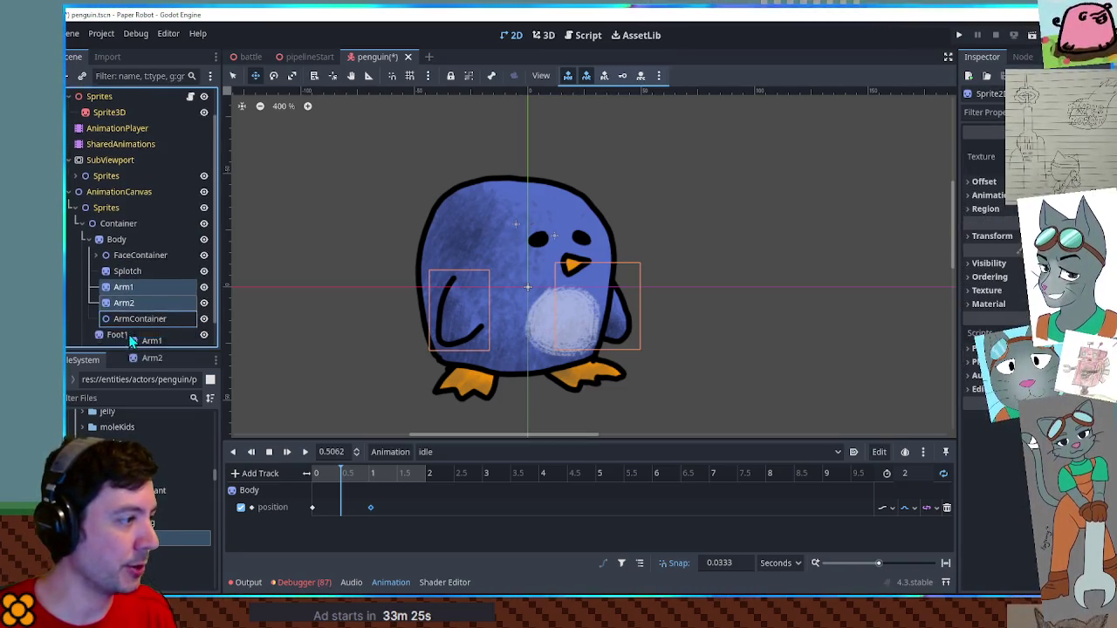
pyautogui.hotkey('ctrl', 's')
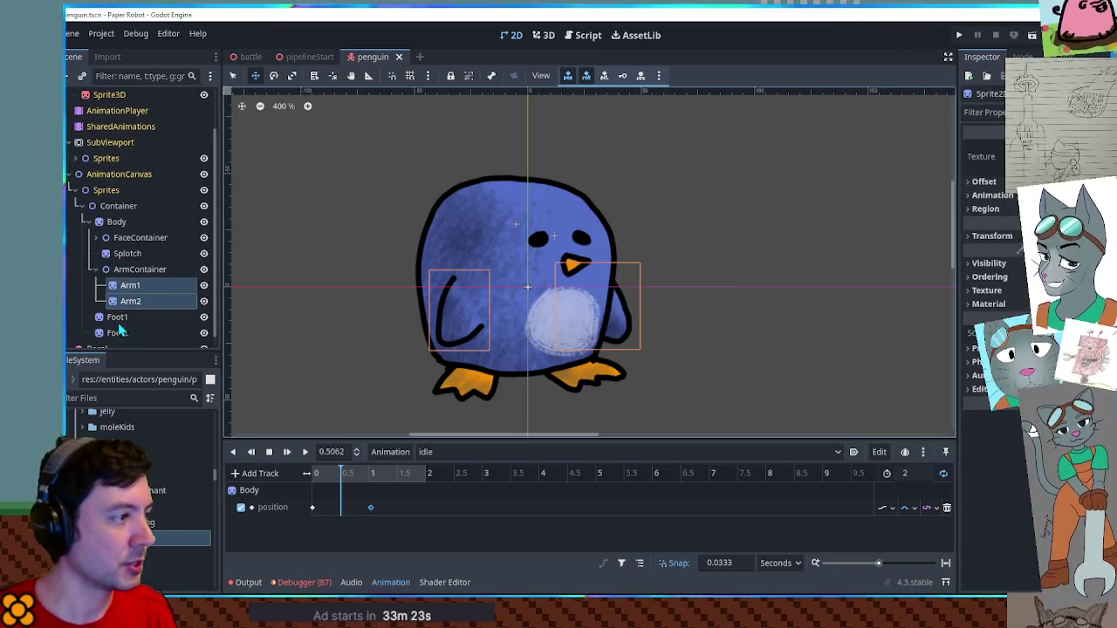
# Key ArmContainer's position twice on the idle animation and play it
pyautogui.click(138, 269)
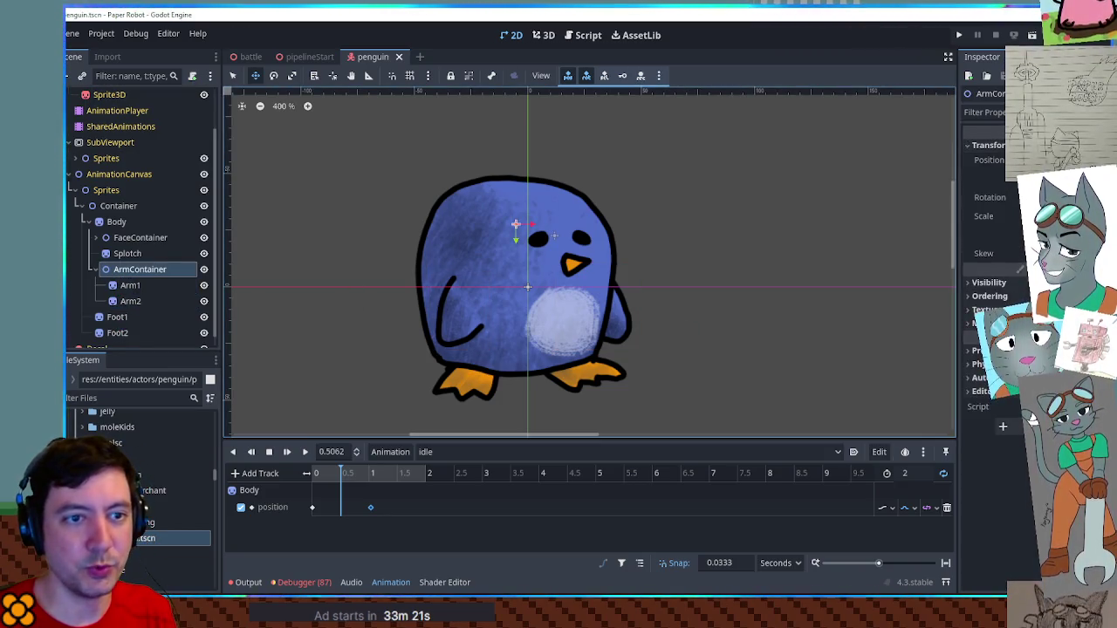
pyautogui.press('k')
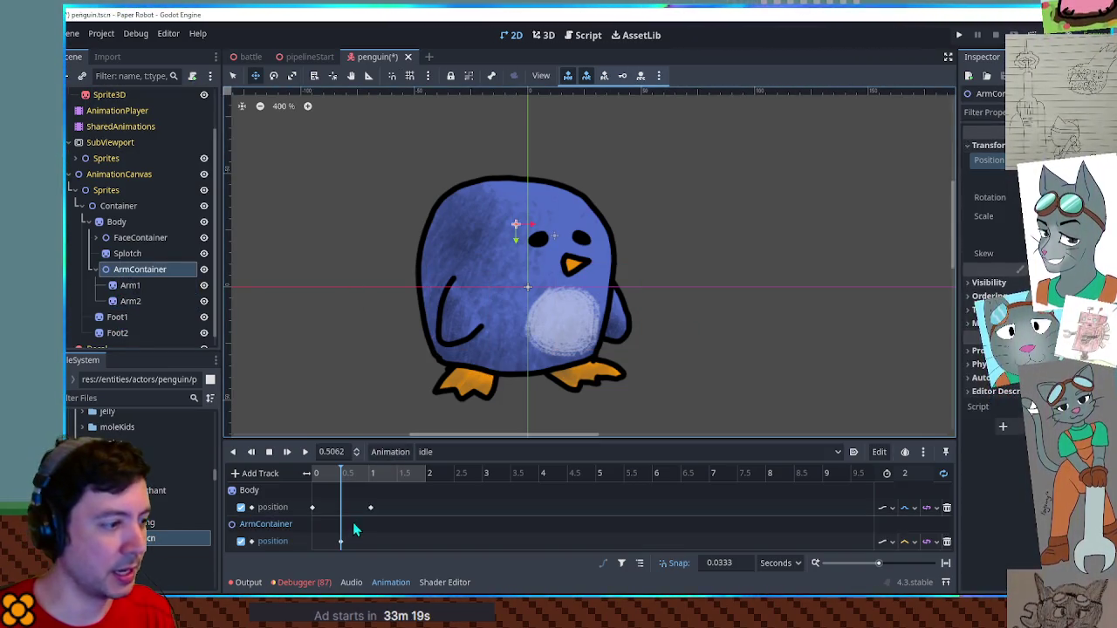
pyautogui.click(337, 542)
pyautogui.rightClick(388, 547)
pyautogui.click(410, 497)
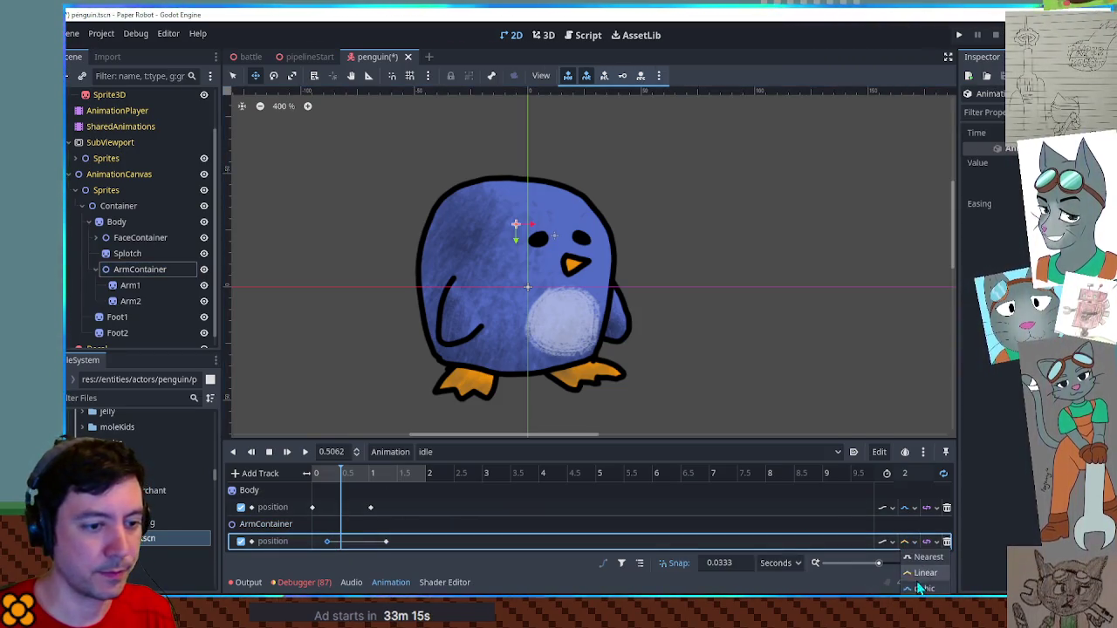
pyautogui.click(639, 563)
pyautogui.click(305, 452)
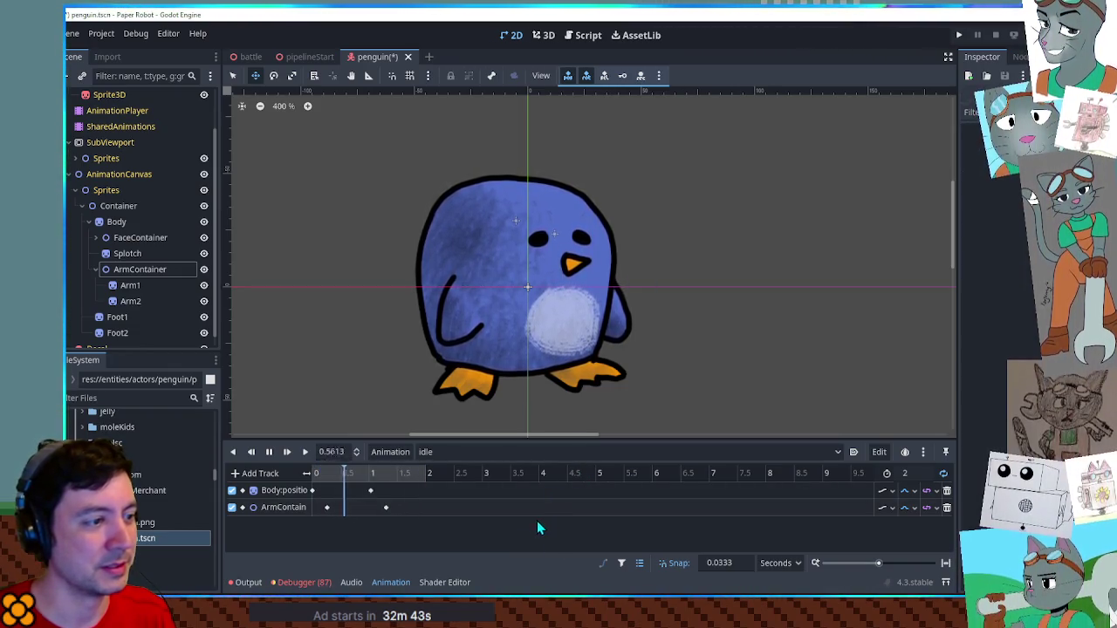
# Check the ArmContainer keyframe near 0.6 s, save, and scrub the idle animation to review poses
pyautogui.click(389, 514)
pyautogui.click(385, 507)
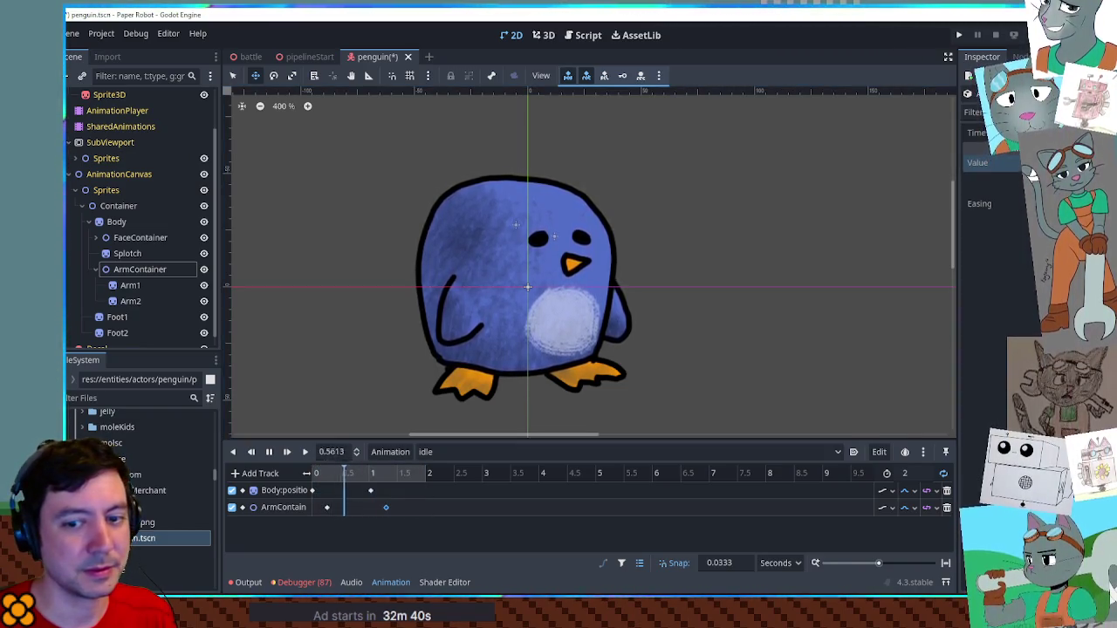
pyautogui.hotkey('ctrl', 's')
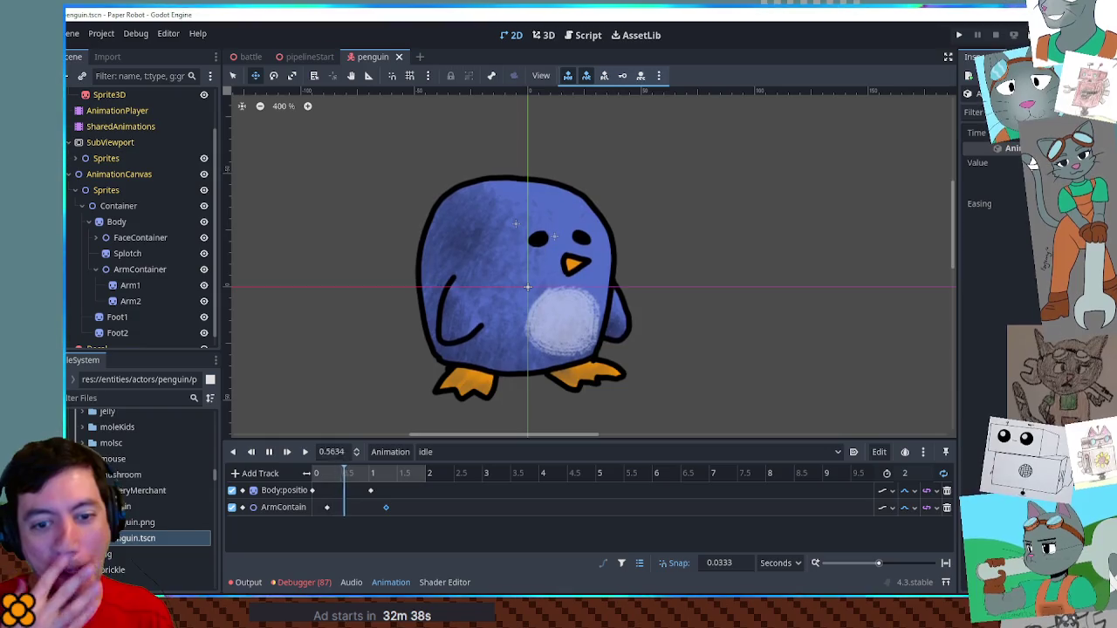
pyautogui.click(268, 451)
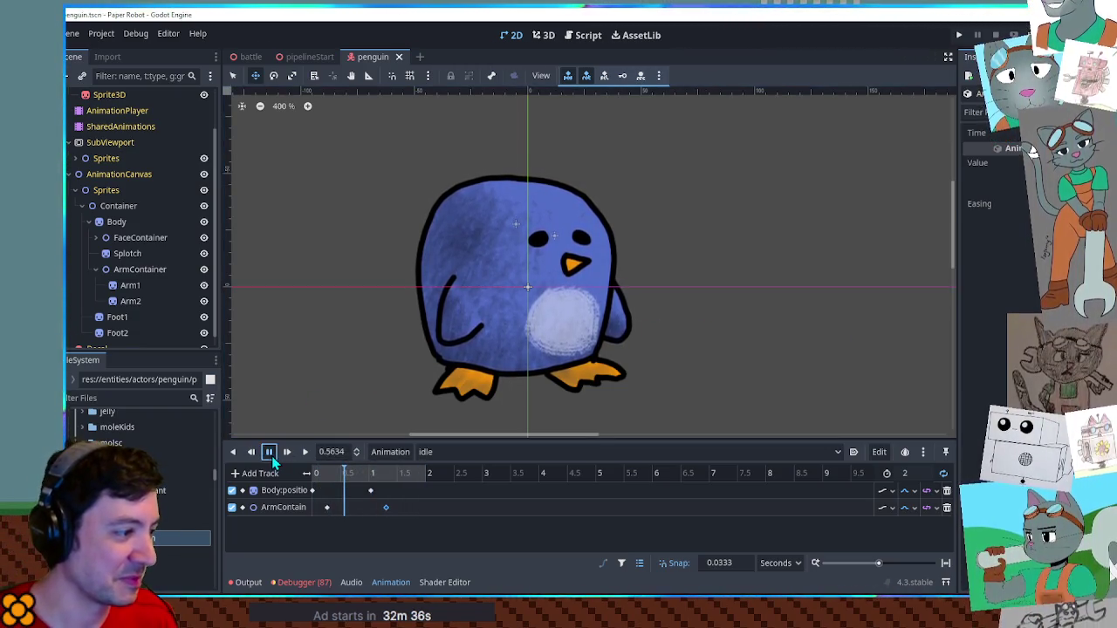
pyautogui.moveTo(349, 473)
pyautogui.mouseDown()
pyautogui.moveTo(369, 473)
pyautogui.moveTo(284, 470)
pyautogui.mouseUp()
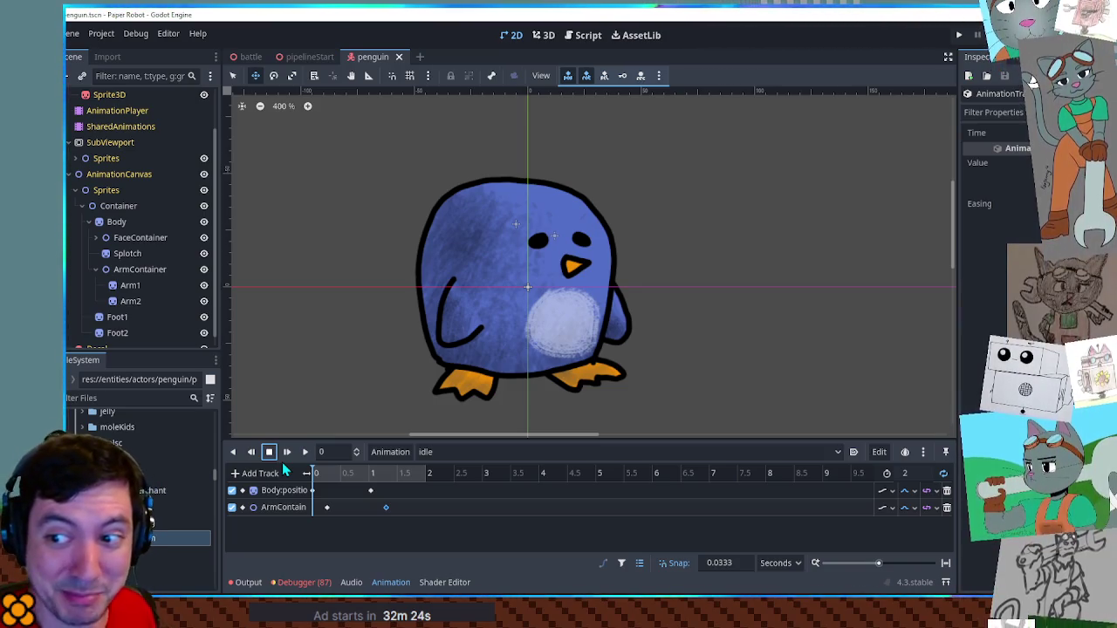
pyautogui.moveTo(312, 473)
pyautogui.mouseDown()
pyautogui.moveTo(347, 478)
pyautogui.moveTo(278, 475)
pyautogui.mouseUp()
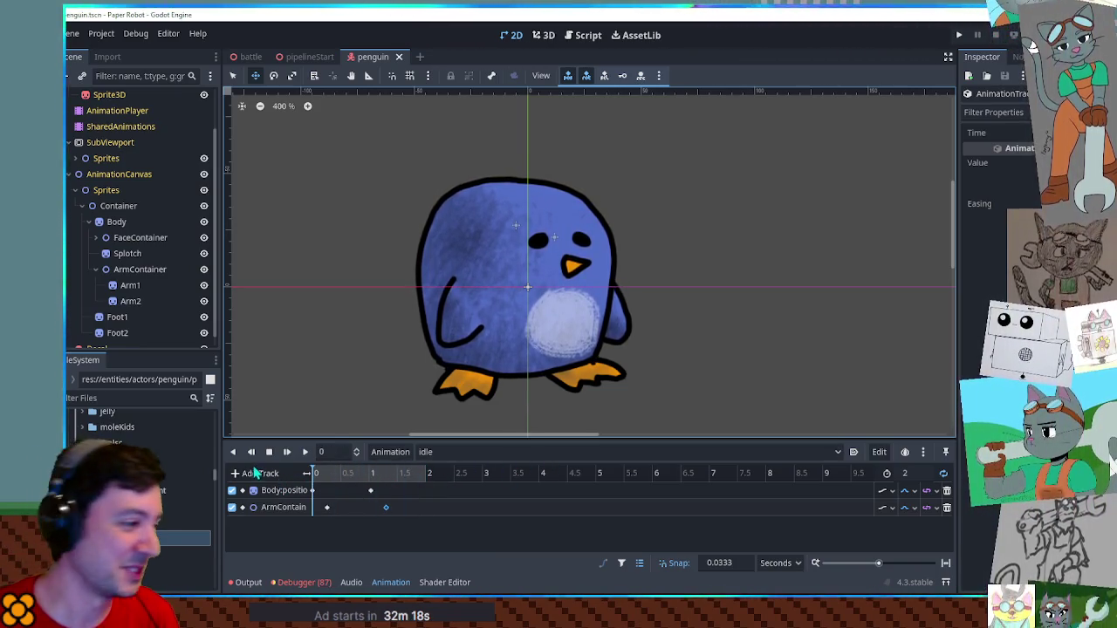
pyautogui.click(132, 397)
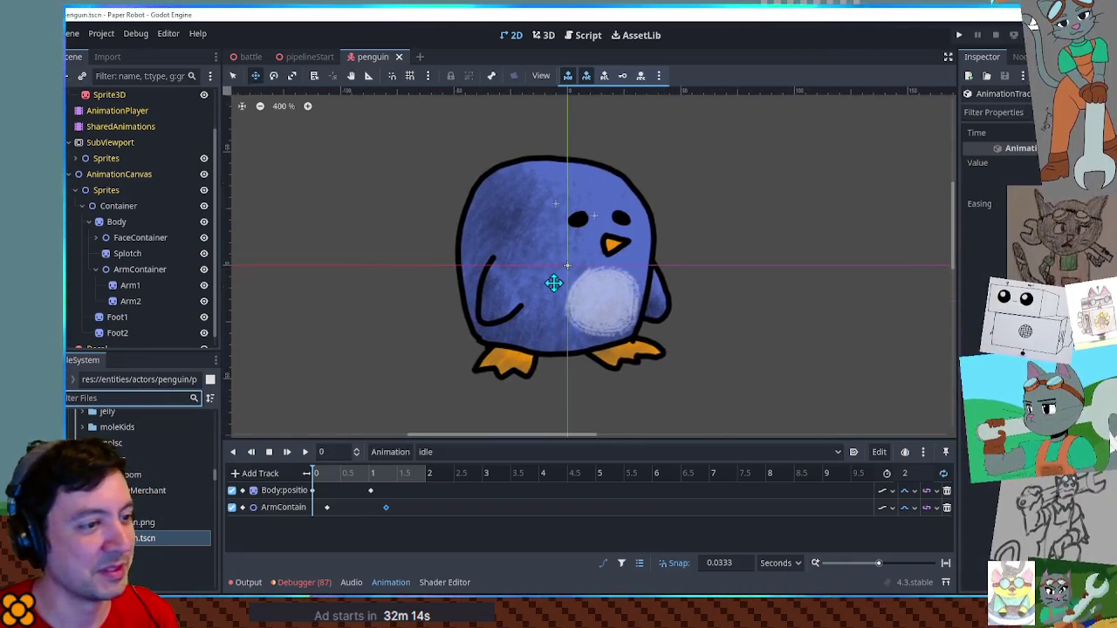
pyautogui.scroll(1, 553, 282)
pyautogui.scroll(2, 555, 283)
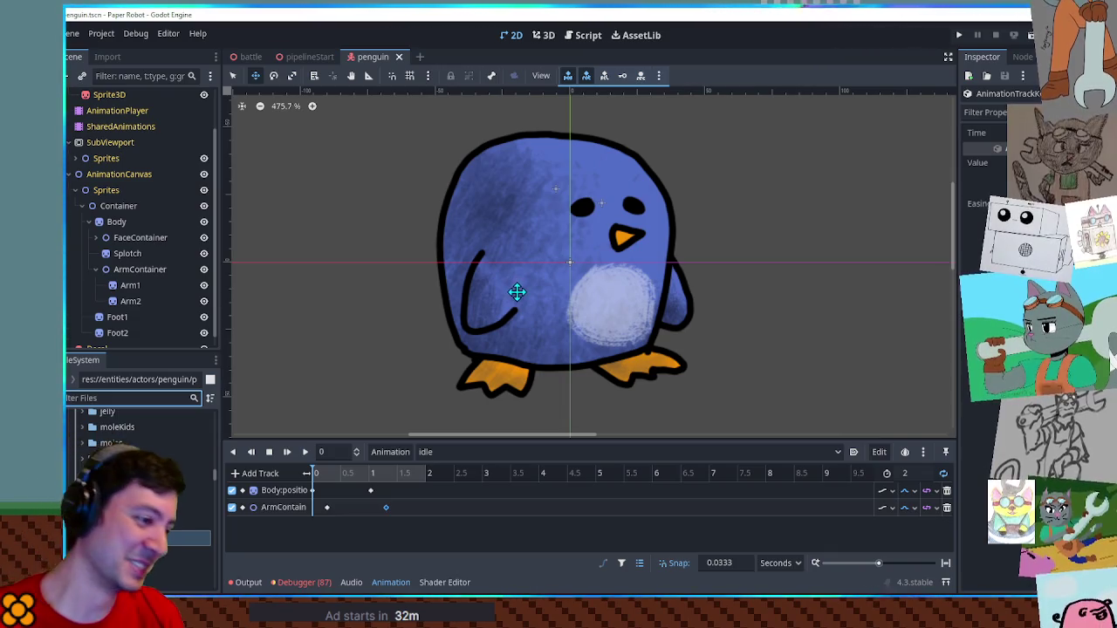
# Duplicate the idle animation as a new animation named 'talk'
pyautogui.click(425, 449)
pyautogui.click(430, 448)
pyautogui.click(392, 452)
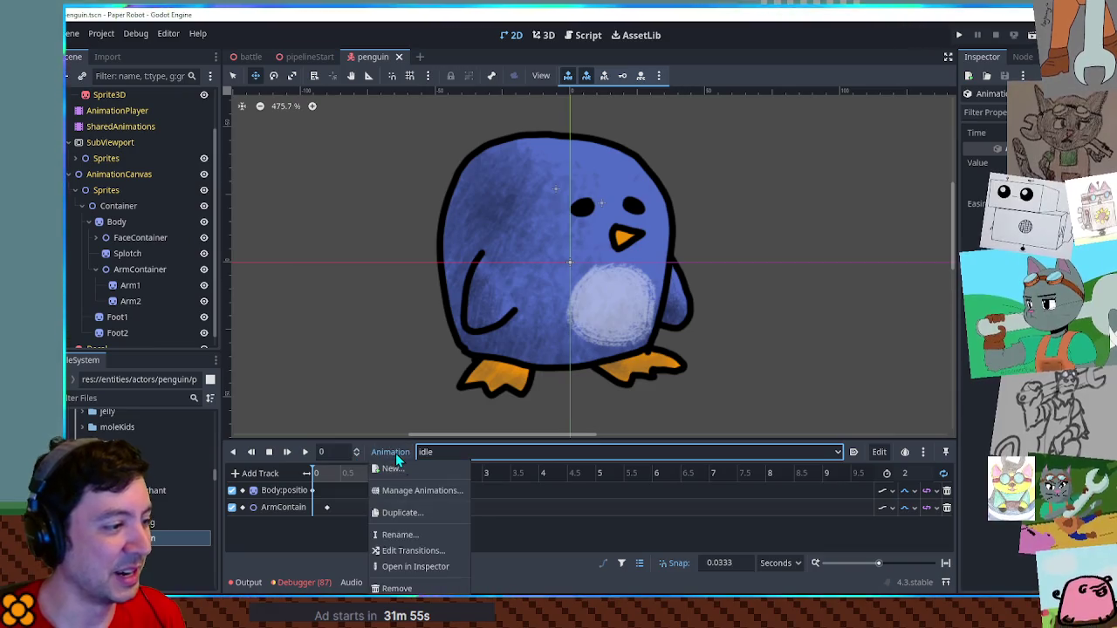
pyautogui.click(417, 513)
pyautogui.write('talk')
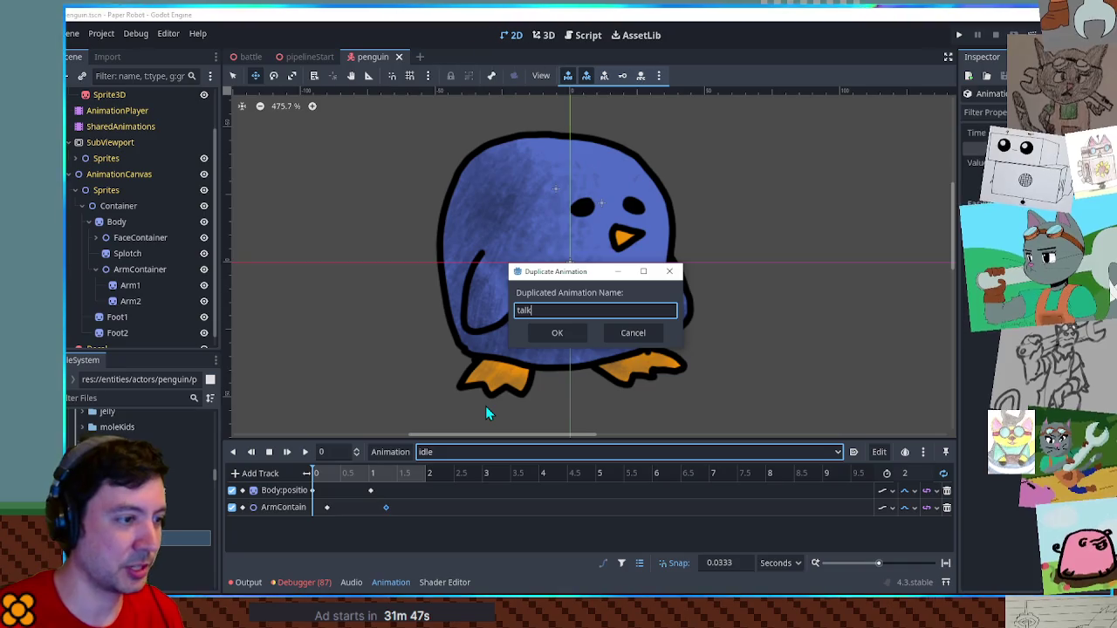
pyautogui.press('Return')
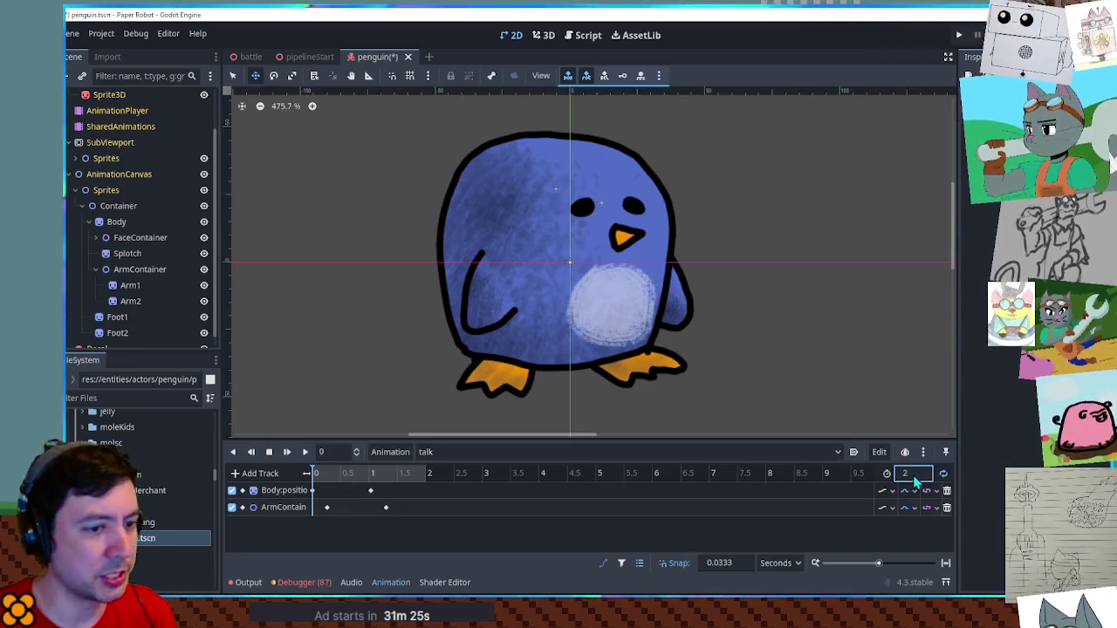
# Set talk's length to 0.4 and move the Body position and ArmContainer keys earlier
pyautogui.write('0.4')
pyautogui.press('Return')
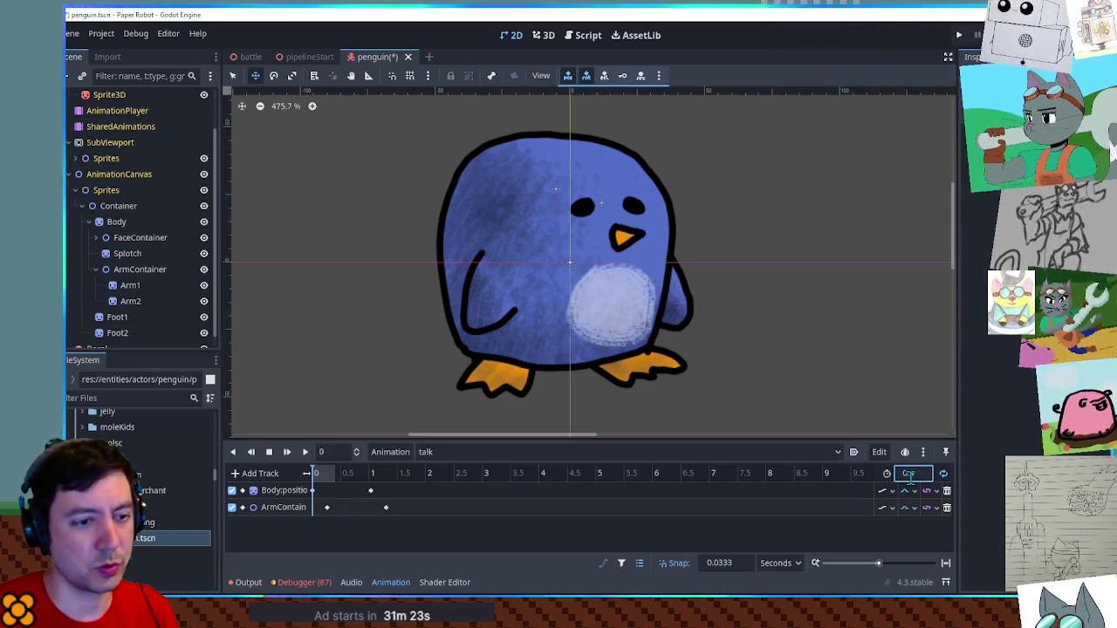
pyautogui.moveTo(370, 491); pyautogui.dragTo(332, 494)
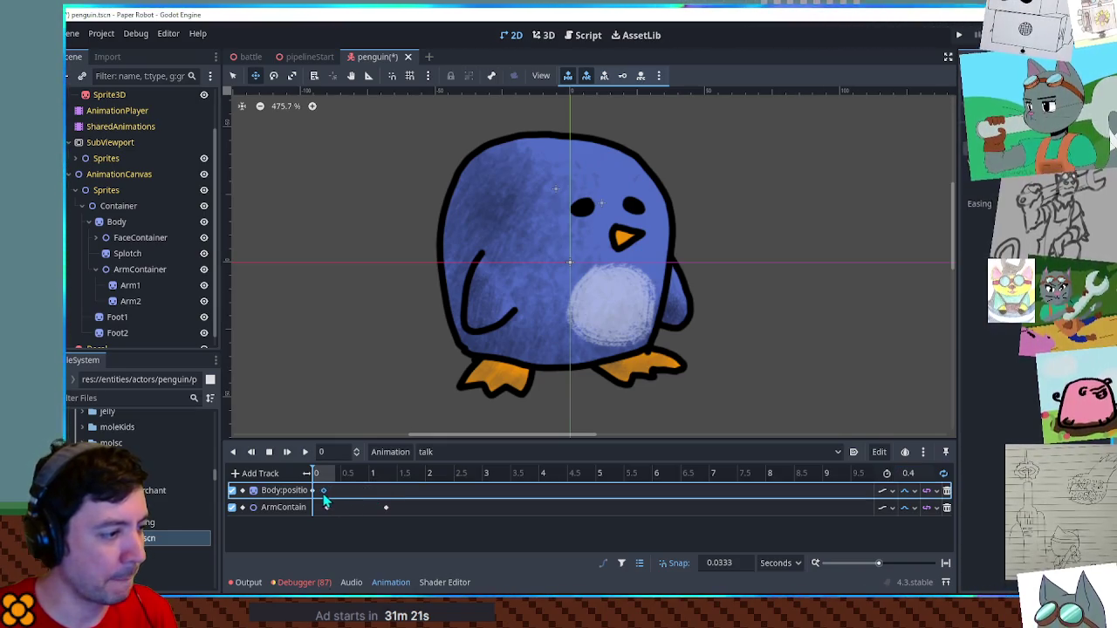
pyautogui.click(323, 507)
pyautogui.moveTo(385, 508); pyautogui.dragTo(330, 511)
# Preview the talk animation and extend its length to 0.6 seconds
pyautogui.click(301, 451)
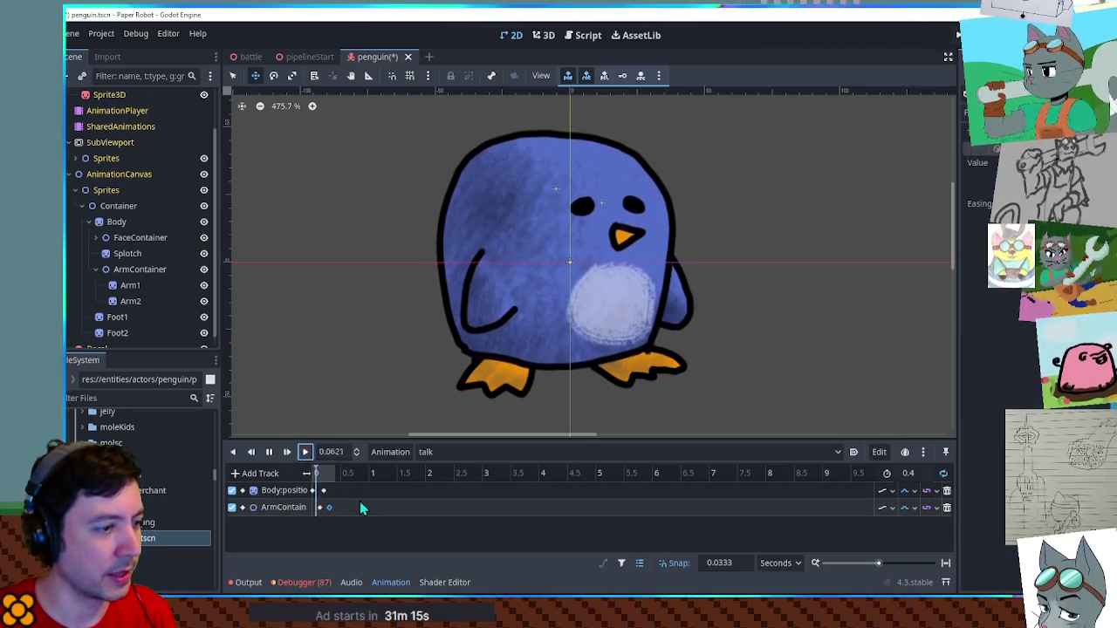
pyautogui.scroll(3, 348, 497)
pyautogui.click(908, 474)
pyautogui.write('0.6')
pyautogui.press('Return')
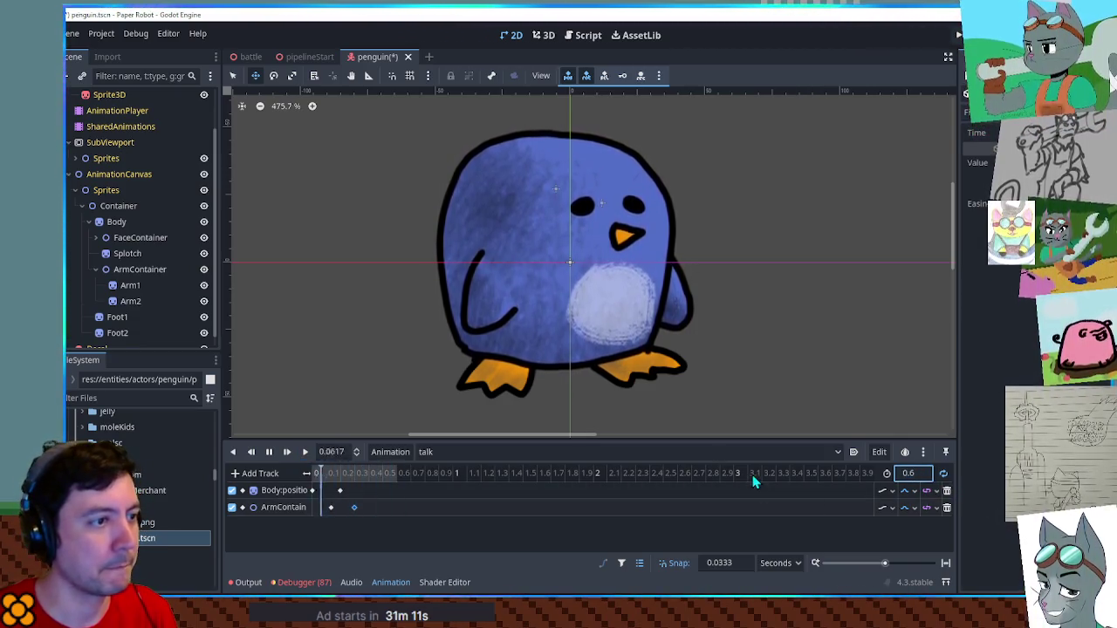
pyautogui.click(268, 452)
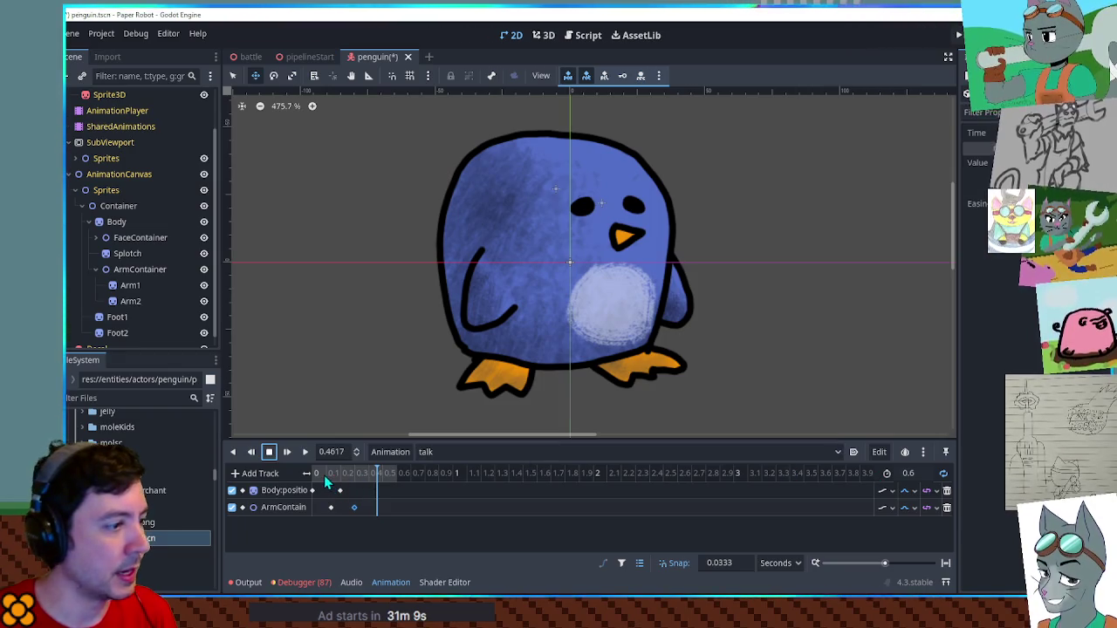
pyautogui.click(116, 223)
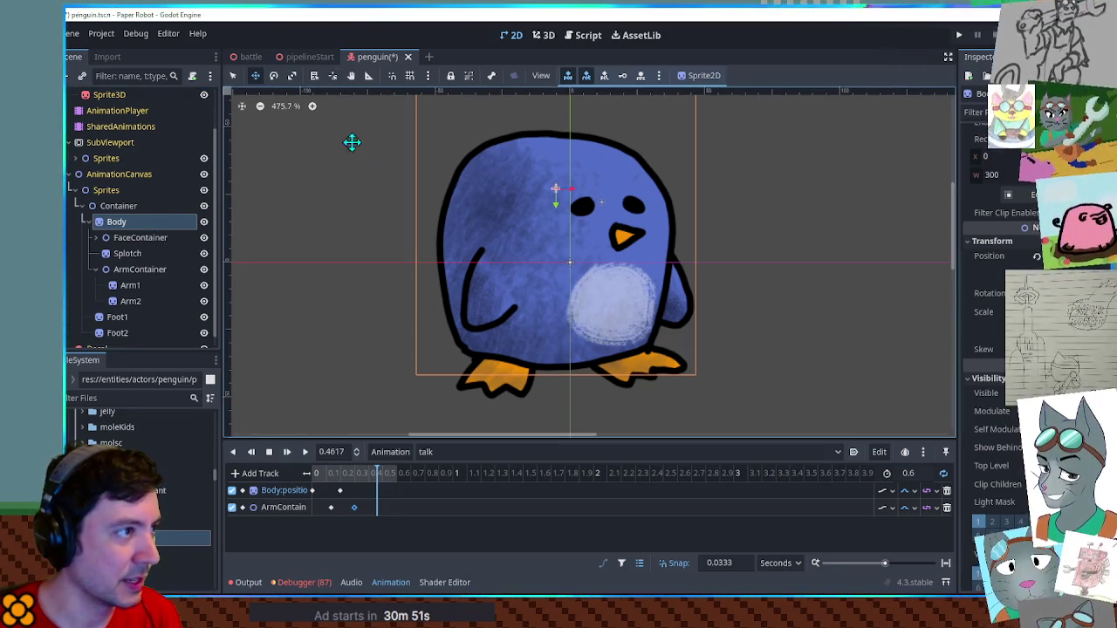
# Change the Body sprite's Offset to shift it upward
pyautogui.click(332, 82)
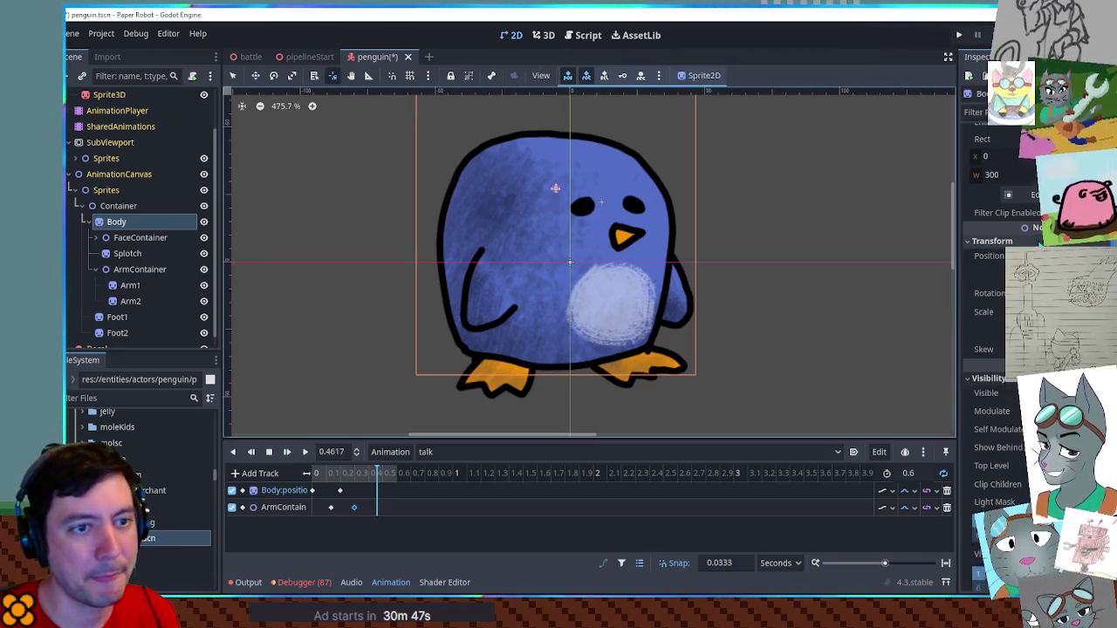
pyautogui.scroll(5, 1016, 192)
pyautogui.click(1013, 180)
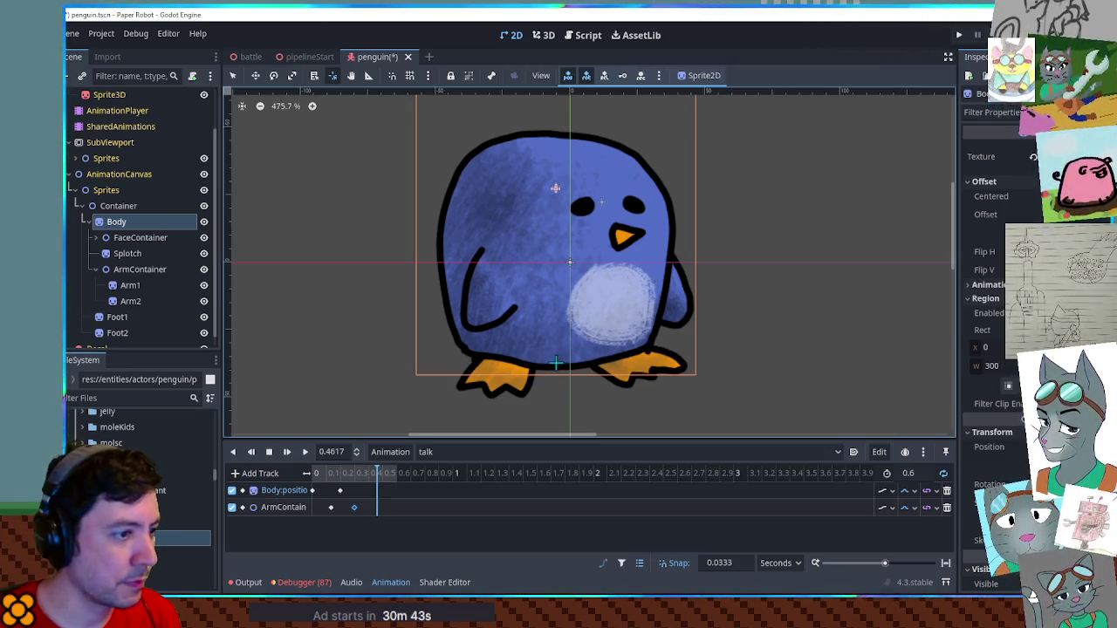
pyautogui.moveTo(555, 358); pyautogui.dragTo(632, 332)
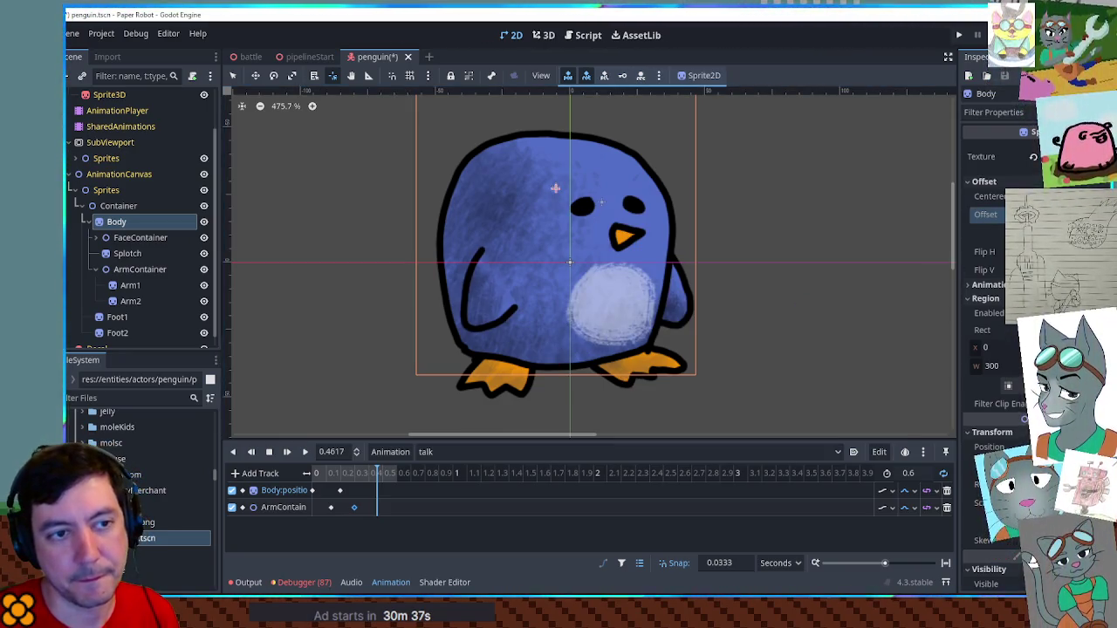
pyautogui.click(999, 271)
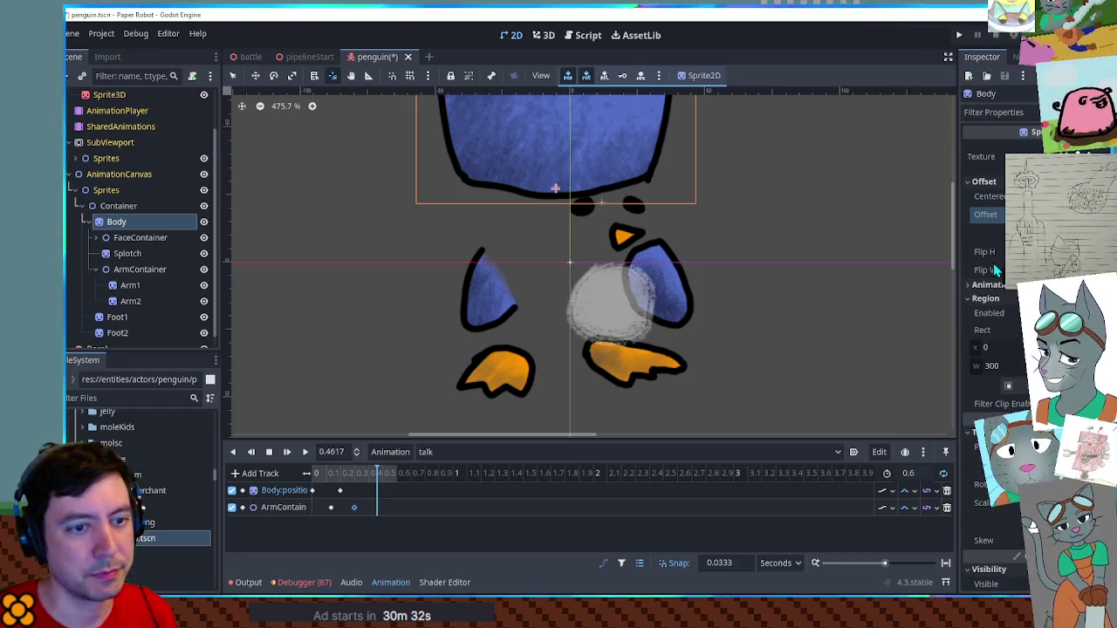
# Save the penguin scene and play the idle animation from the start
pyautogui.hotkey('ctrl', 's')
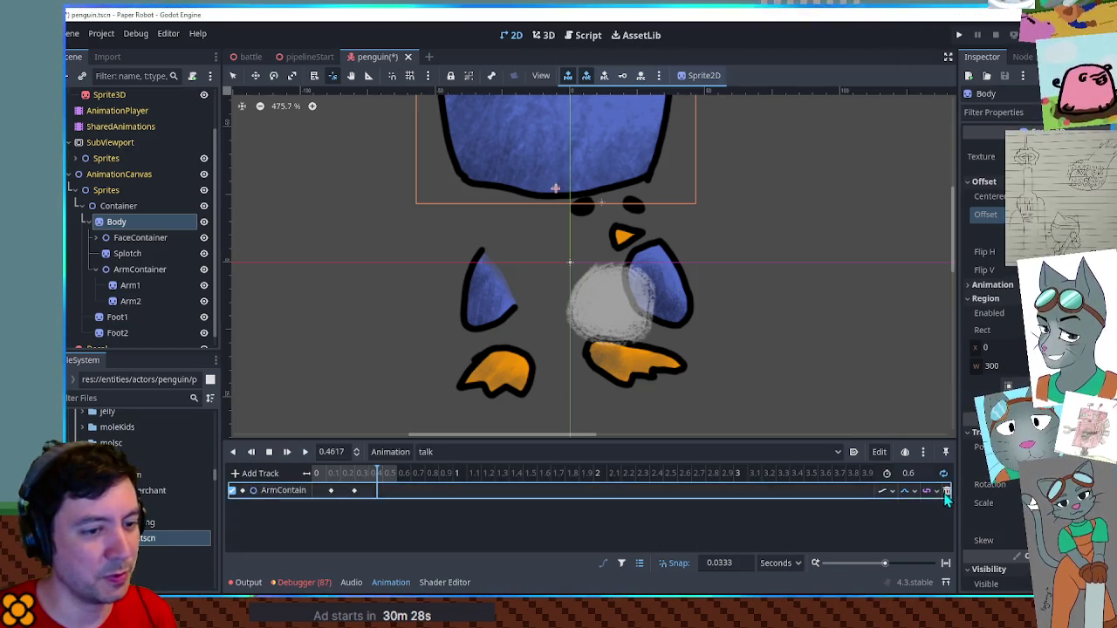
pyautogui.click(489, 452)
pyautogui.click(455, 483)
pyautogui.click(304, 451)
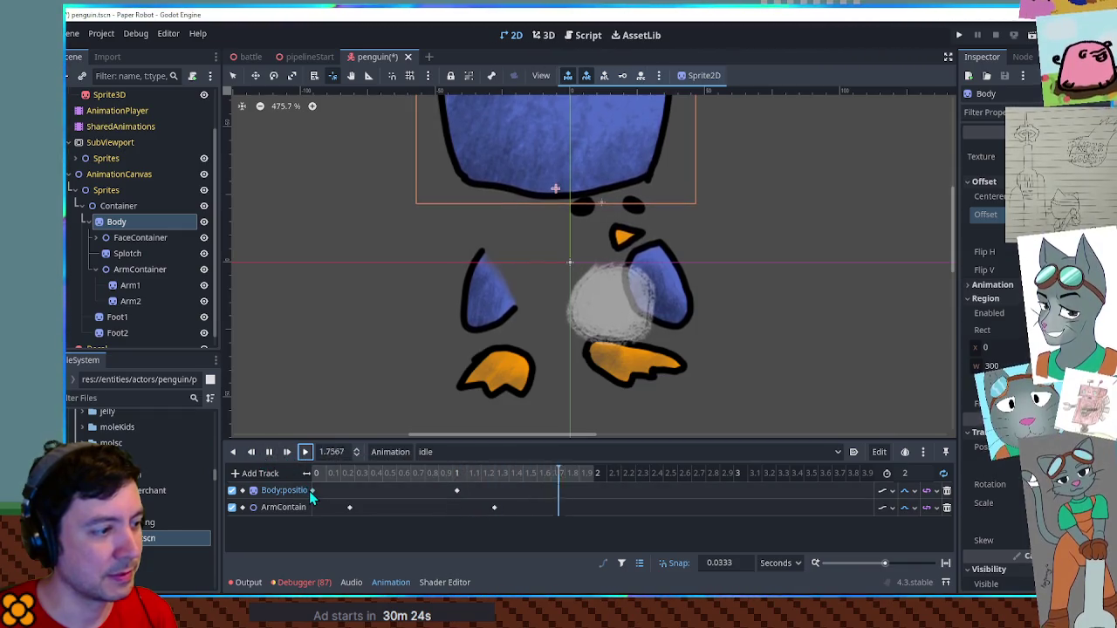
pyautogui.click(457, 490)
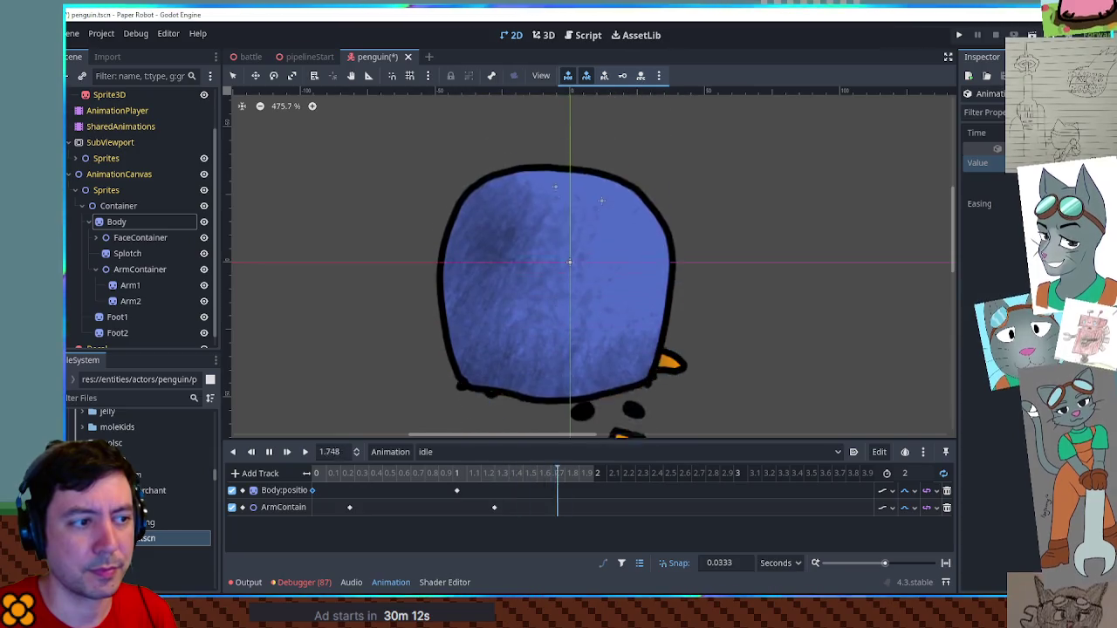
# Select the idle Body position keyframe and center the penguin on the canvas
pyautogui.click(457, 490)
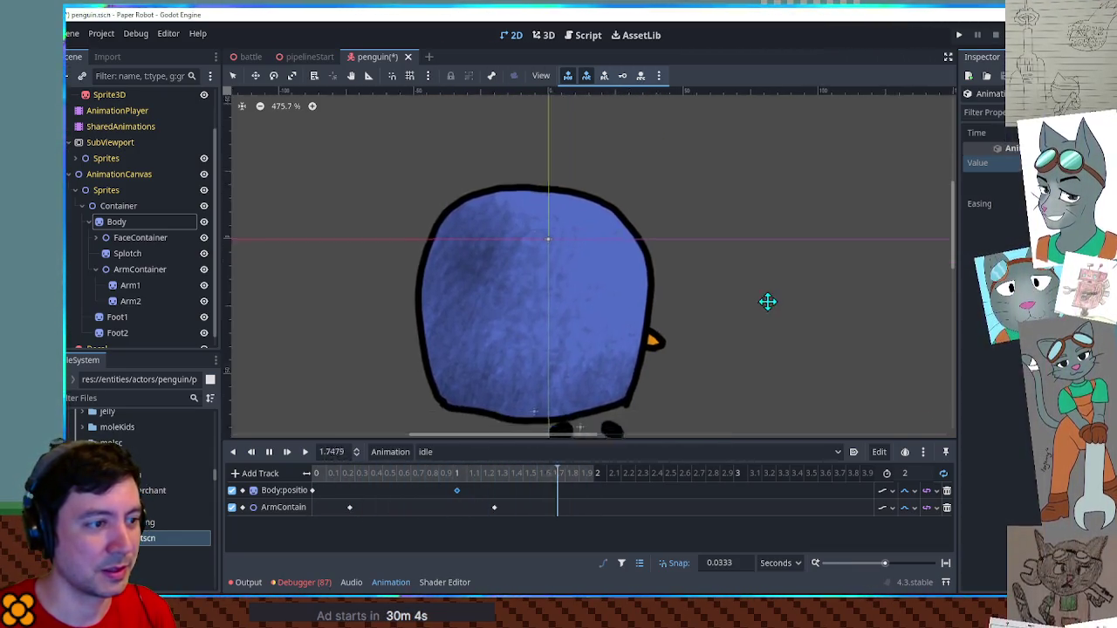
pyautogui.scroll(-2, 770, 304)
pyautogui.scroll(-1, 768, 310)
pyautogui.moveTo(767, 311); pyautogui.dragTo(709, 290)
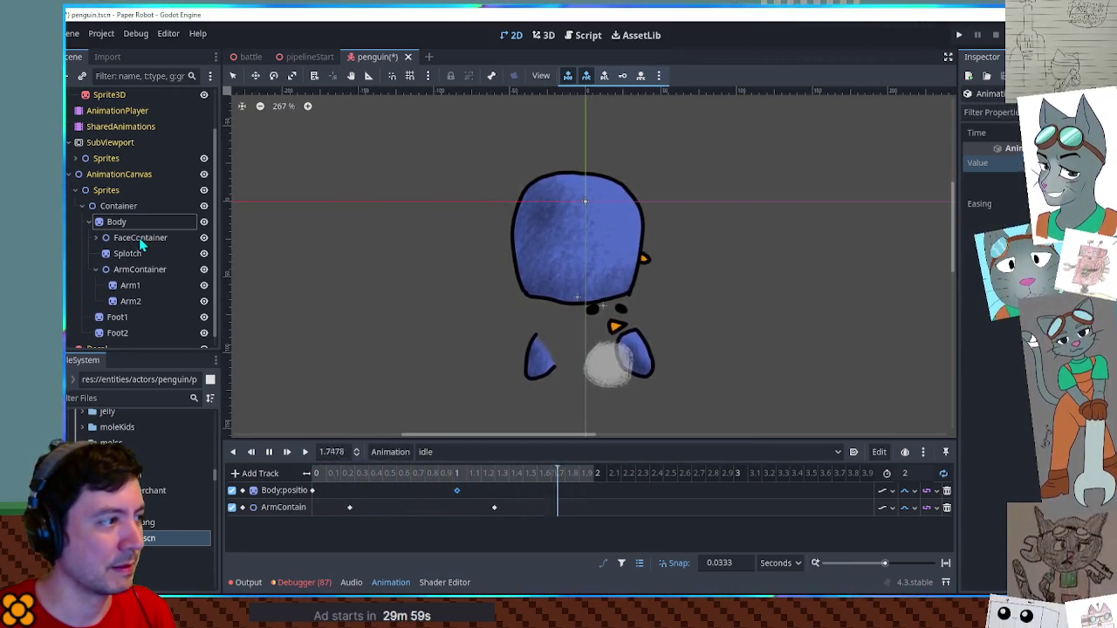
pyautogui.scroll(1, 98, 272)
# Inspect the FaceContainer, Splotch and ArmContainer nodes' transform properties
pyautogui.click(117, 258)
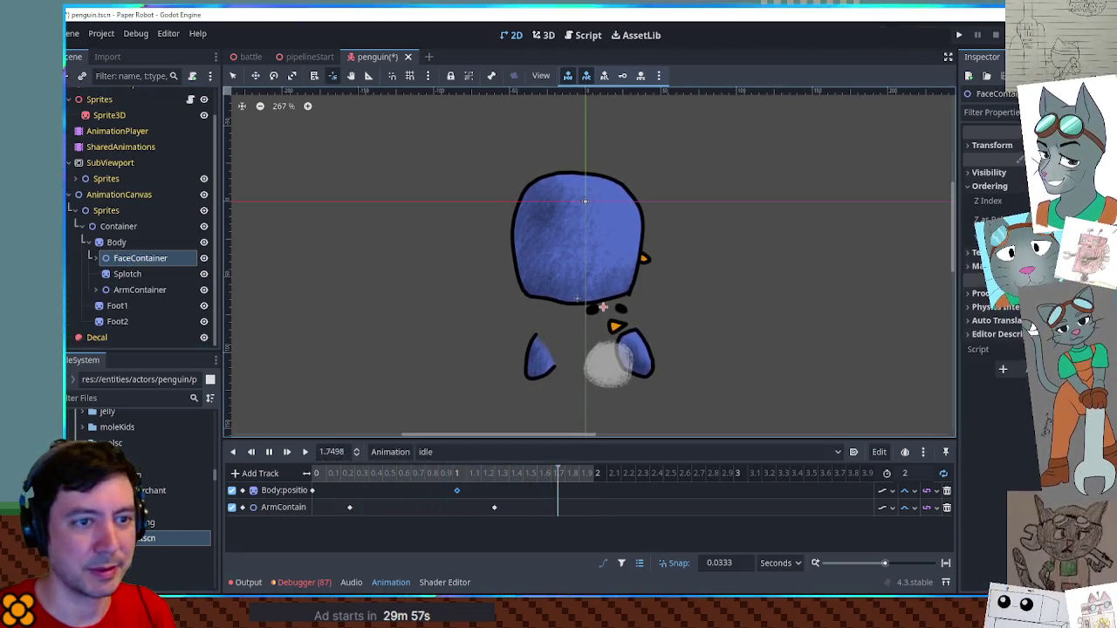
pyautogui.click(1017, 146)
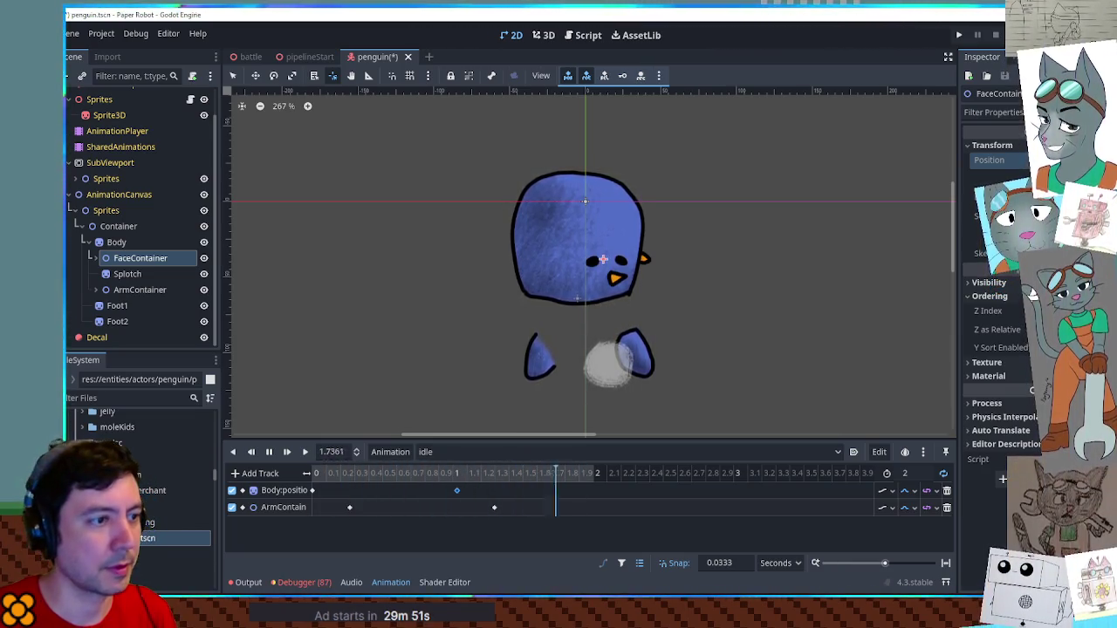
pyautogui.click(162, 274)
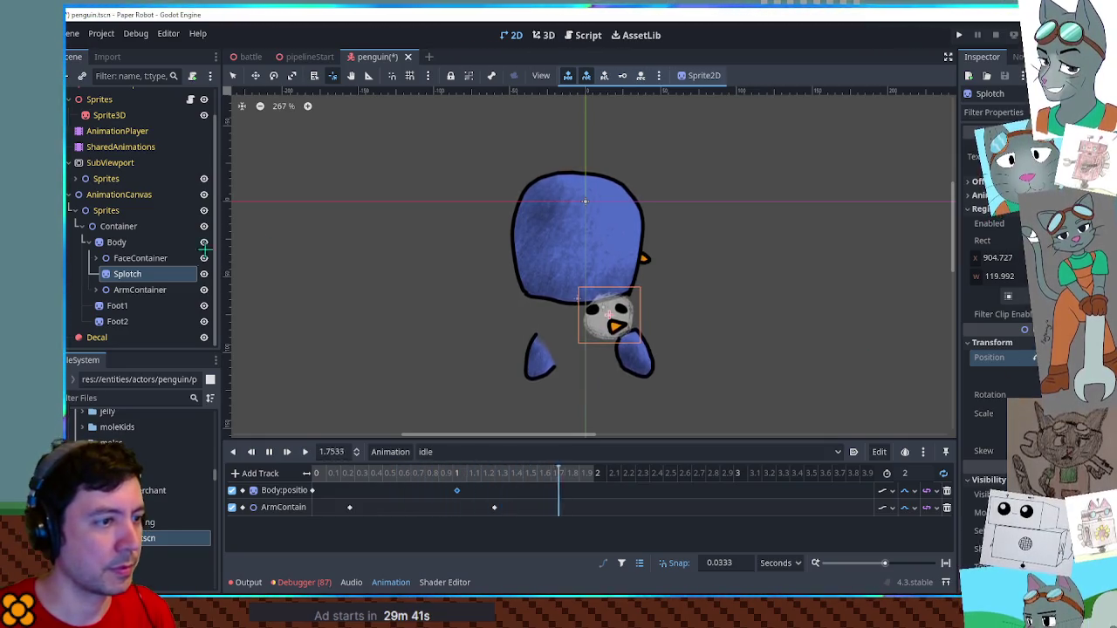
pyautogui.click(144, 290)
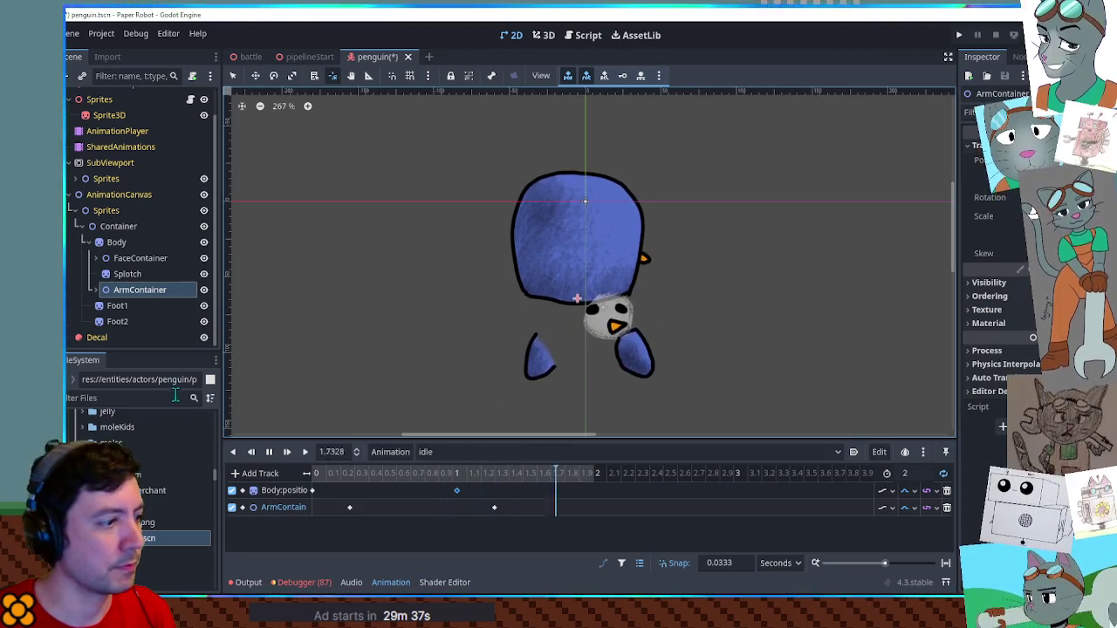
pyautogui.click(138, 258)
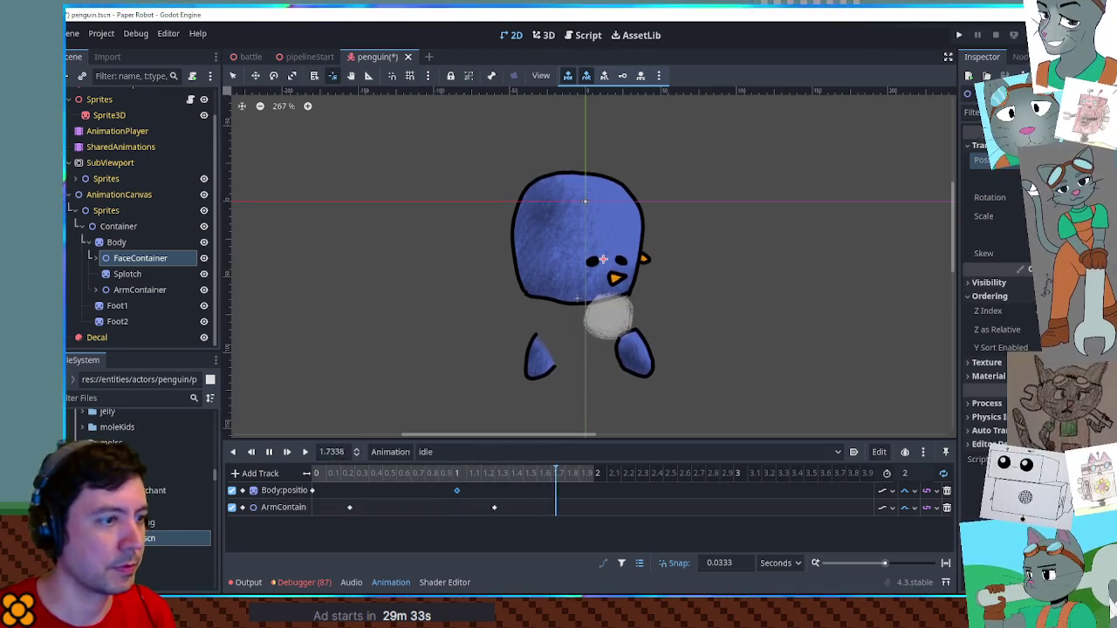
pyautogui.click(118, 274)
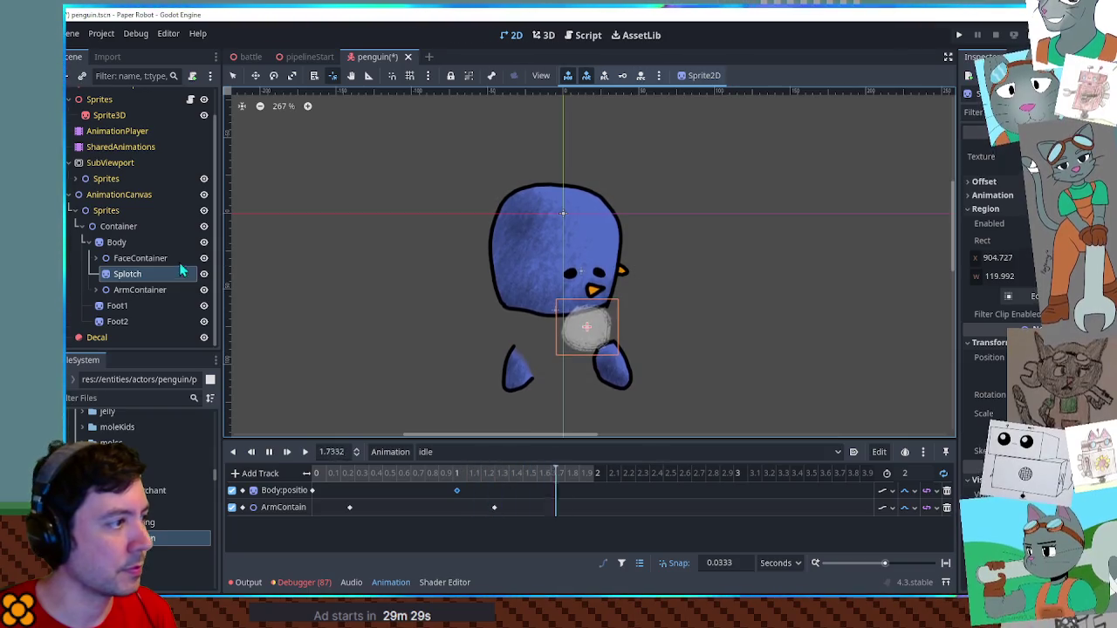
pyautogui.click(457, 457)
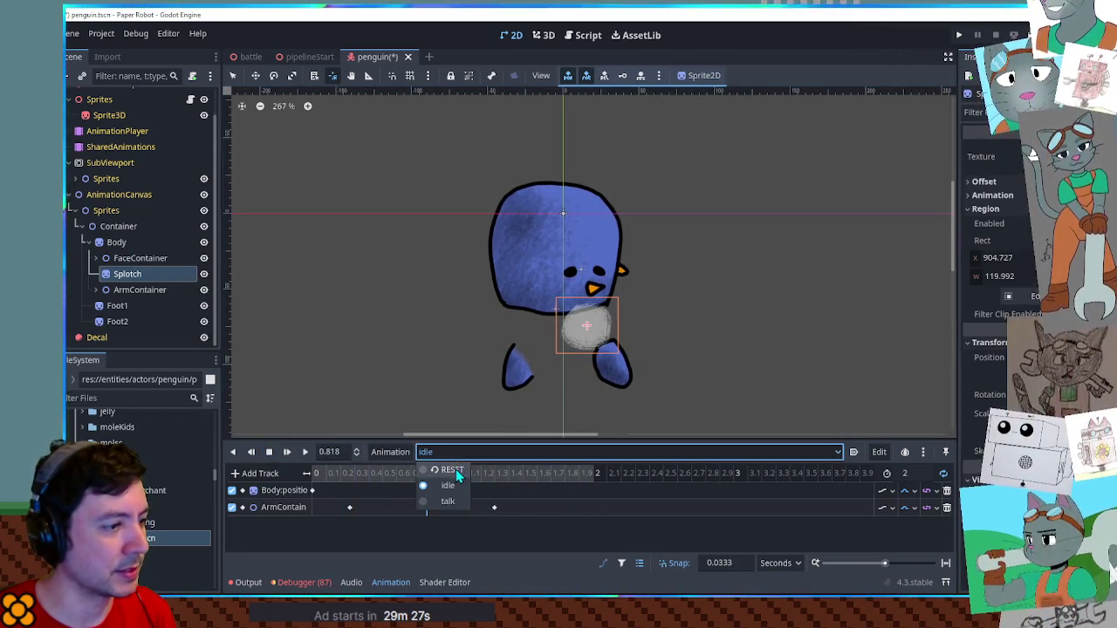
# Delete the Body position and ArmContainer tracks from both the RESET and idle animations
pyautogui.click(455, 468)
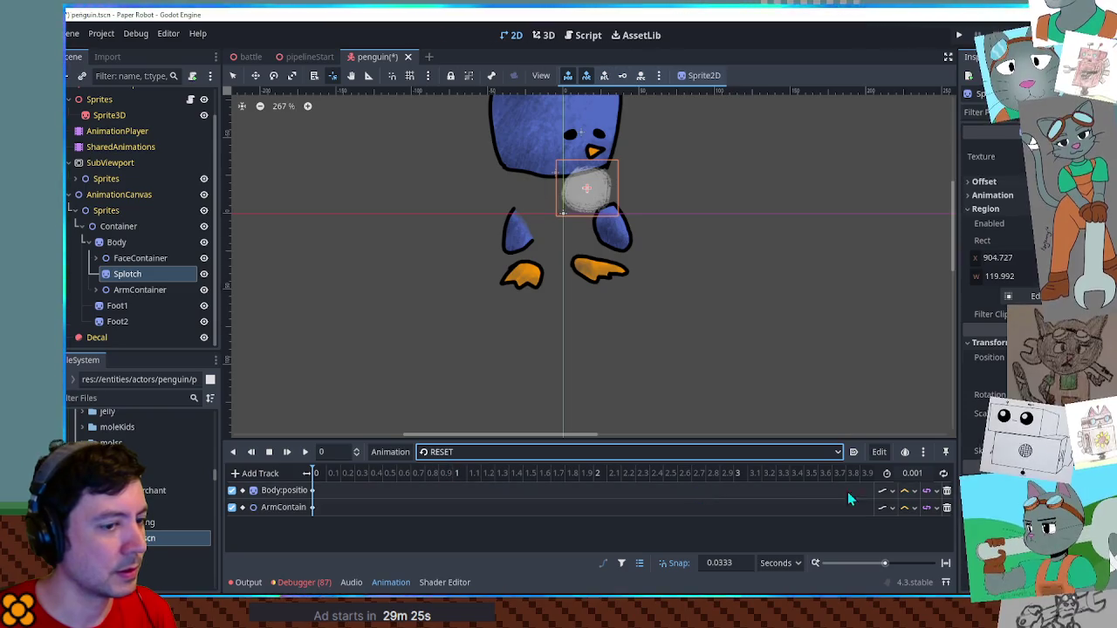
pyautogui.click(946, 490)
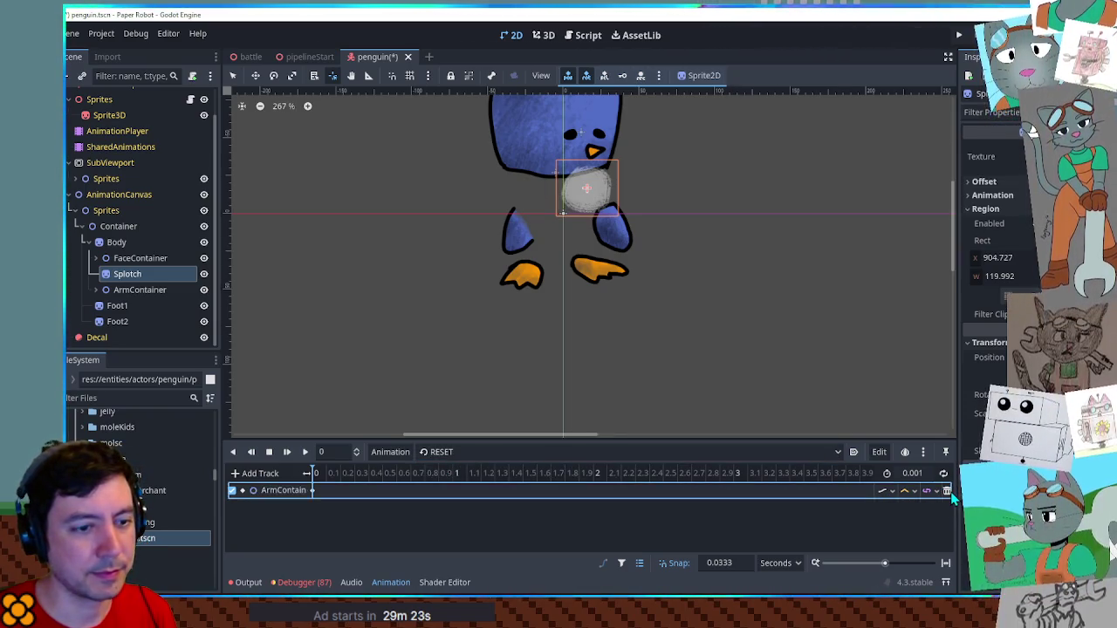
pyautogui.click(946, 490)
pyautogui.click(534, 452)
pyautogui.click(447, 486)
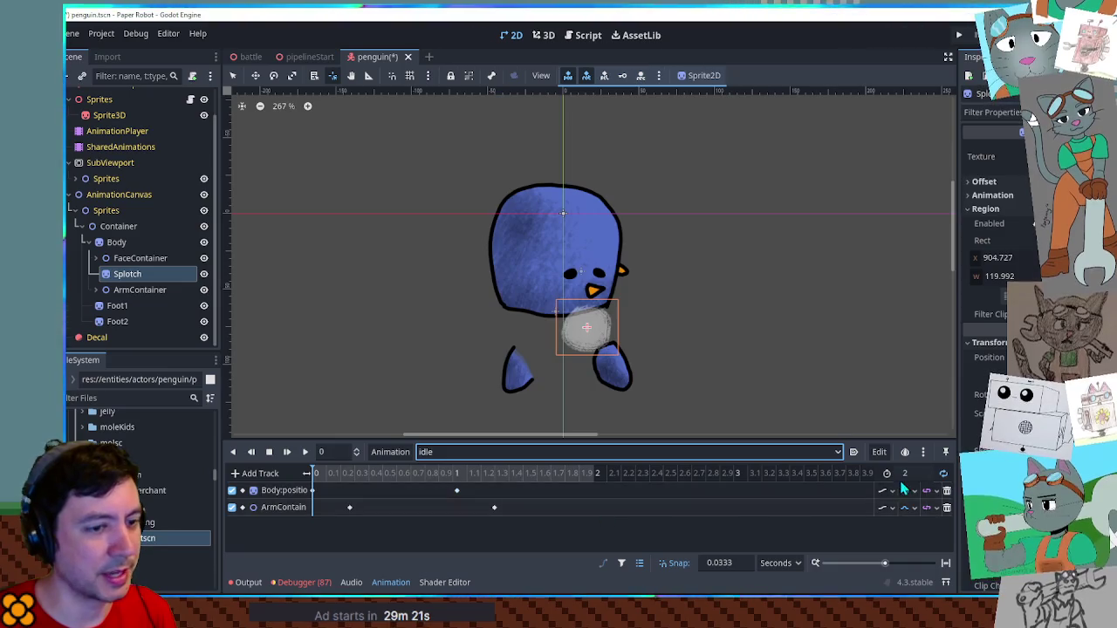
pyautogui.click(946, 491)
pyautogui.click(947, 490)
pyautogui.scroll(2, 487, 279)
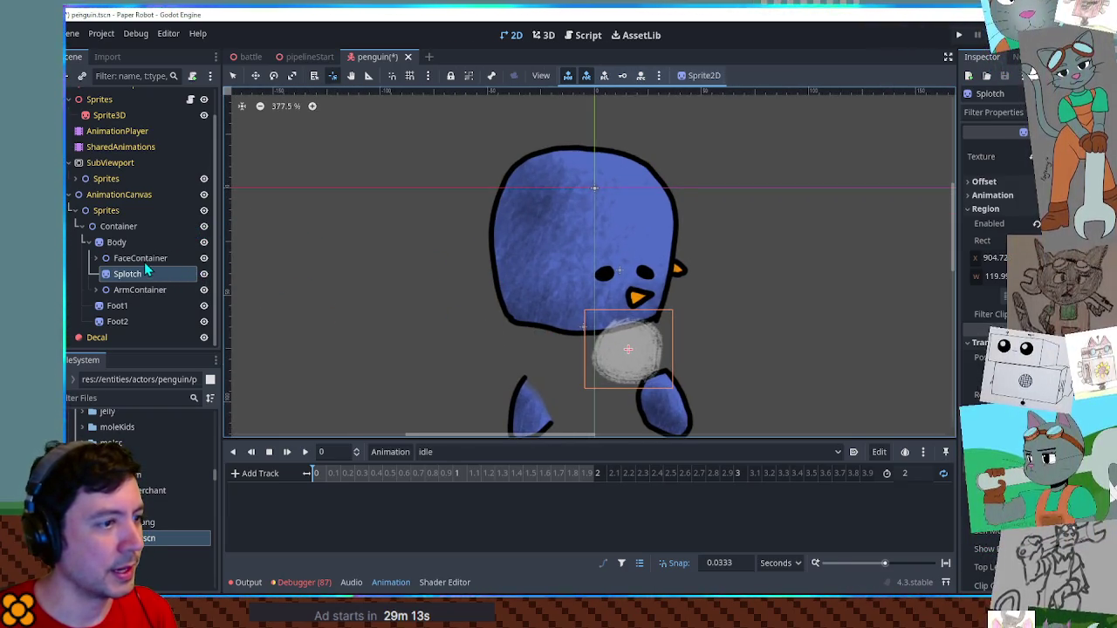
# Raise Body about 31 px and FaceContainer, Splotch and ArmContainer about 32 px, then save
pyautogui.click(116, 241)
pyautogui.press('w')
pyautogui.moveTo(619, 323); pyautogui.dragTo(622, 227)
pyautogui.click(140, 258)
pyautogui.keyDown('shift'); pyautogui.click(140, 290); pyautogui.keyUp('shift')
pyautogui.moveTo(654, 352); pyautogui.dragTo(655, 285)
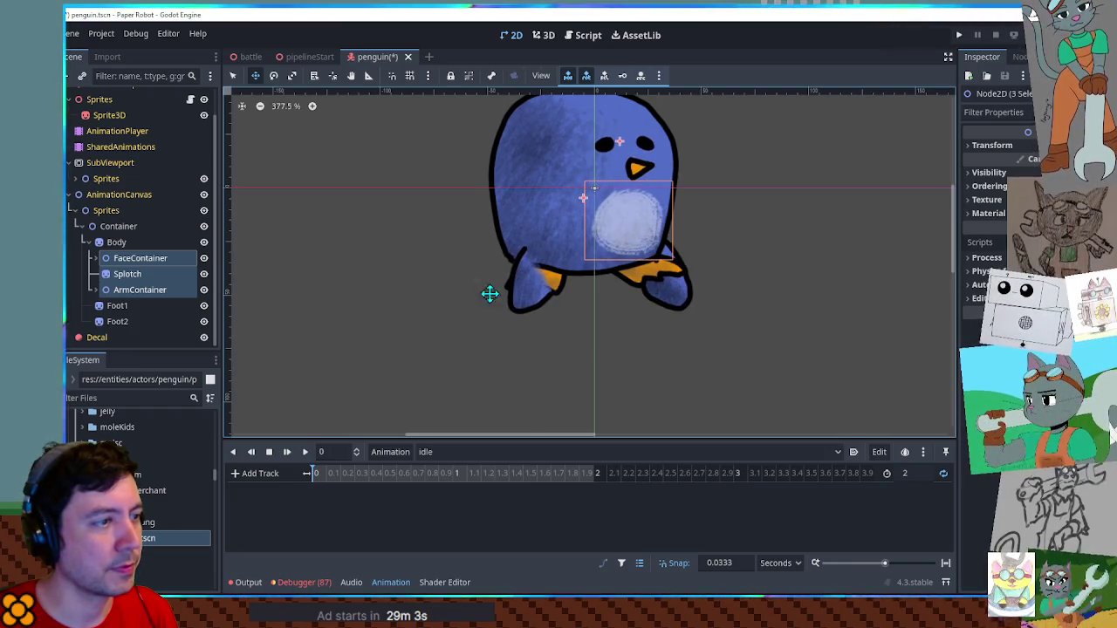
pyautogui.click(122, 289)
pyautogui.press('Up')
pyautogui.press('Up')
pyautogui.press('Up')
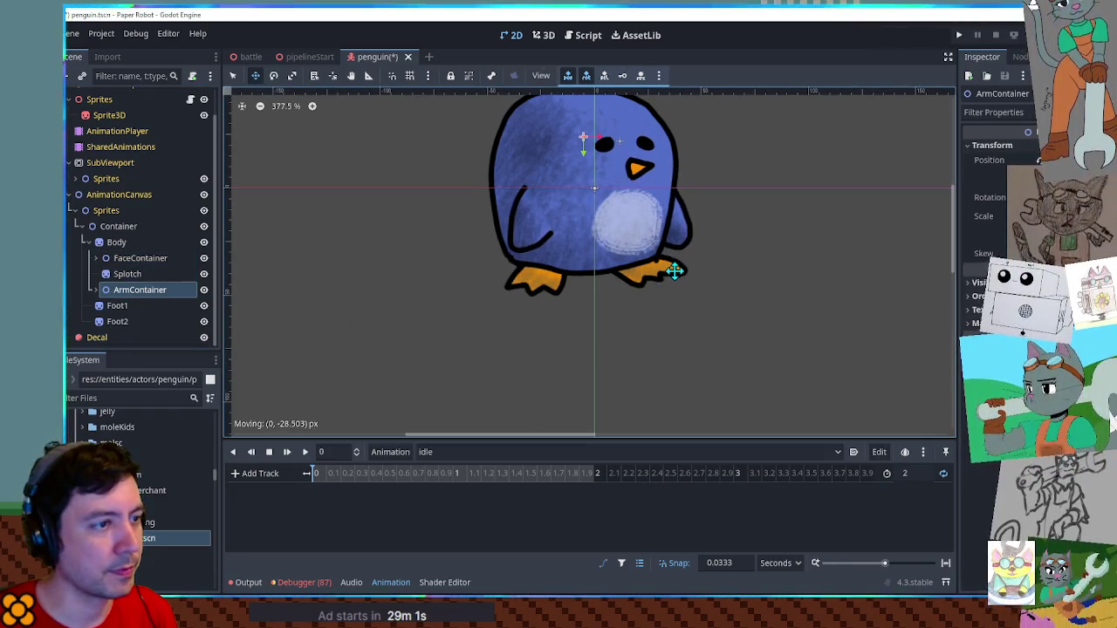
pyautogui.scroll(2, 690, 334)
pyautogui.scroll(1, 690, 332)
pyautogui.hotkey('ctrl', 's')
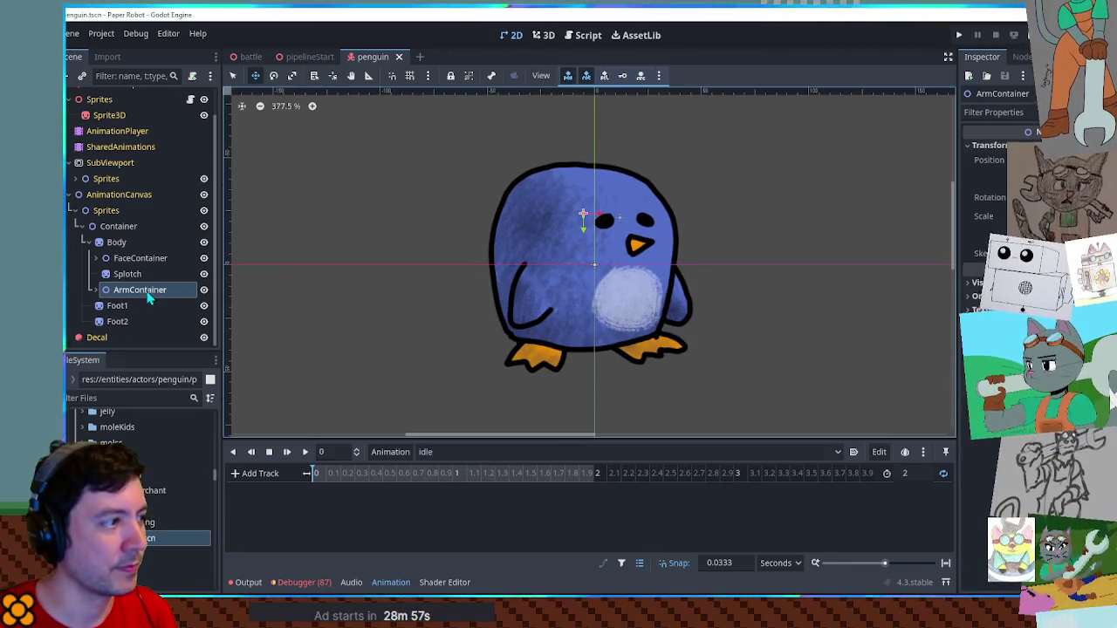
# Trial-scale the Body sprite, then revert it to normal and deselect it
pyautogui.click(116, 243)
pyautogui.scroll(-3, 626, 319)
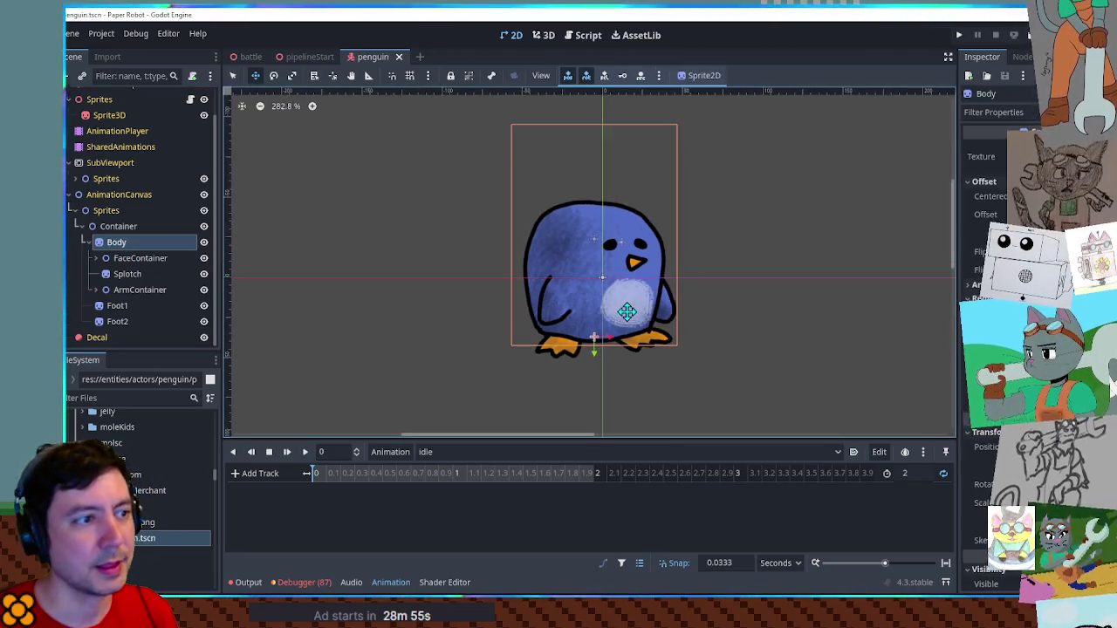
pyautogui.scroll(2, 624, 326)
pyautogui.scroll(1, 621, 336)
pyautogui.press('r')
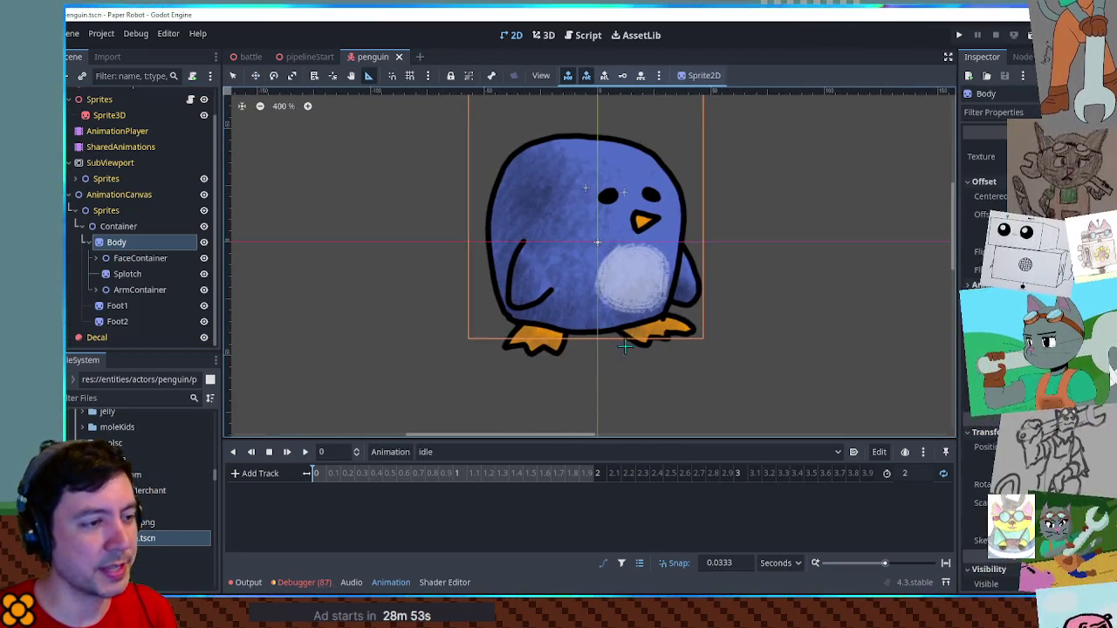
pyautogui.moveTo(575, 297)
pyautogui.mouseDown()
pyautogui.moveTo(599, 319)
pyautogui.moveTo(592, 327)
pyautogui.moveTo(579, 270)
pyautogui.mouseUp()
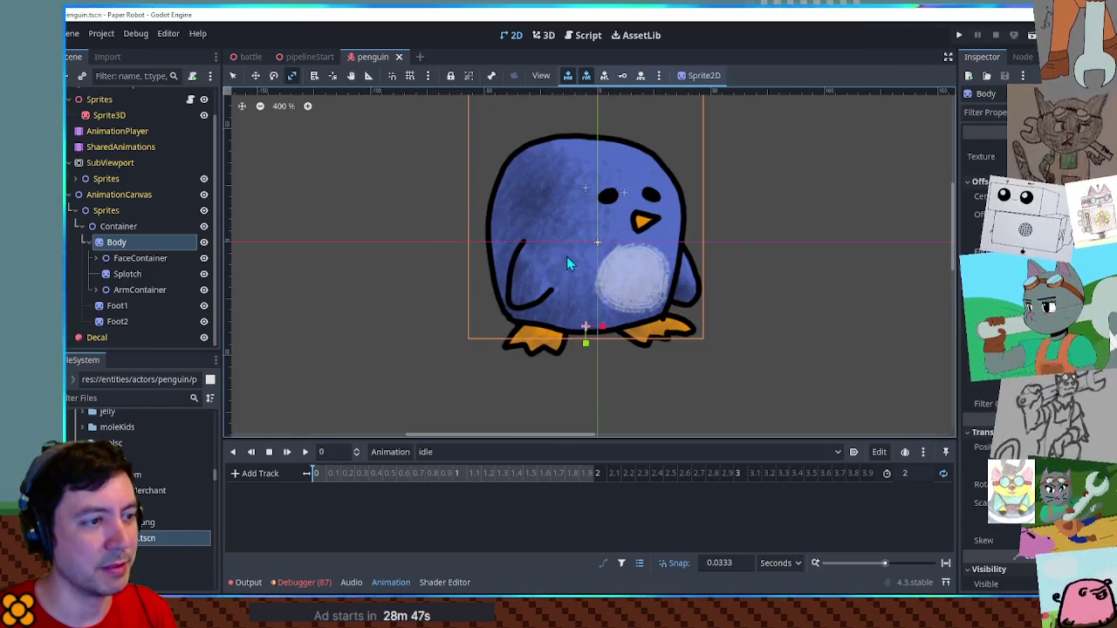
pyautogui.press('q')
pyautogui.click(824, 307)
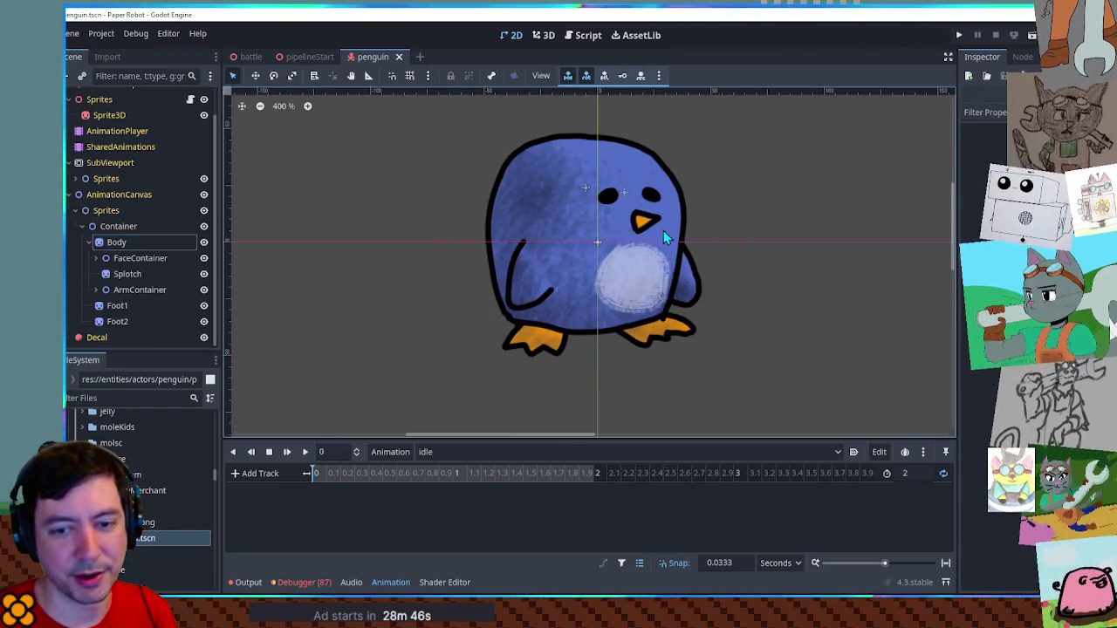